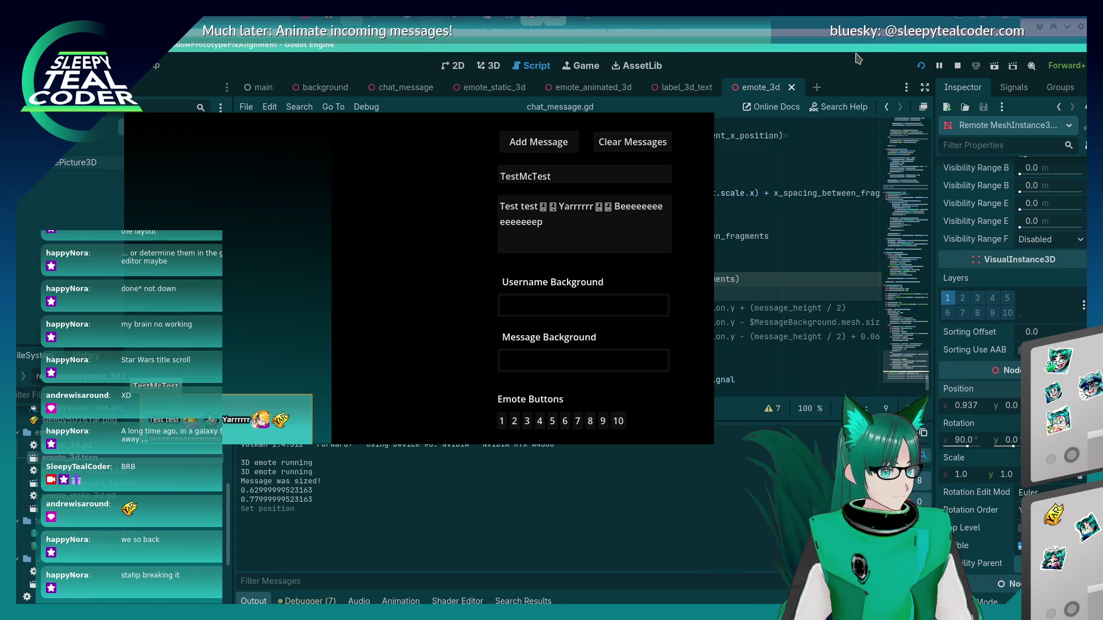
# - Move the running game window aside and turn off its Keep on top option
pyautogui.moveTo(425, 204)
pyautogui.mouseDown()
pyautogui.moveTo(644, 398)
pyautogui.moveTo(659, 471)
pyautogui.moveTo(428, 195)
pyautogui.moveTo(391, 184)
pyautogui.moveTo(352, 193)
pyautogui.mouseUp()
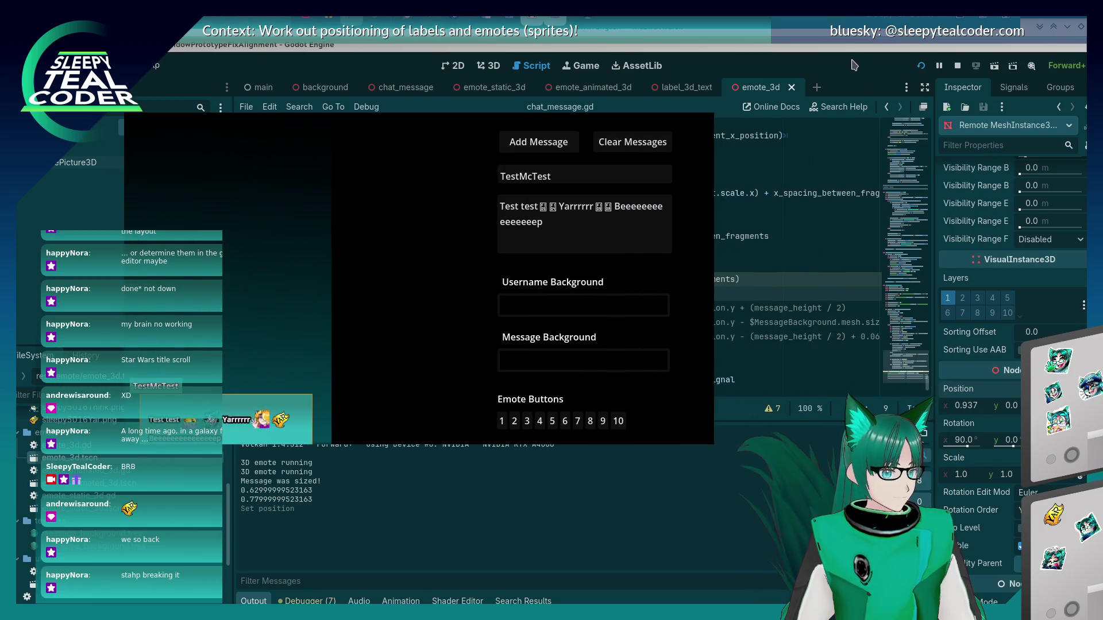
pyautogui.moveTo(454, 249)
pyautogui.mouseDown()
pyautogui.moveTo(164, 268)
pyautogui.moveTo(439, 274)
pyautogui.moveTo(441, 247)
pyautogui.mouseUp()
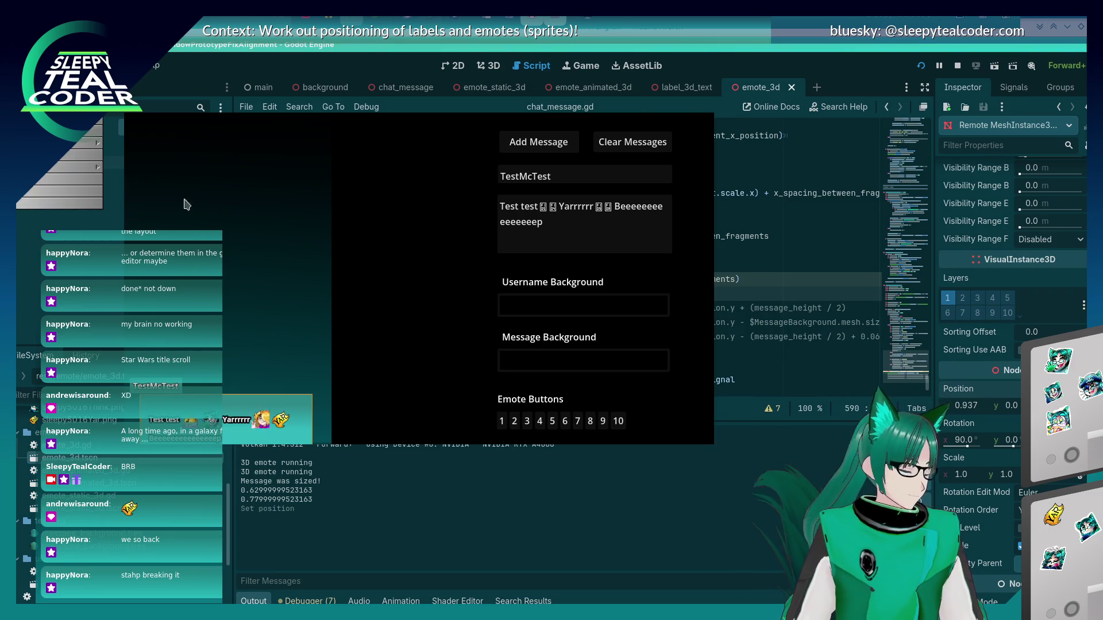
pyautogui.hotkey('alt', 'F3')
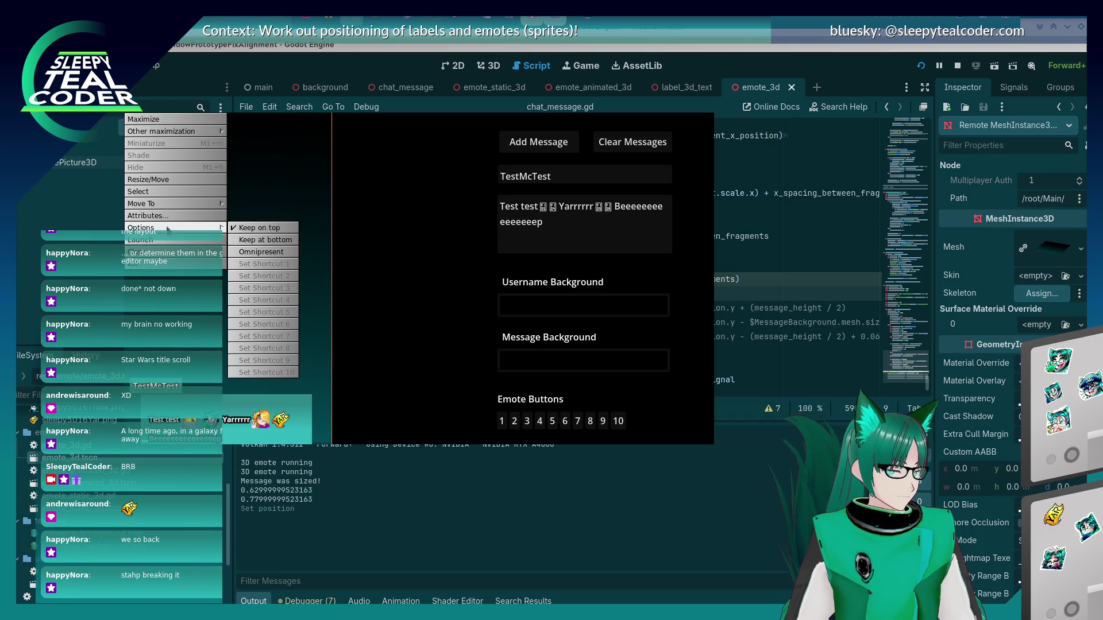
pyautogui.click(489, 240)
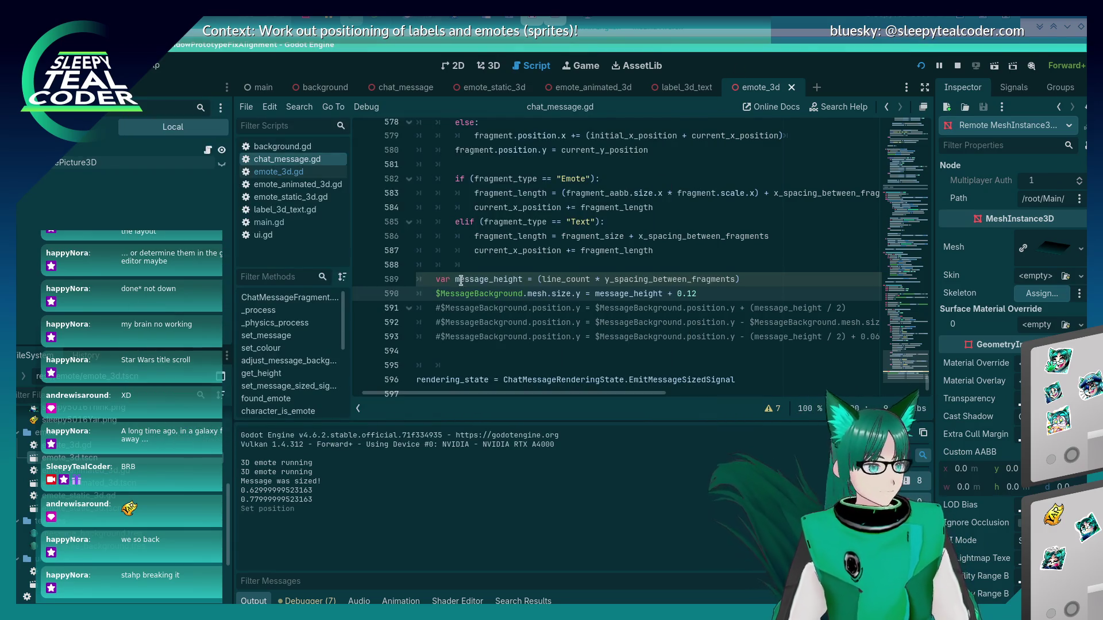
# - Comment out lines 589–590 of chat_message.gd, save, and relaunch the game with input enabled
pyautogui.click(433, 279)
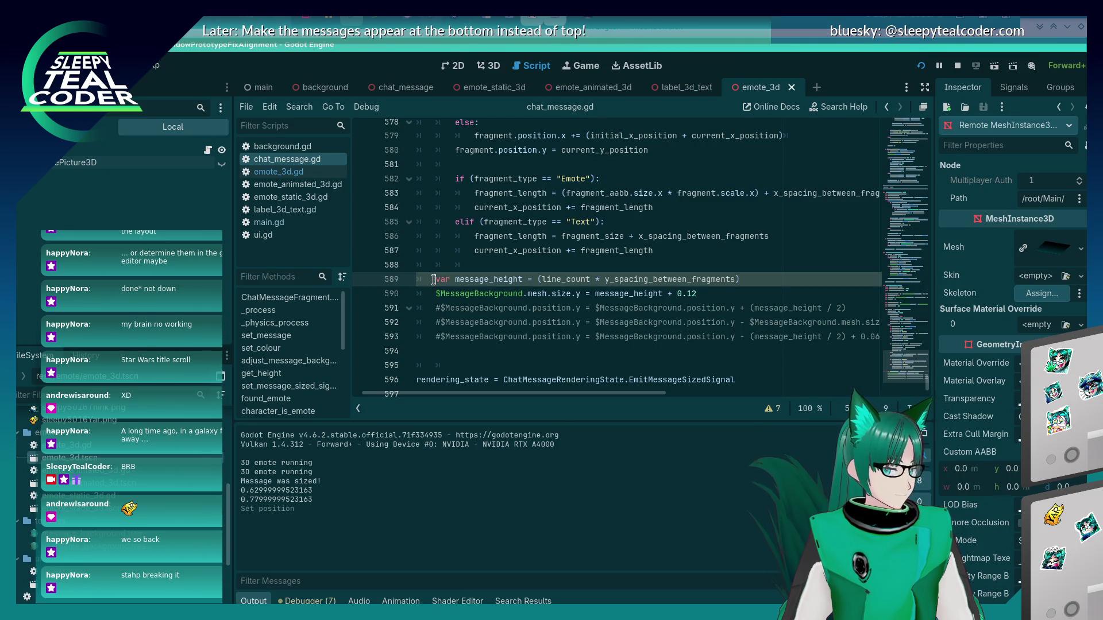
pyautogui.hotkey('shift', 'Down')
pyautogui.hotkey('ctrl', 'k')
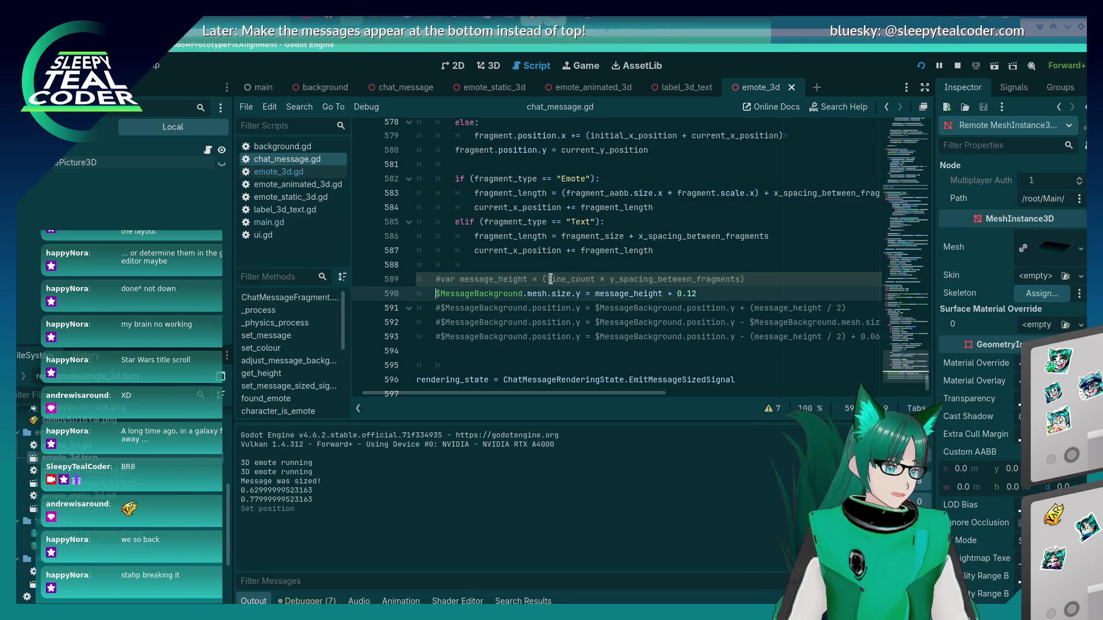
pyautogui.hotkey('ctrl', 's')
pyautogui.press('Right')
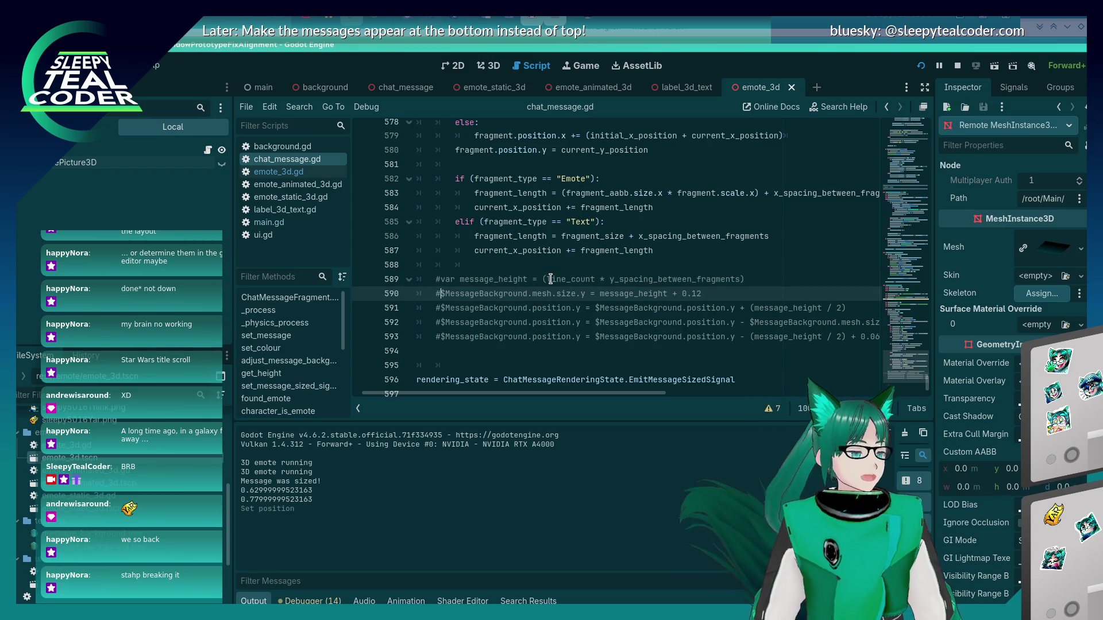
pyautogui.click(920, 66)
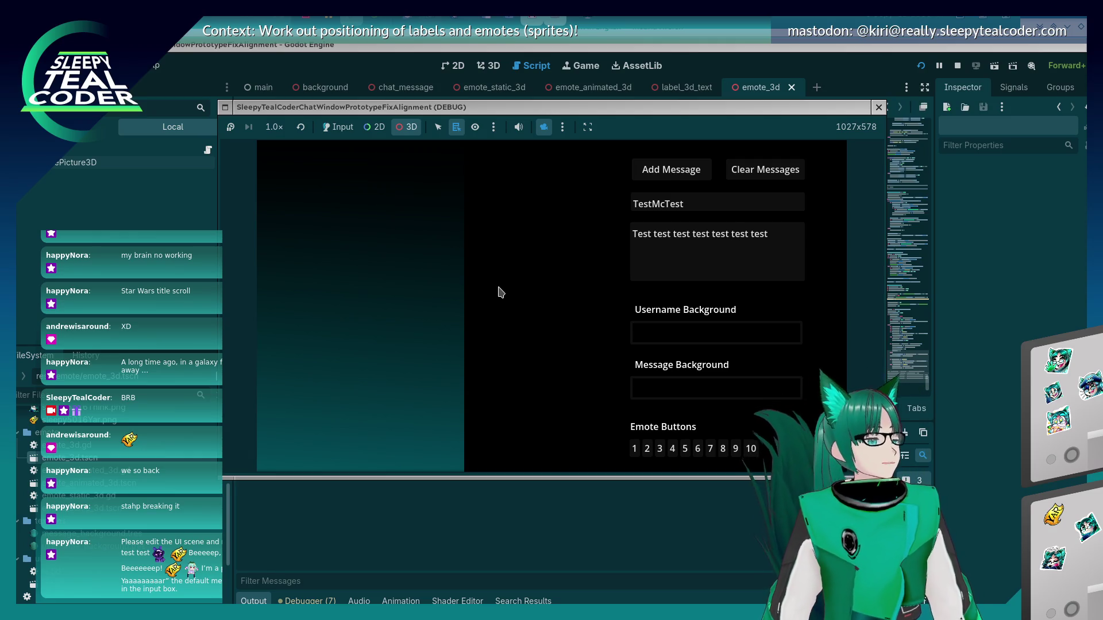
pyautogui.click(334, 128)
# - Close the game, open the ui scene in the 2D view, and select the Message text box
pyautogui.press('F8')
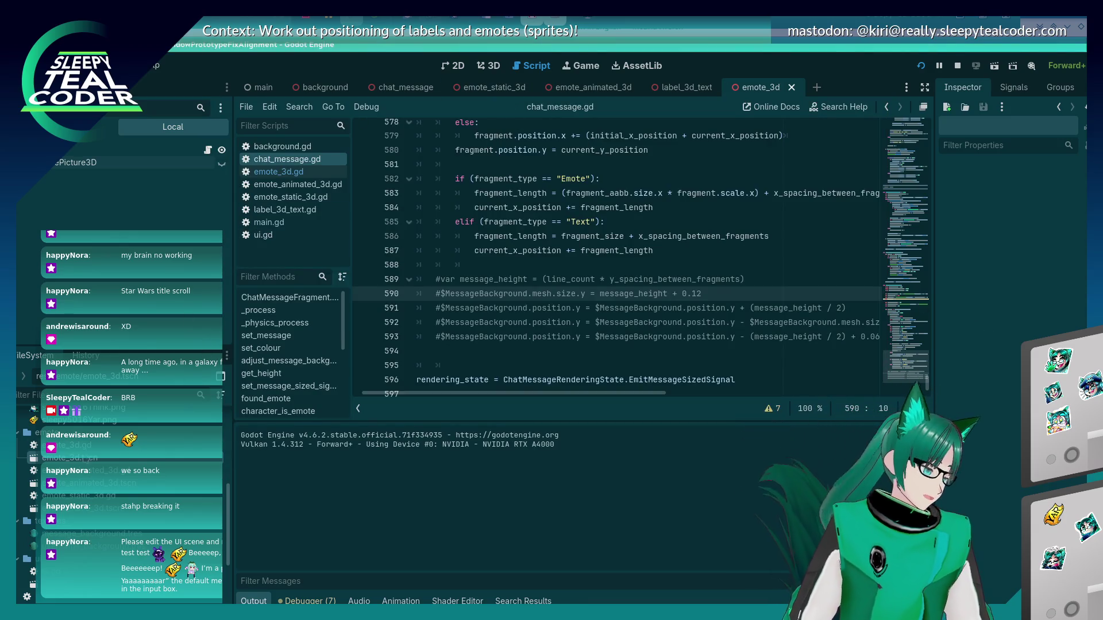
pyautogui.doubleClick(52, 522)
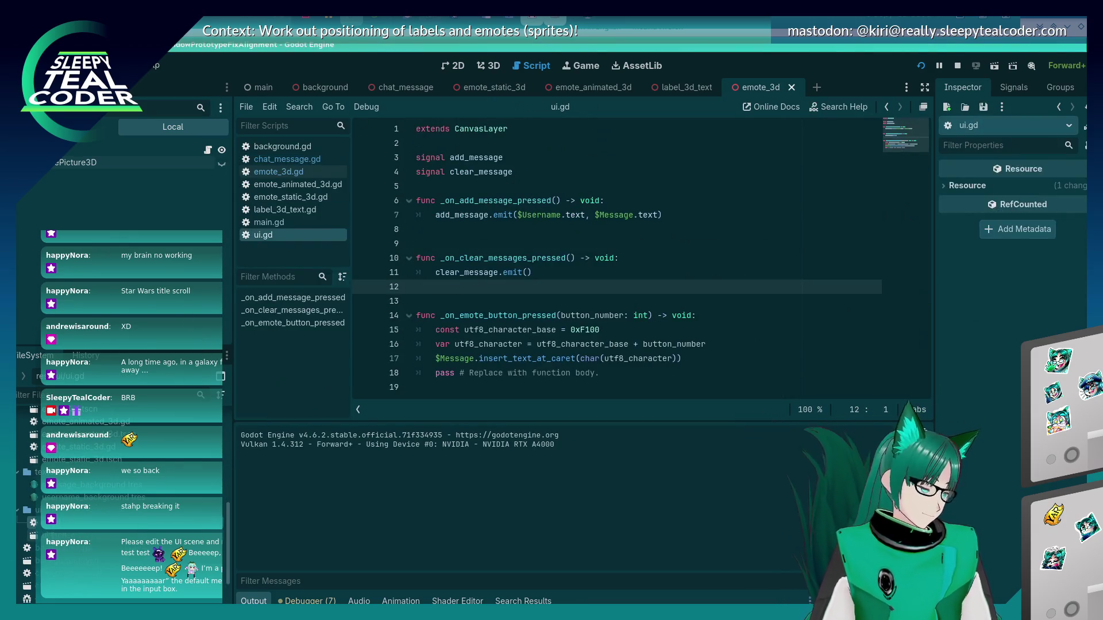
pyautogui.doubleClick(46, 535)
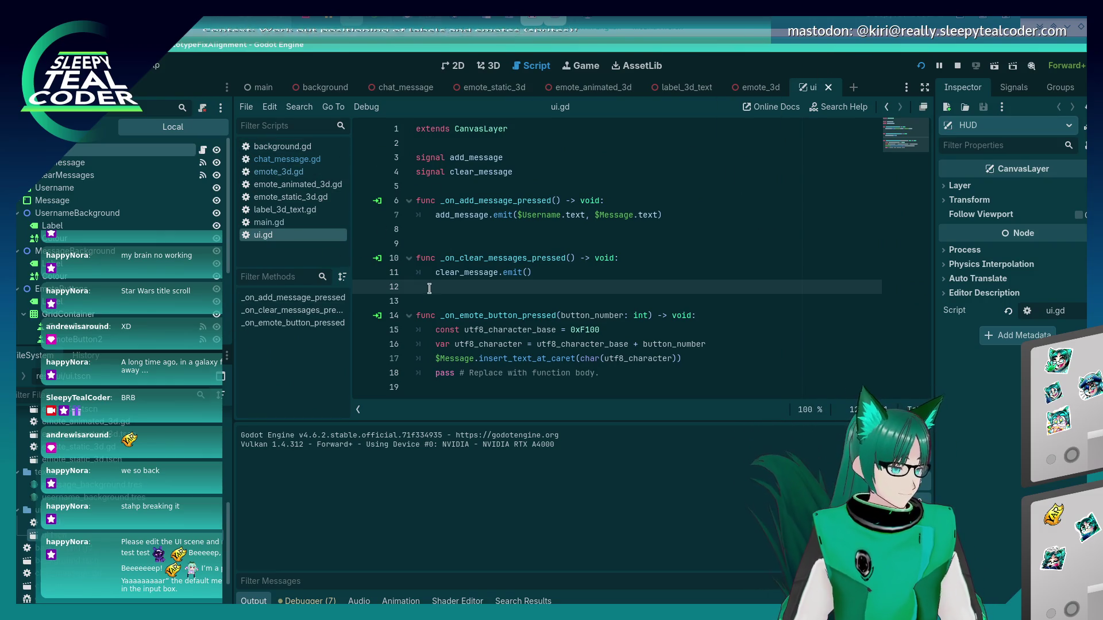
pyautogui.click(453, 65)
pyautogui.click(600, 221)
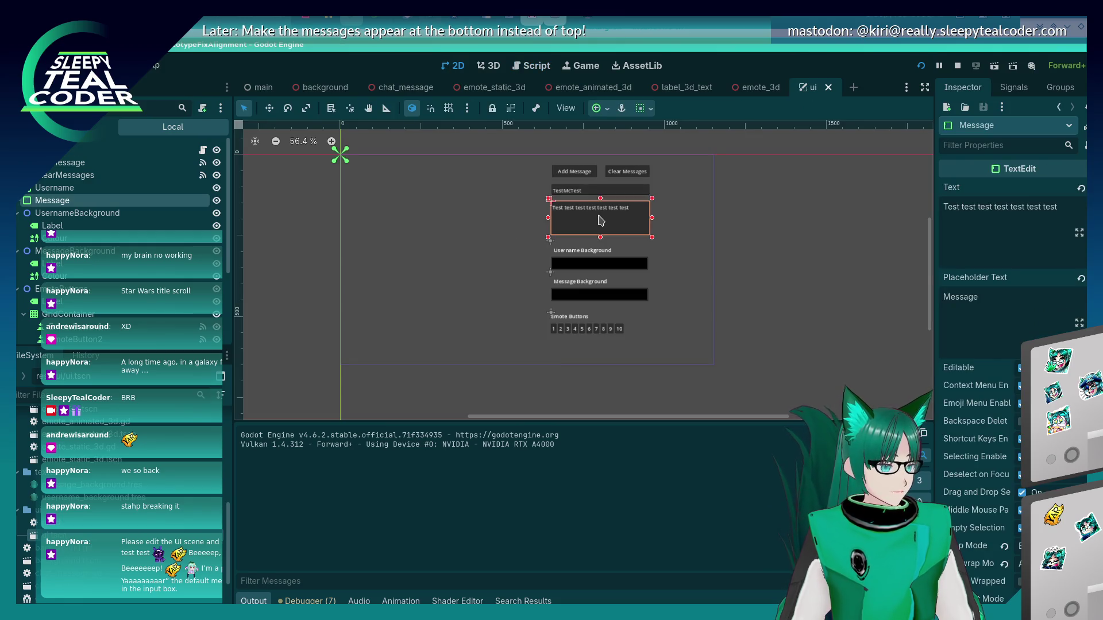
# - Replace the Message Text with 'Test test test', the Beeeeep line and 'I'm a pirate. Yaaaaaaaaar'
pyautogui.moveTo(1056, 208); pyautogui.dragTo(933, 206)
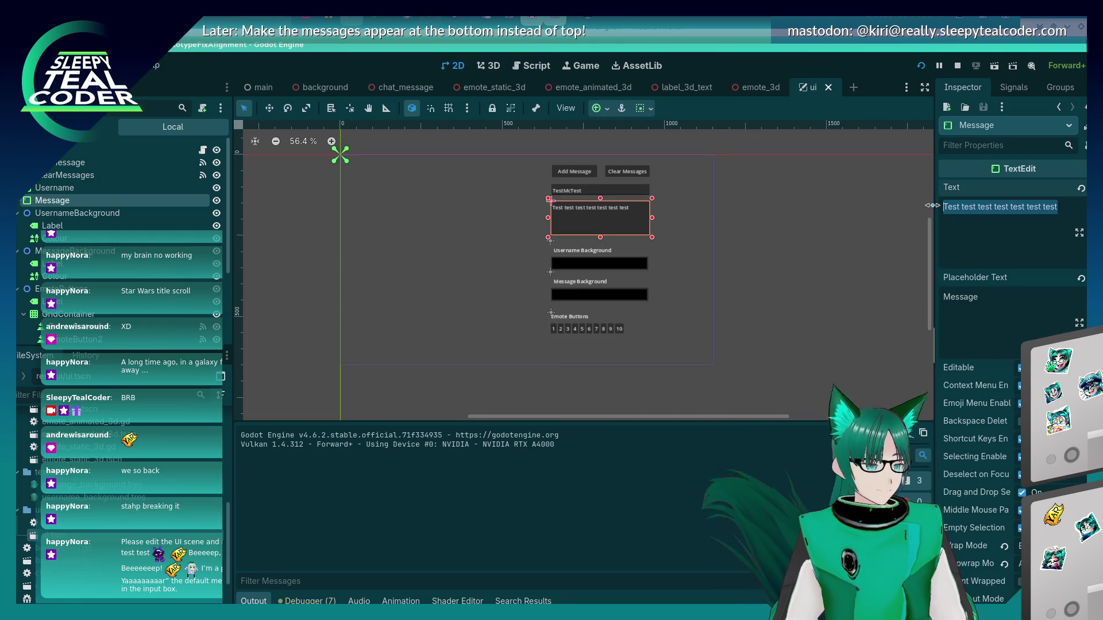
pyautogui.press('BackSpace')
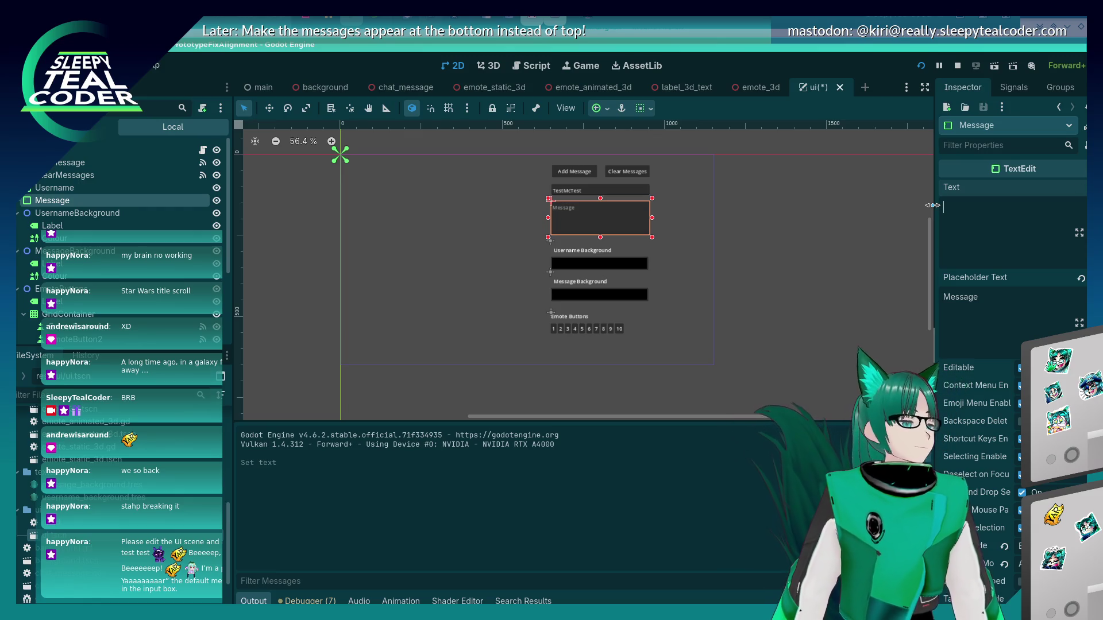
pyautogui.write('Test test test')
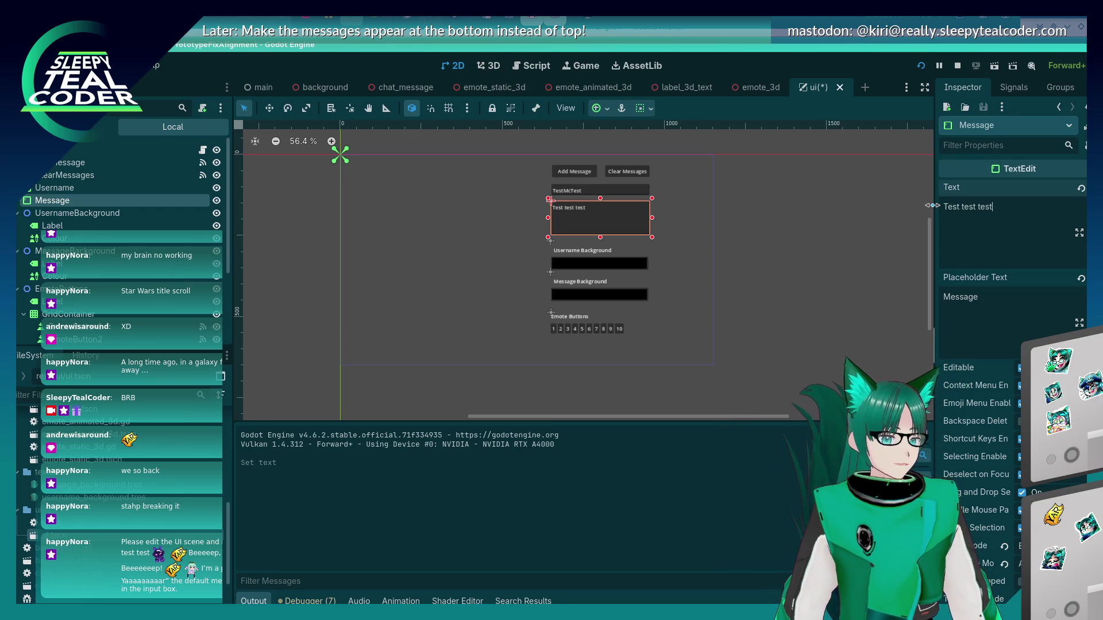
pyautogui.write(' □ □ ')
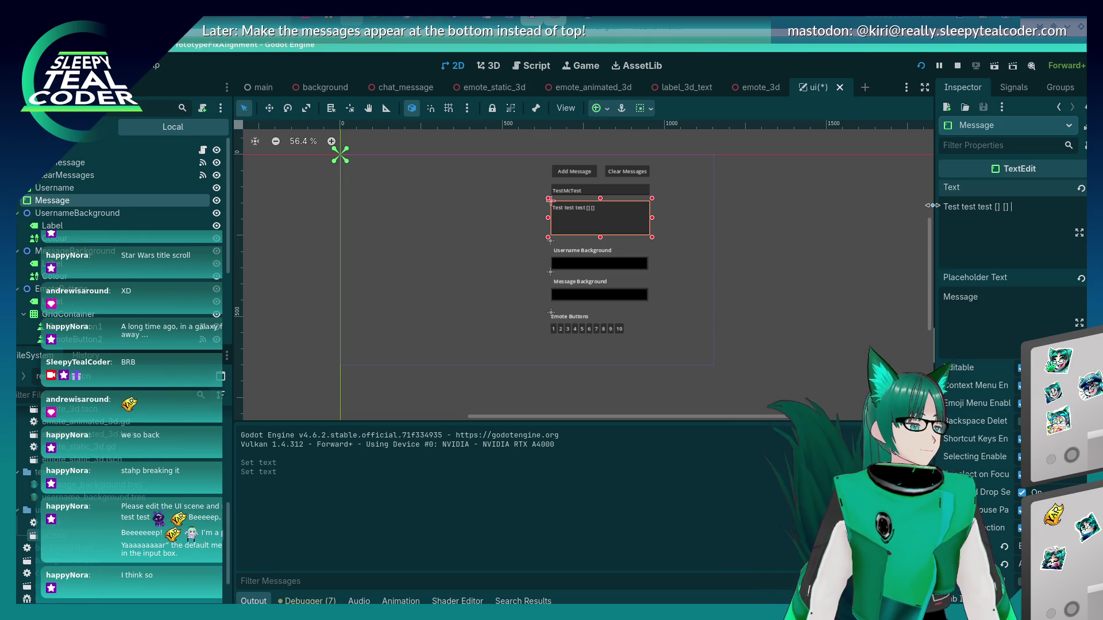
pyautogui.write('Beeee')
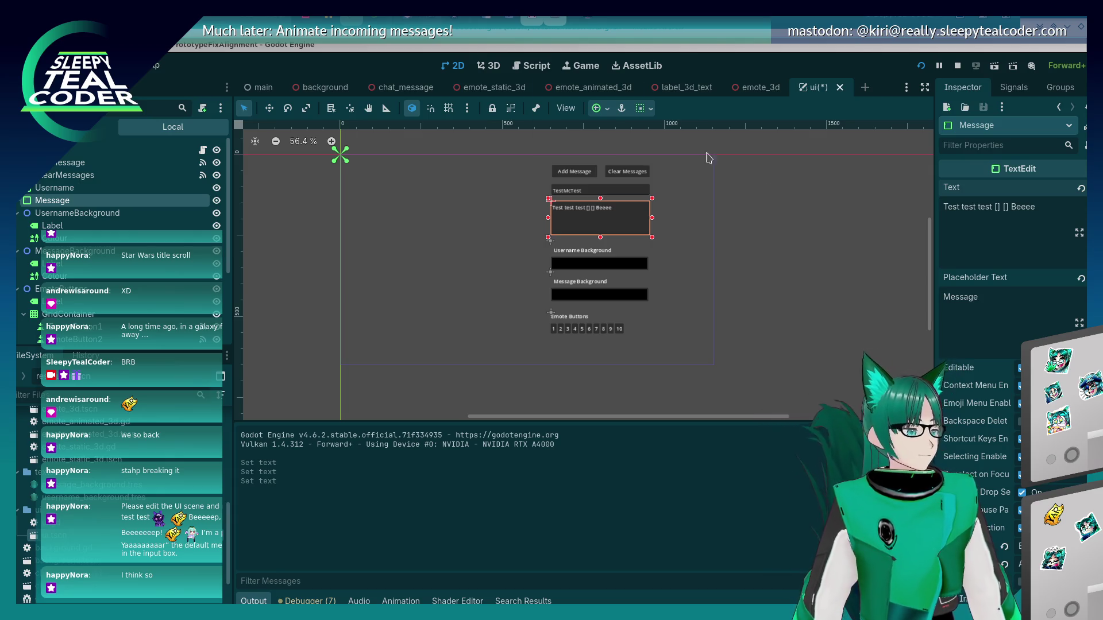
pyautogui.moveTo(1010, 206); pyautogui.dragTo(1036, 207)
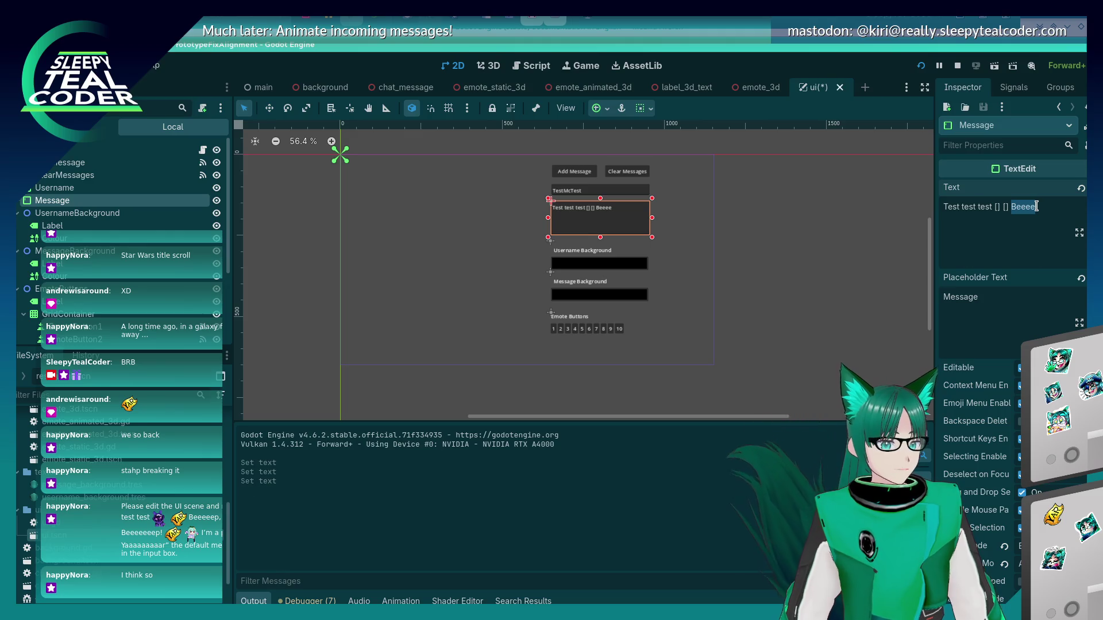
pyautogui.hotkey('ctrl', 'v')
pyautogui.moveTo(1012, 251); pyautogui.dragTo(952, 230)
pyautogui.press('BackSpace')
pyautogui.press('BackSpace')
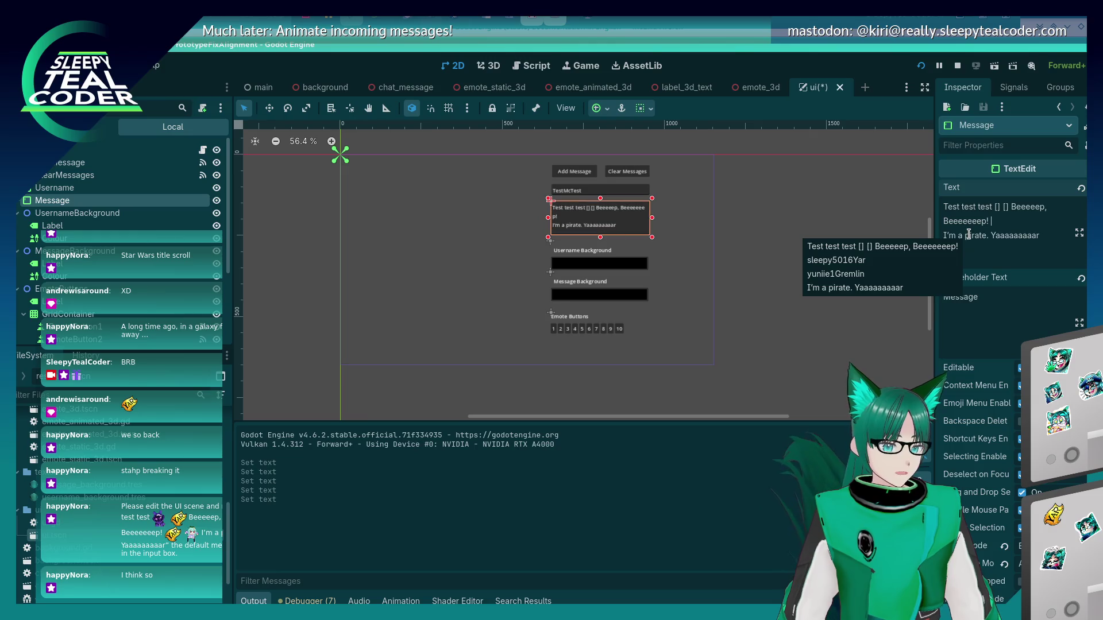
pyautogui.press('BackSpace')
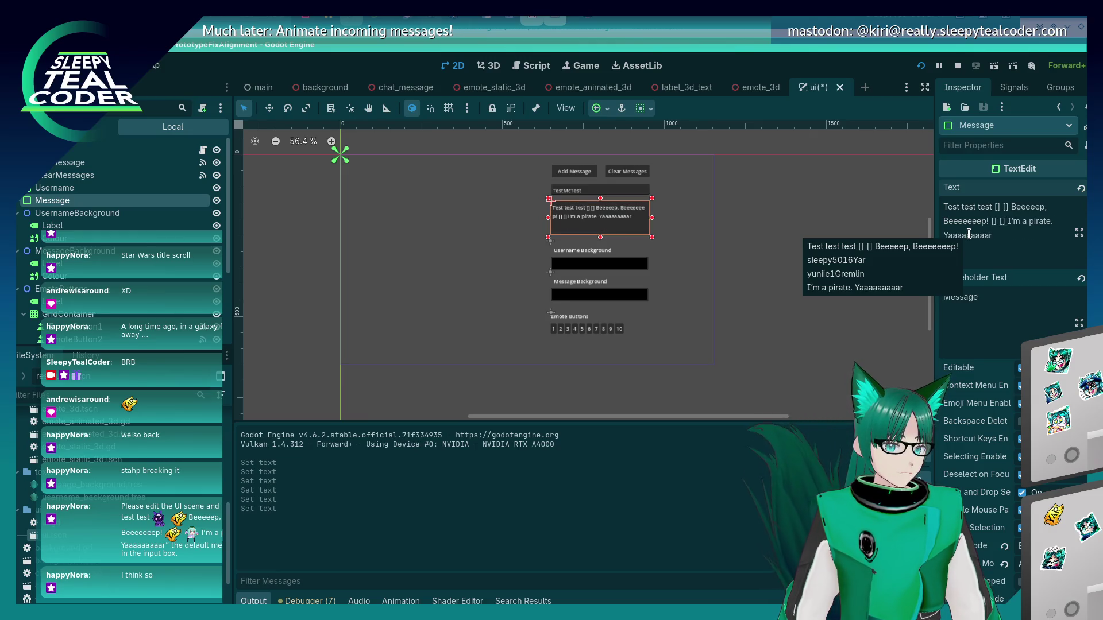
pyautogui.hotkey('alt', 'Tab')
pyautogui.click(339, 322)
pyautogui.hotkey('alt', 'Tab')
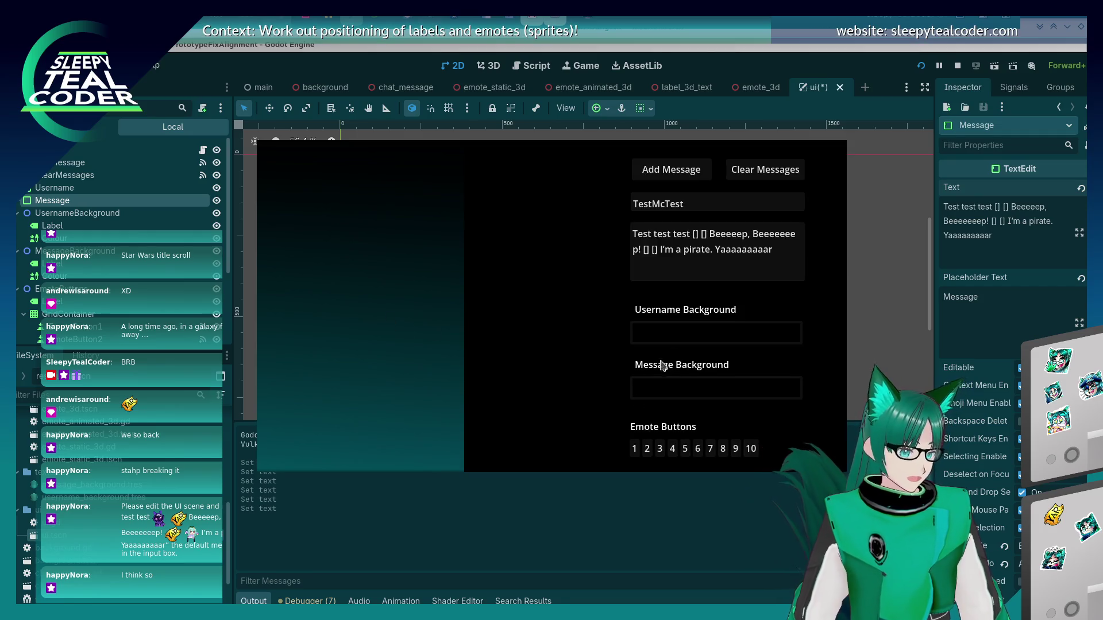
# - In the game's message box, put two emotes after 'Test test test' and two after 'Beeeeep!'
pyautogui.click(723, 270)
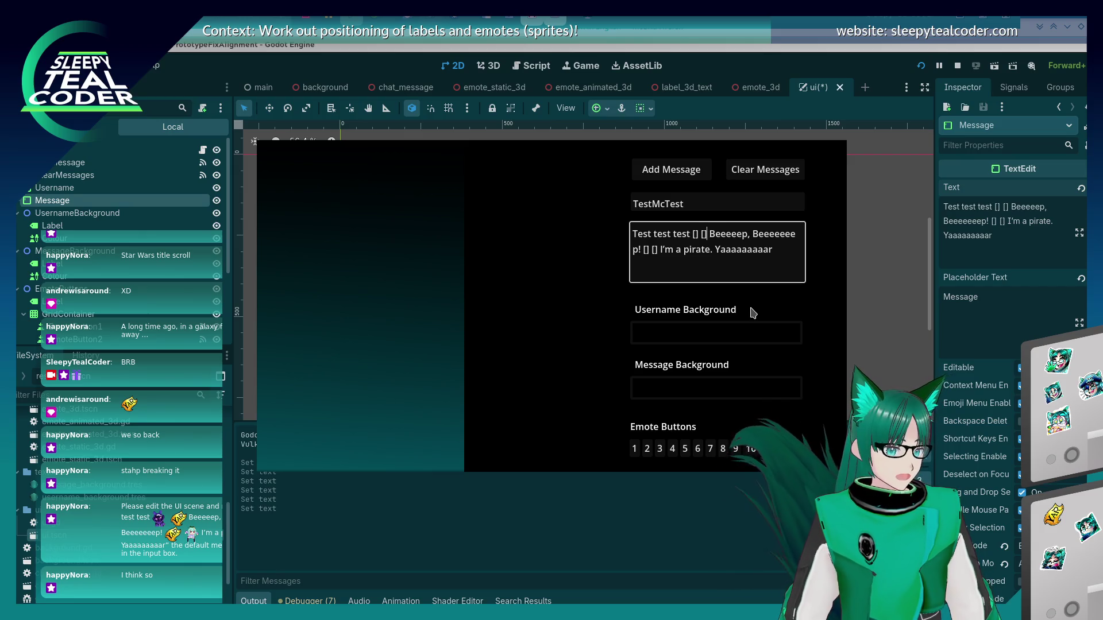
pyautogui.press('BackSpace')
pyautogui.press('BackSpace')
pyautogui.press('BackSpace')
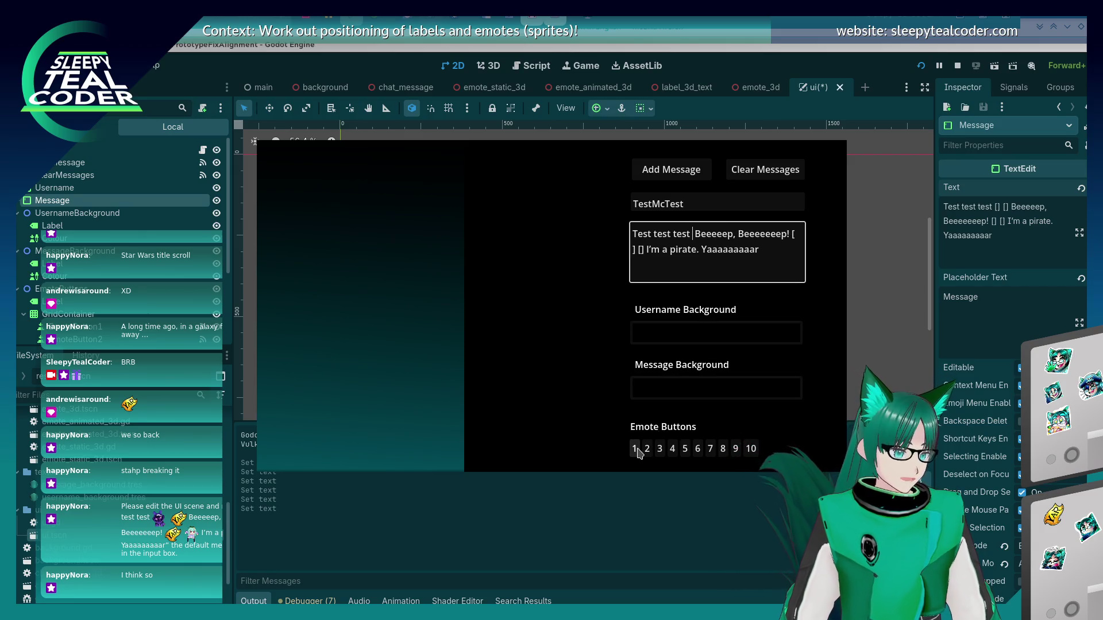
pyautogui.click(634, 449)
pyautogui.click(698, 235)
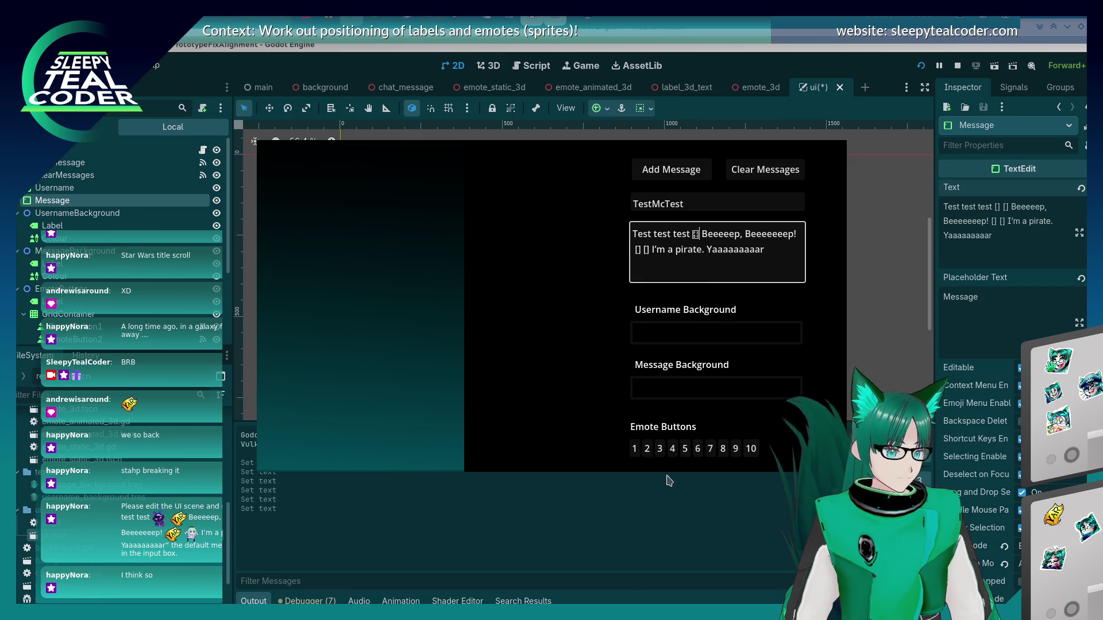
pyautogui.click(647, 450)
pyautogui.click(663, 250)
pyautogui.press('BackSpace')
pyautogui.press('BackSpace')
pyautogui.press('BackSpace')
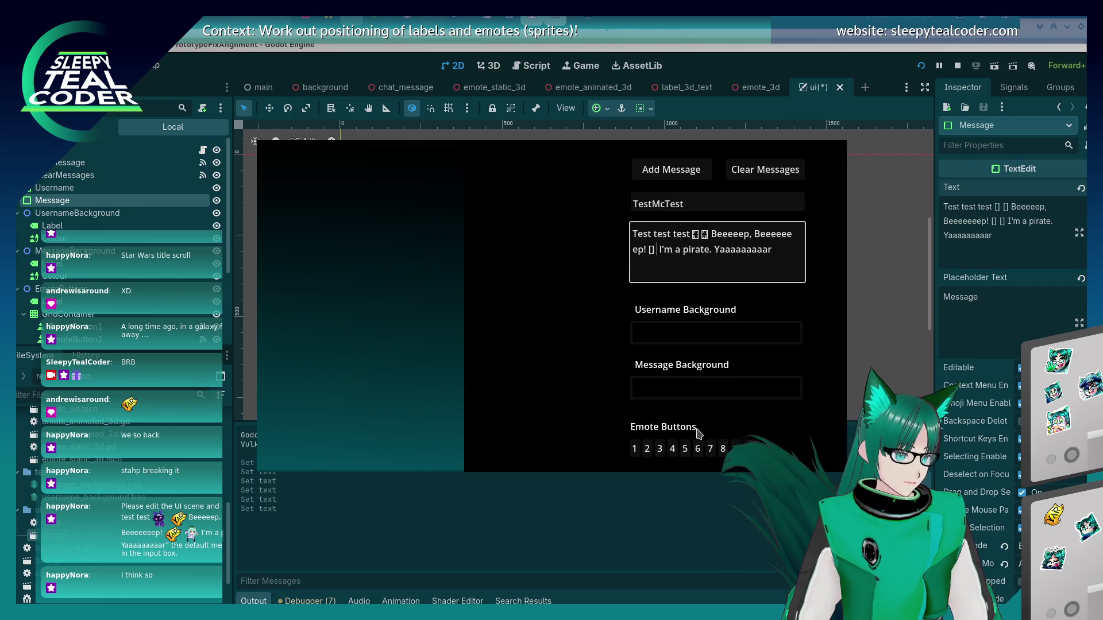
pyautogui.press('BackSpace')
pyautogui.click(672, 449)
pyautogui.click(655, 251)
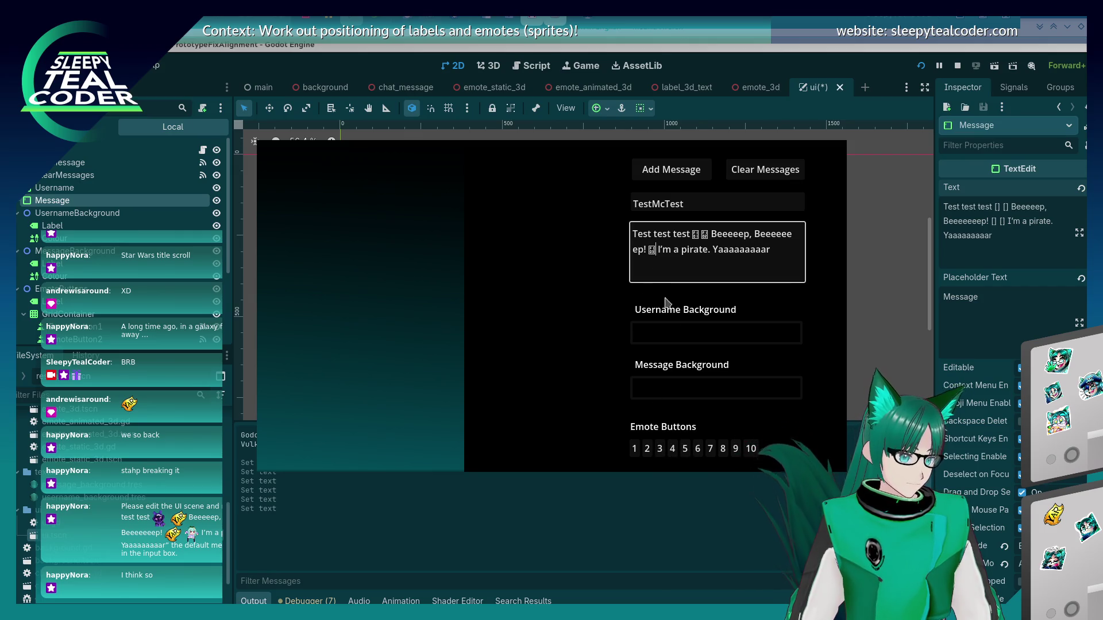
pyautogui.click(671, 450)
pyautogui.click(690, 250)
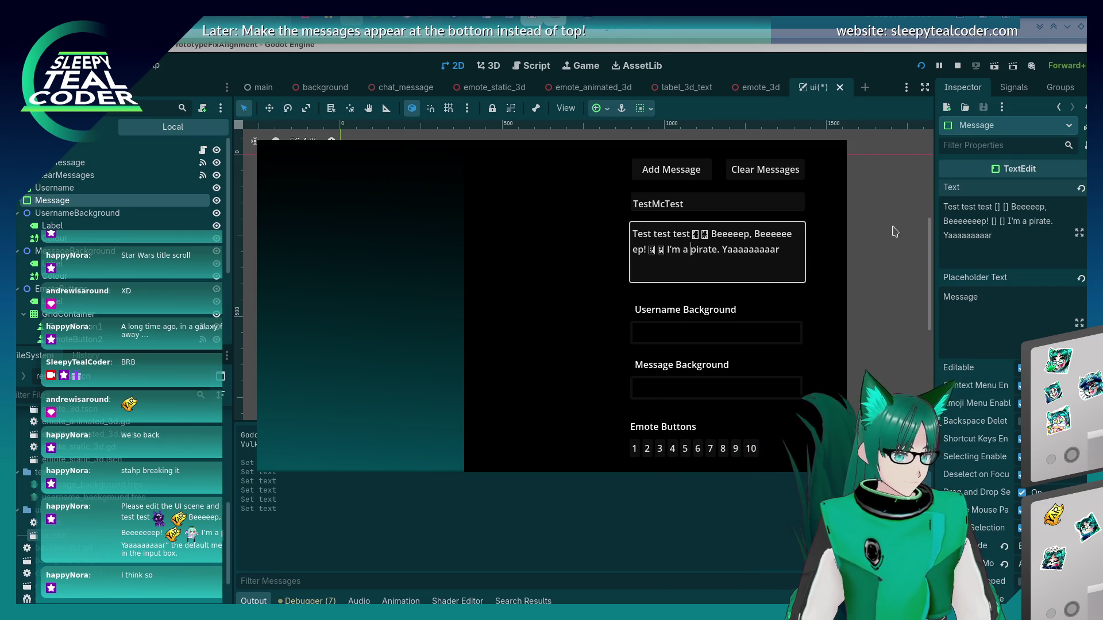
# - Copy the emote message from the game and paste it as the Message box's Text property
pyautogui.moveTo(776, 279); pyautogui.dragTo(568, 207)
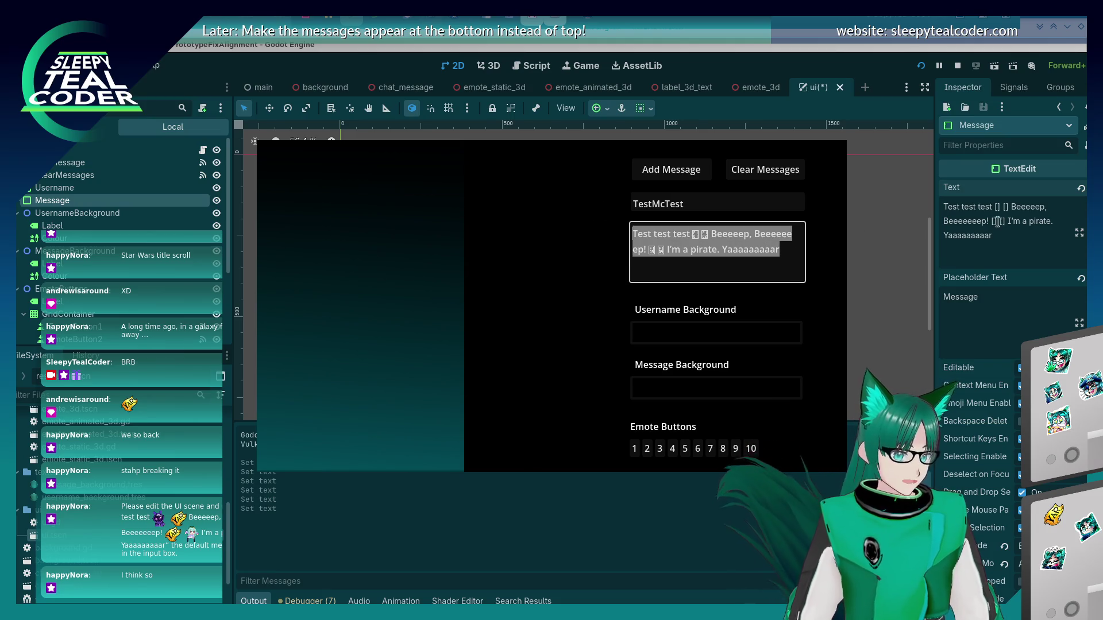
pyautogui.click(997, 221)
pyautogui.hotkey('ctrl', 'a')
pyautogui.hotkey('ctrl', 'v')
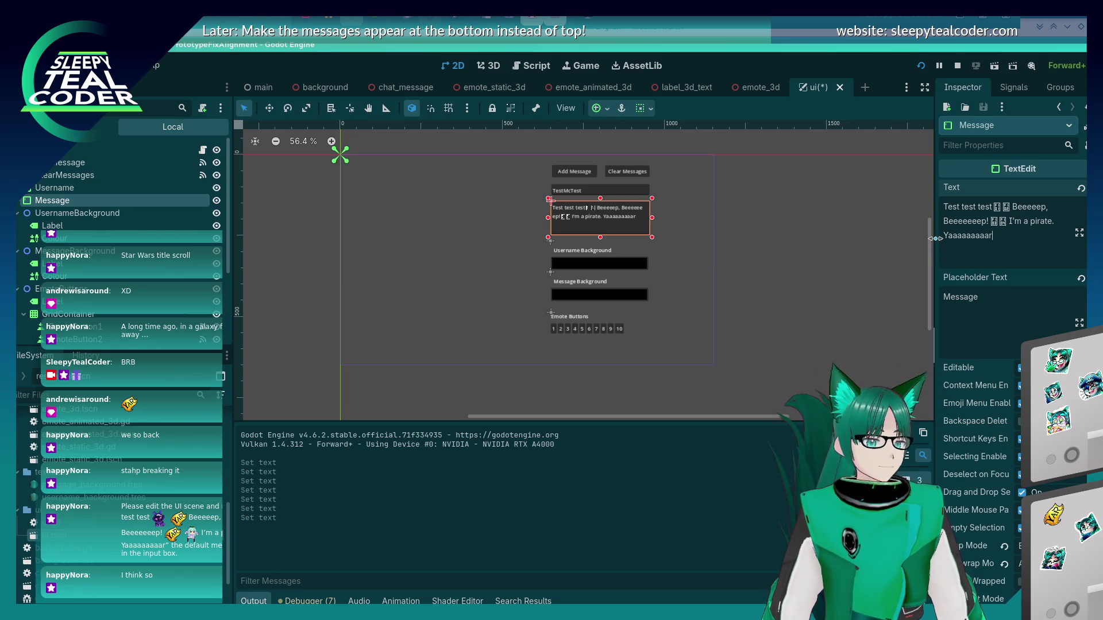
pyautogui.click(738, 258)
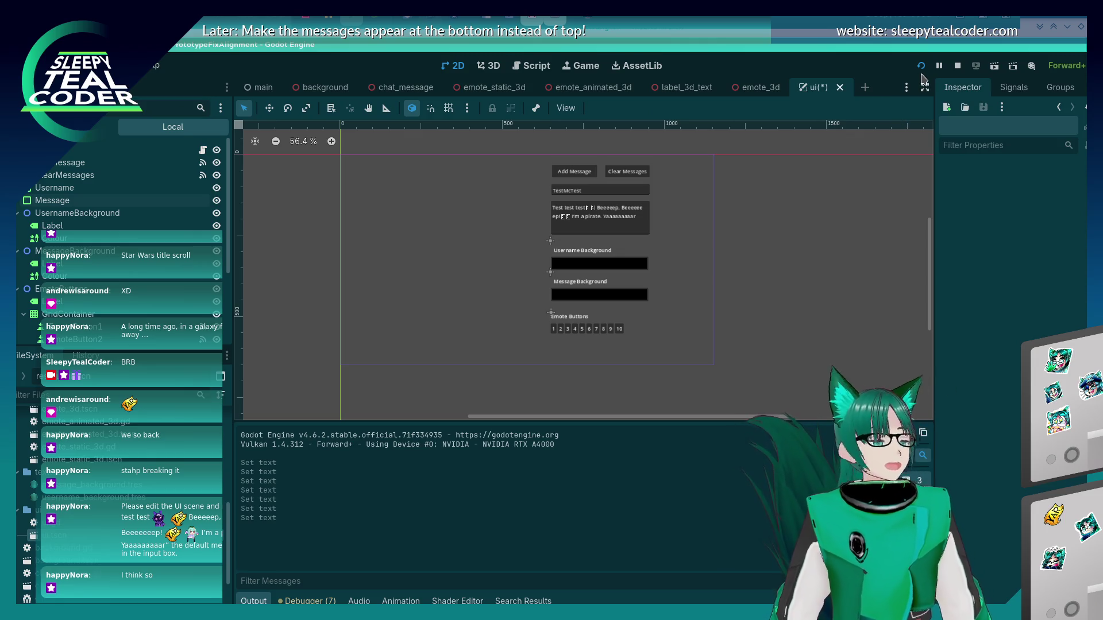
# - Restart the running game and add a TestMcTest chat message
pyautogui.hotkey('alt', 'Tab')
pyautogui.hotkey('alt', 'Tab')
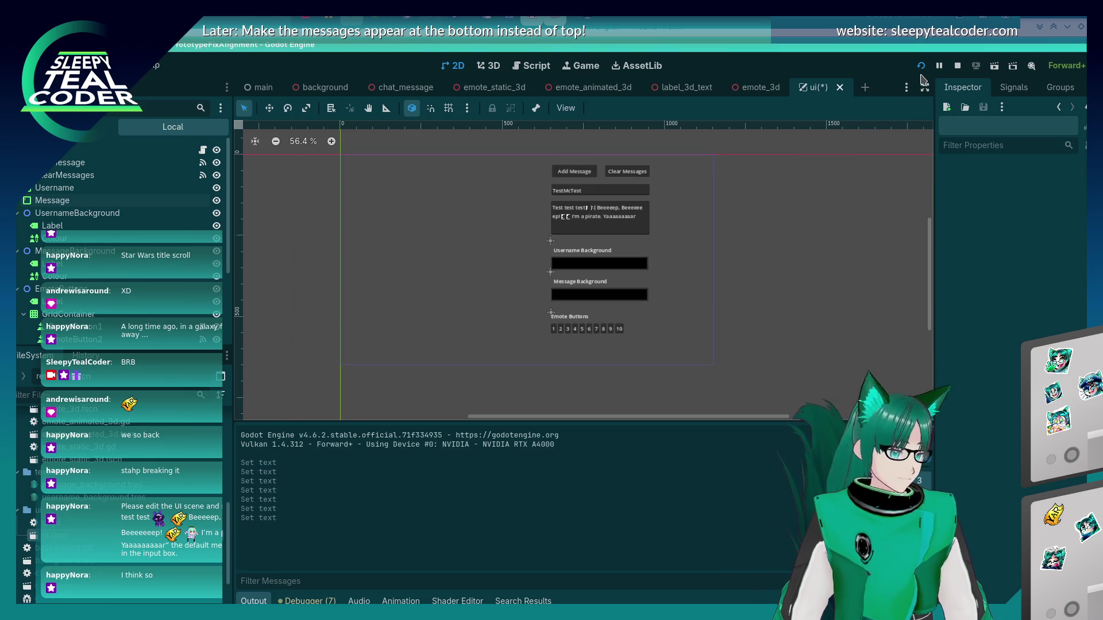
pyautogui.click(921, 67)
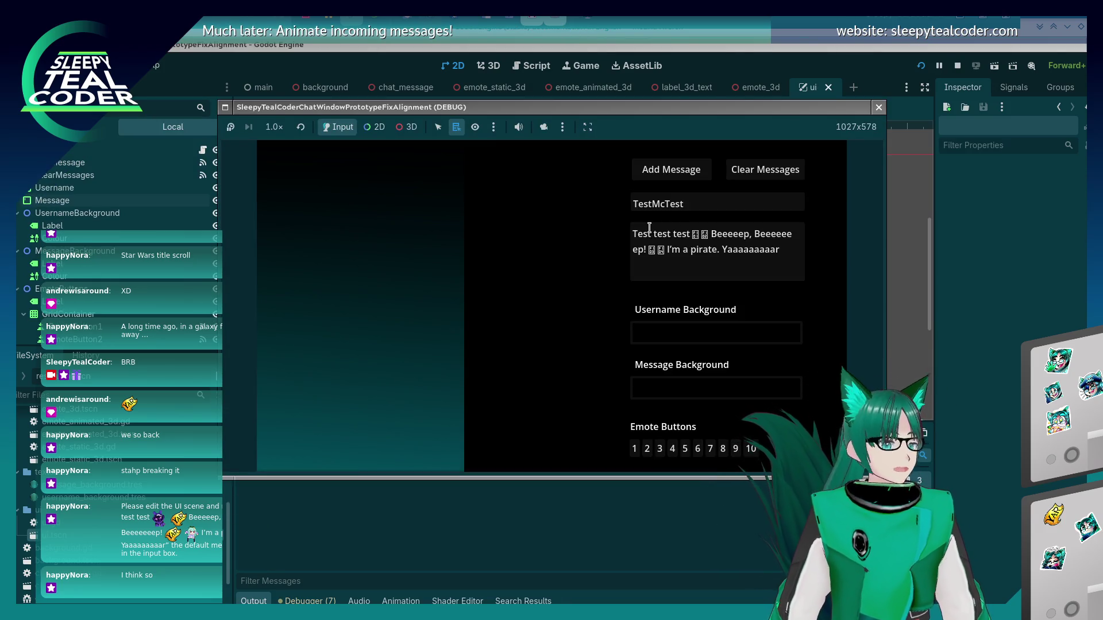
pyautogui.click(647, 168)
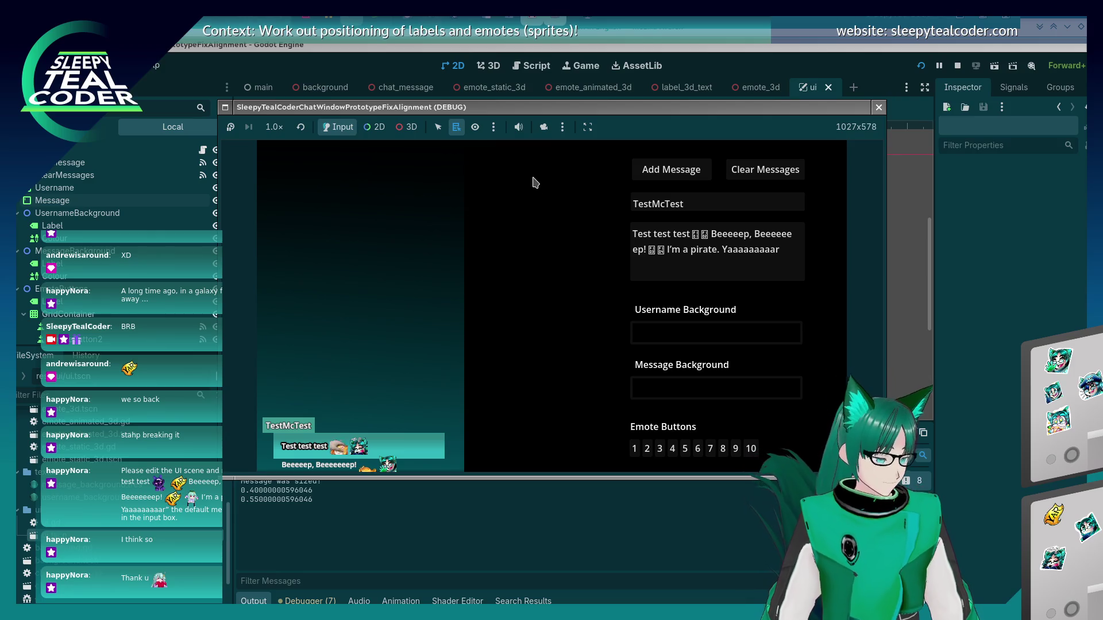
# - Inspect the chat panel in 3D with a free camera, then close the game
pyautogui.click(406, 127)
pyautogui.click(543, 127)
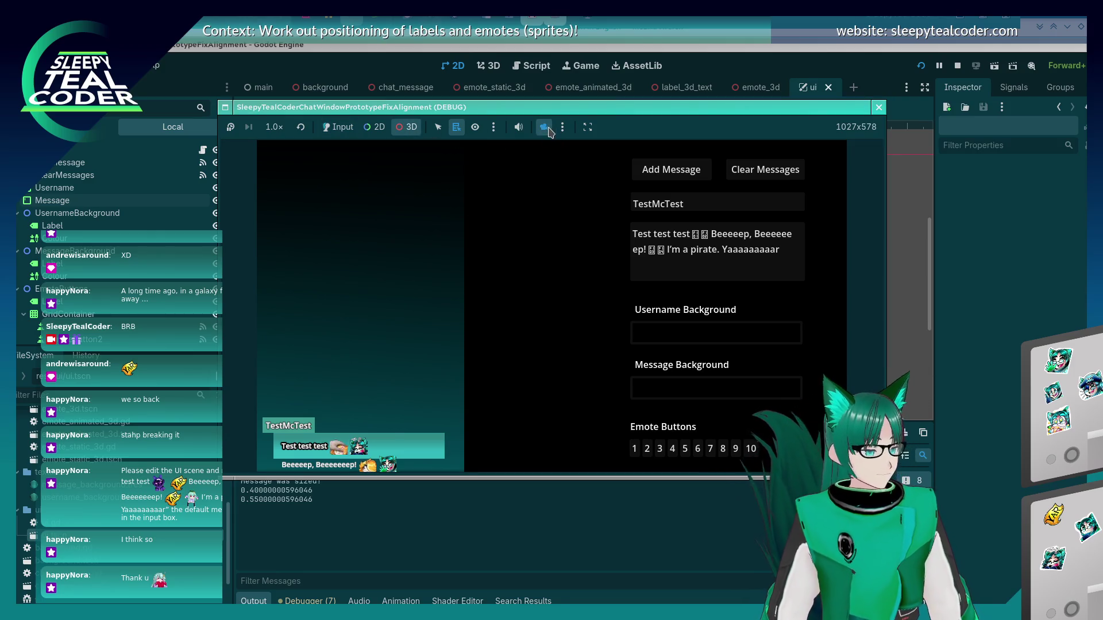
pyautogui.scroll(1, 439, 432)
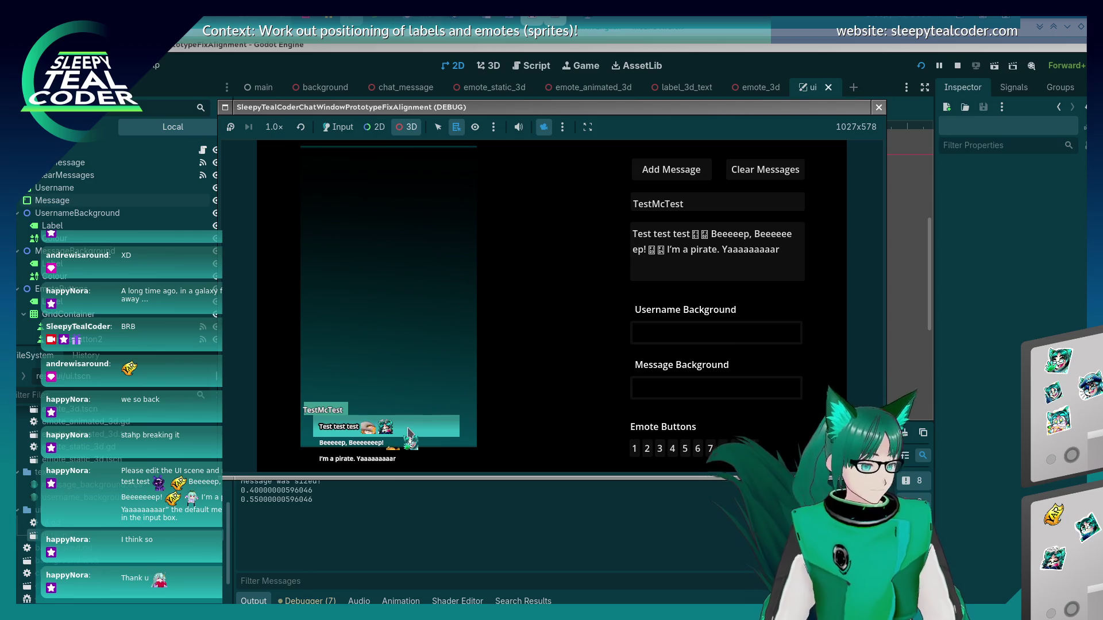
pyautogui.moveTo(438, 432); pyautogui.dragTo(458, 326)
pyautogui.scroll(2, 460, 345)
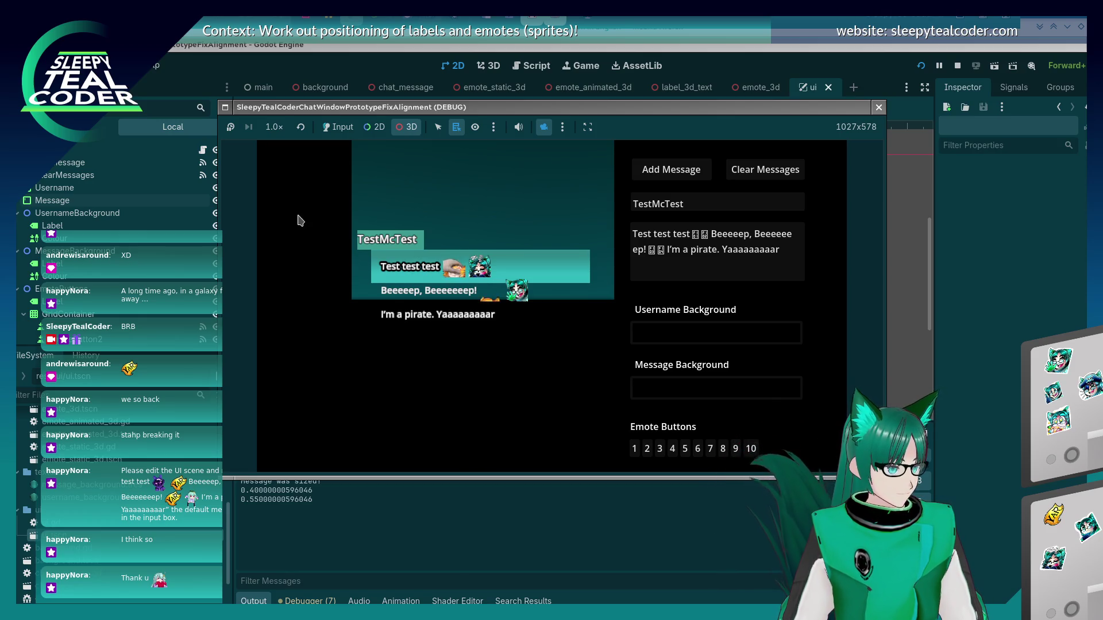
pyautogui.press('F8')
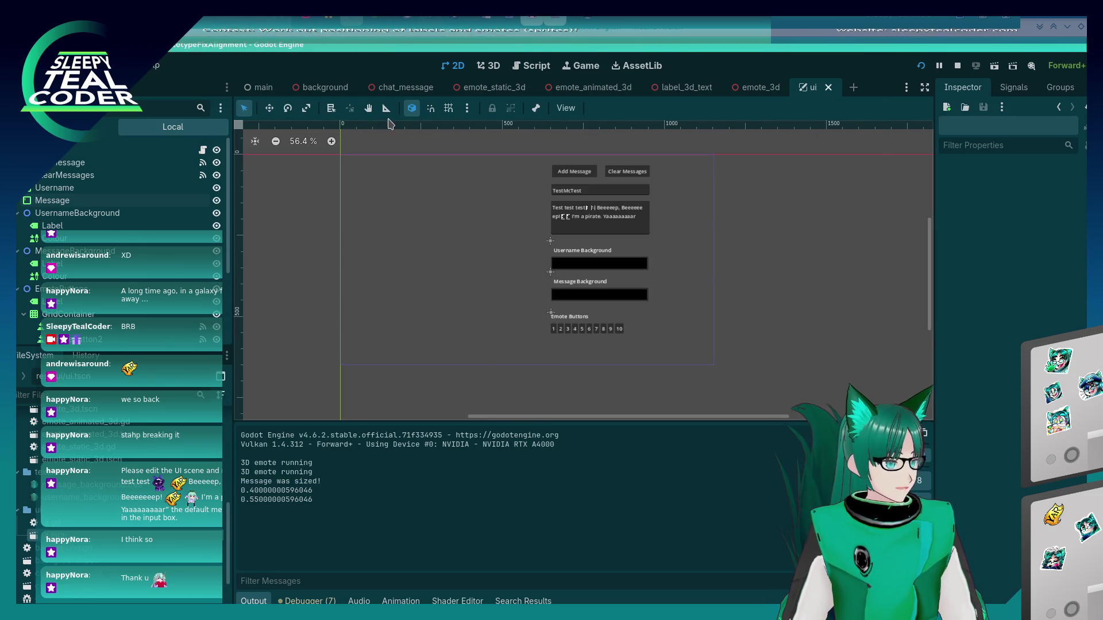
# - Open chat_message.gd and uncomment the message_height line 589
pyautogui.click(531, 66)
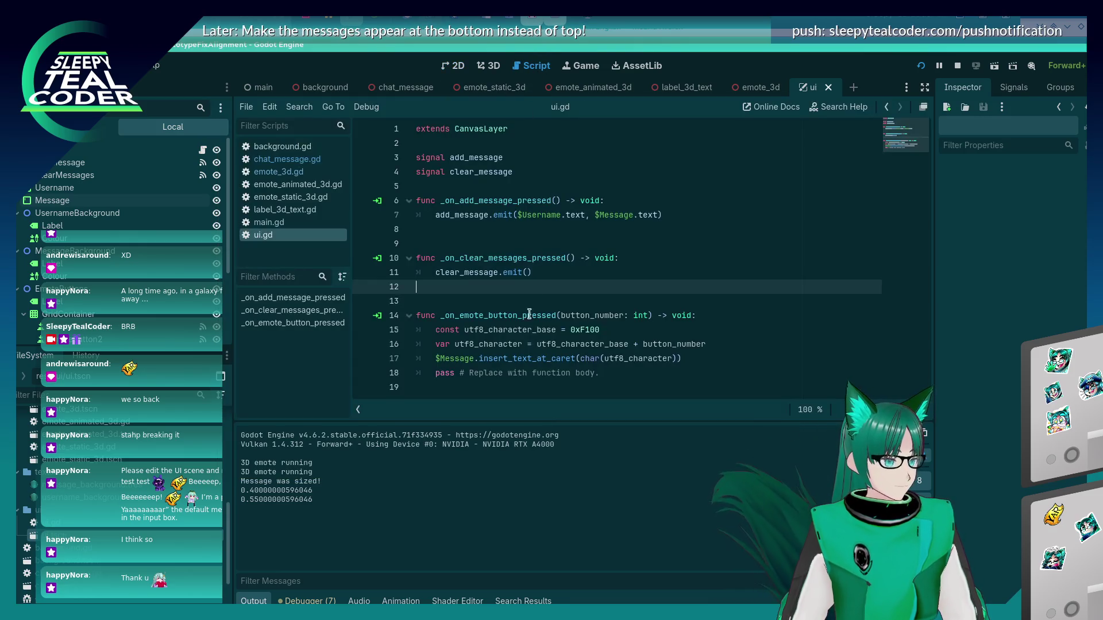
pyautogui.click(310, 163)
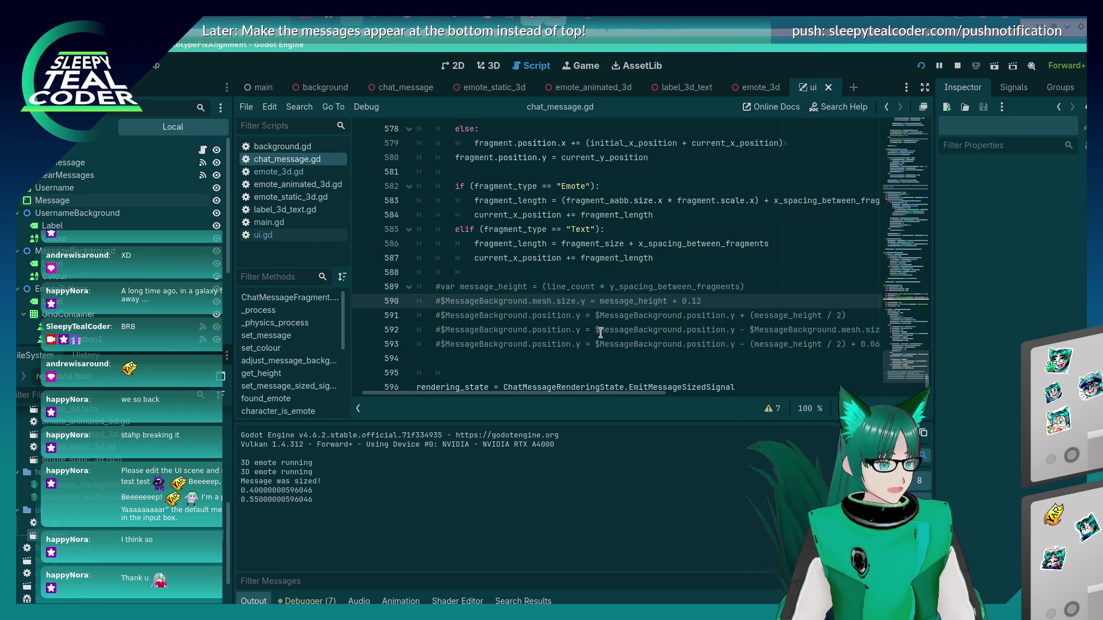
pyautogui.click(427, 284)
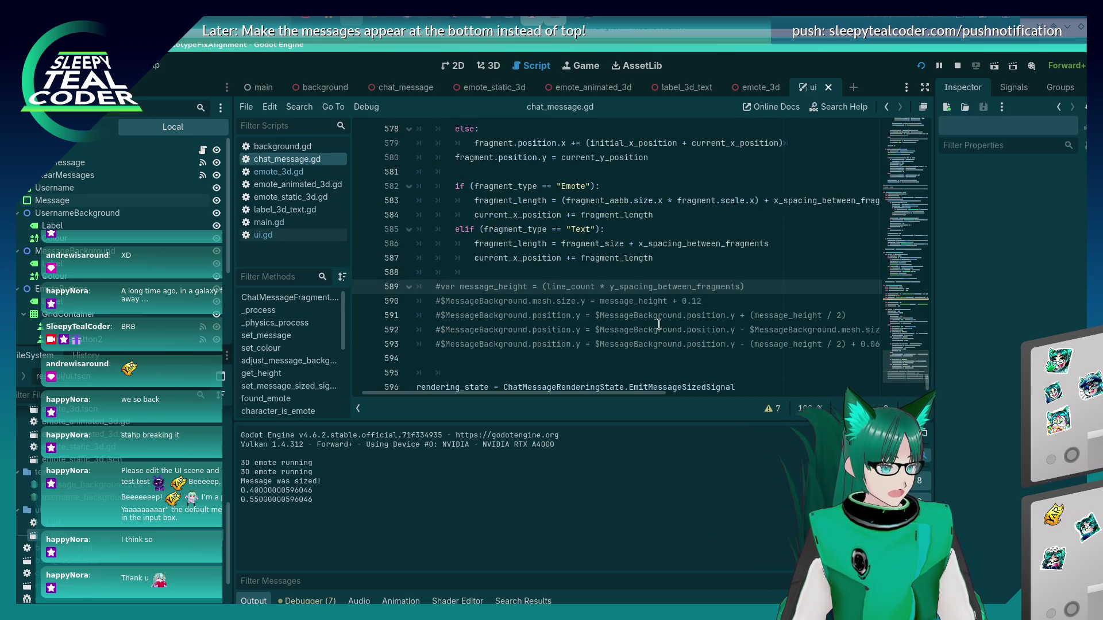
pyautogui.hotkey('ctrl', 'k')
pyautogui.hotkey('ctrl', 's')
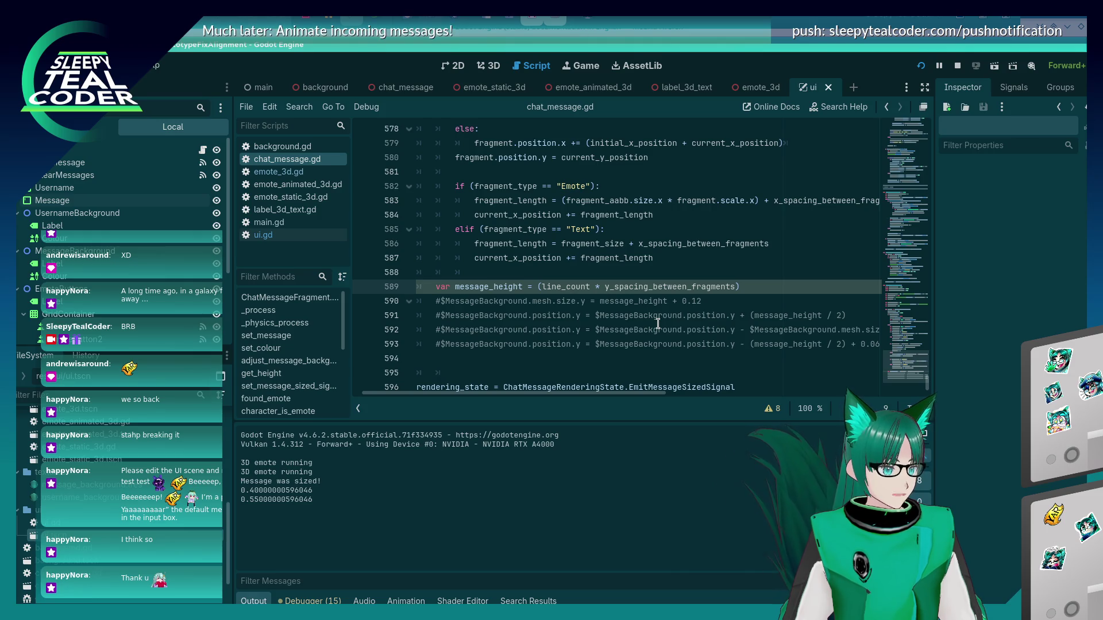
# - Uncomment lines 590–591, make the offset (message_height + 0.12) / 2, and save
pyautogui.press('Down')
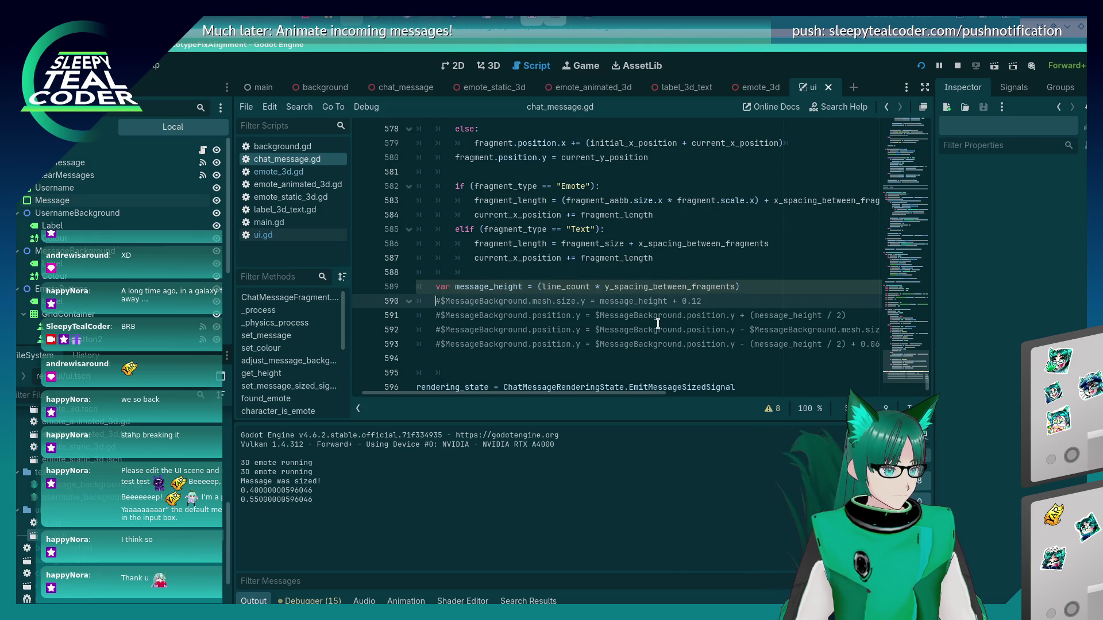
pyautogui.hotkey('ctrl', 'k')
pyautogui.press('Down')
pyautogui.hotkey('ctrl', 'k')
pyautogui.press('End')
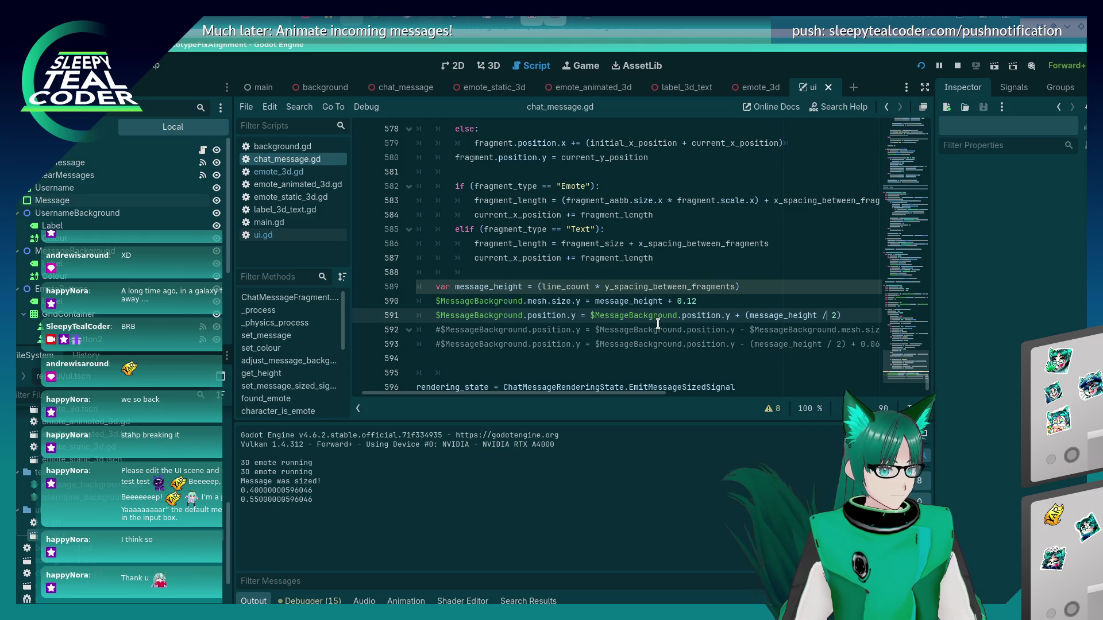
pyautogui.write('+ 0.12) ')
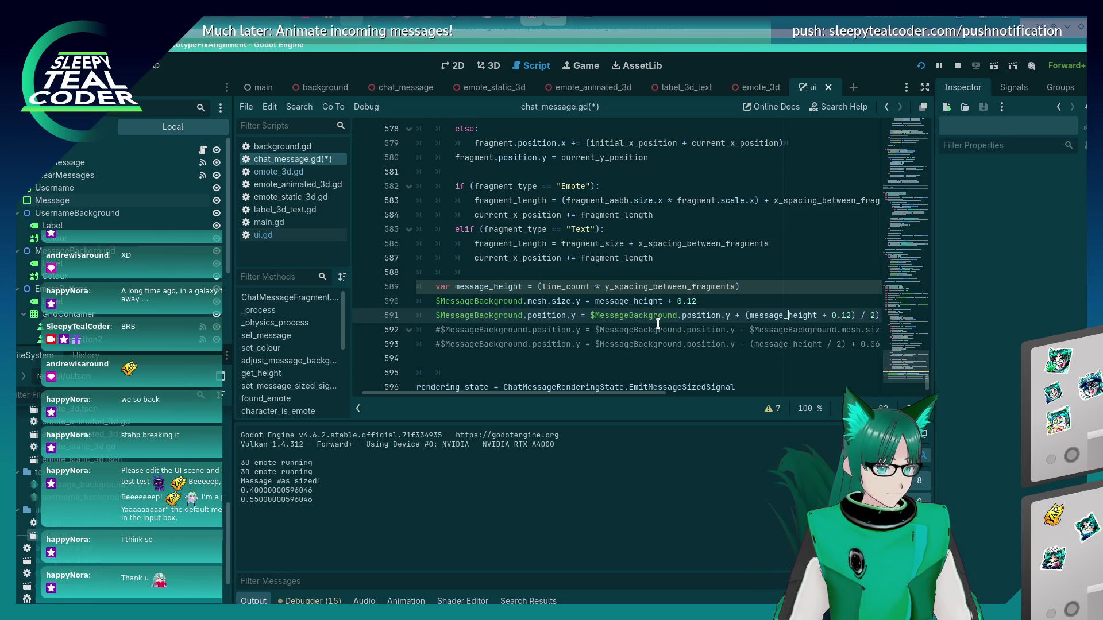
pyautogui.write('(')
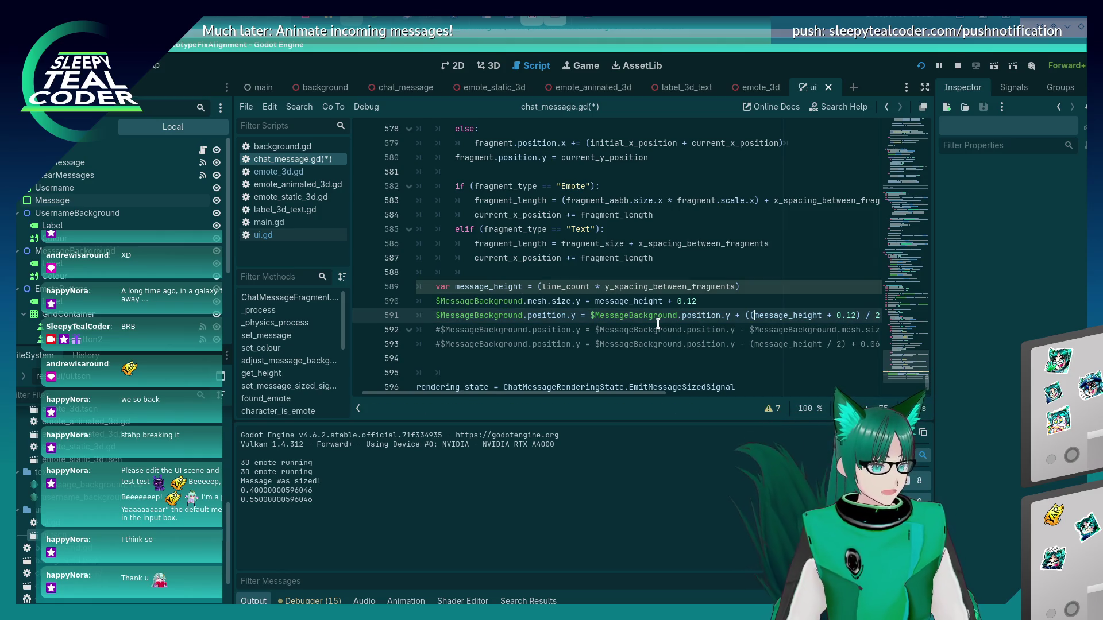
pyautogui.hotkey('ctrl', 's')
pyautogui.hotkey('alt', 'Tab')
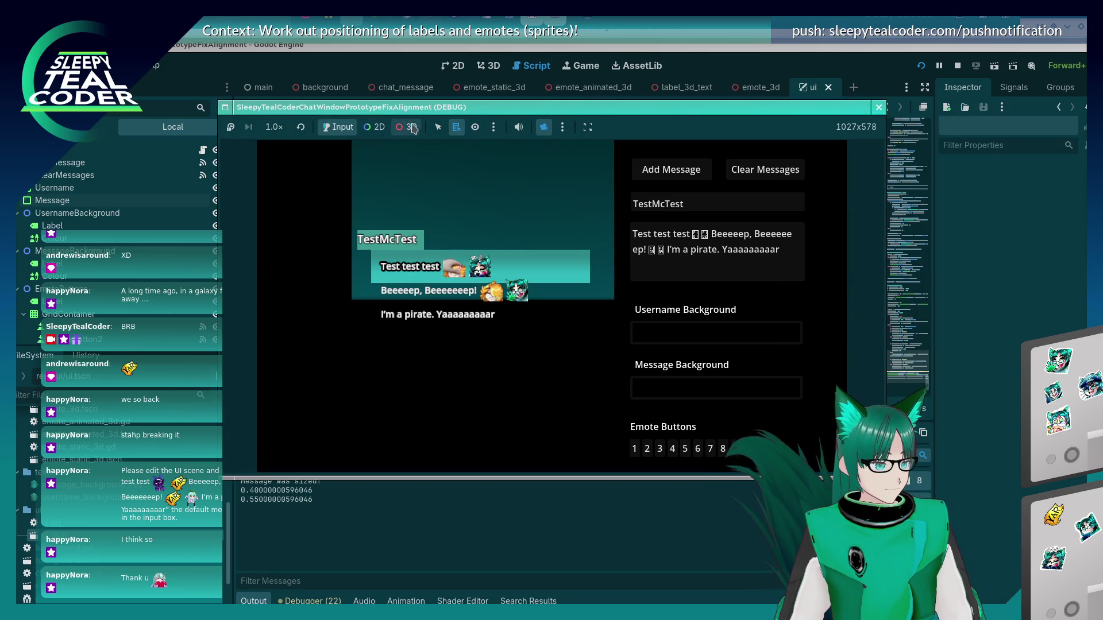
# - Clear the chat, add a fresh TestMcTest message, and zoom in on it in 3D view
pyautogui.click(764, 173)
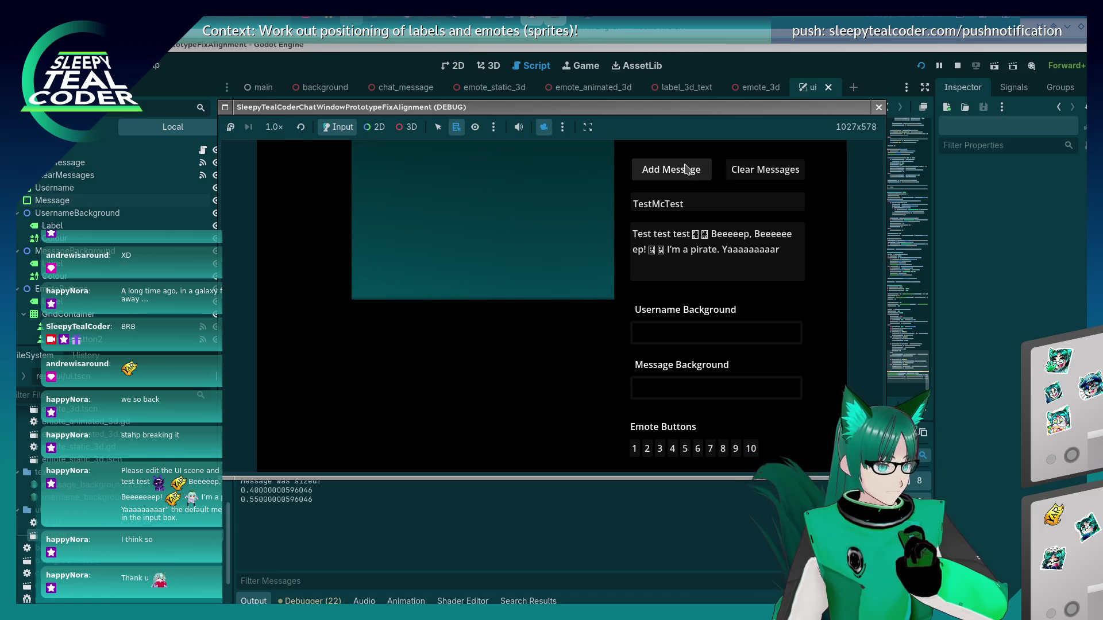
pyautogui.click(681, 168)
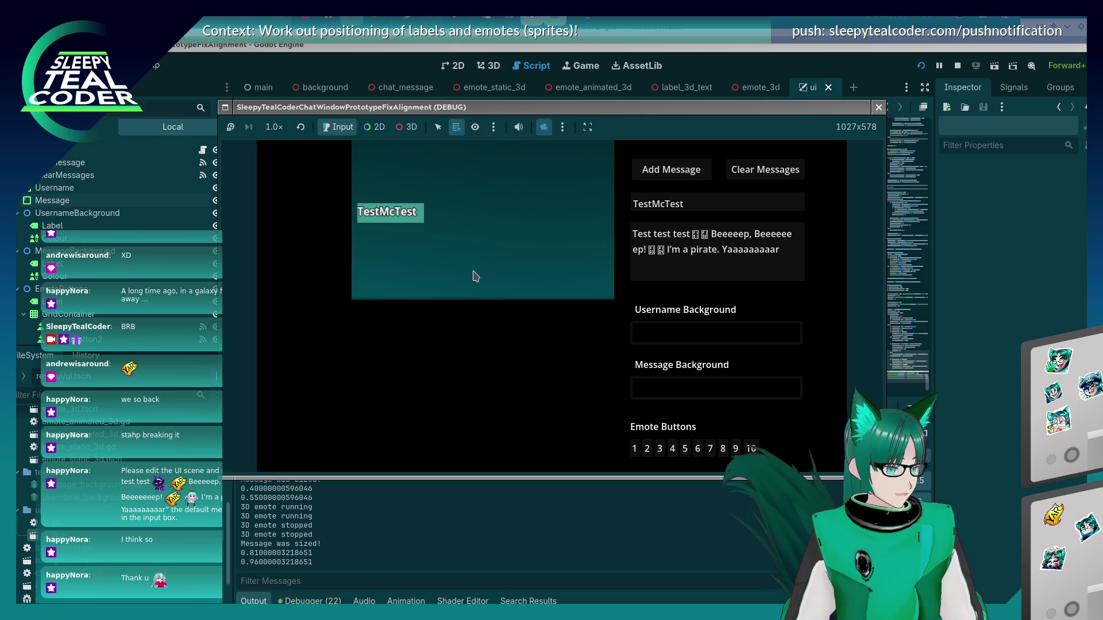
pyautogui.click(405, 127)
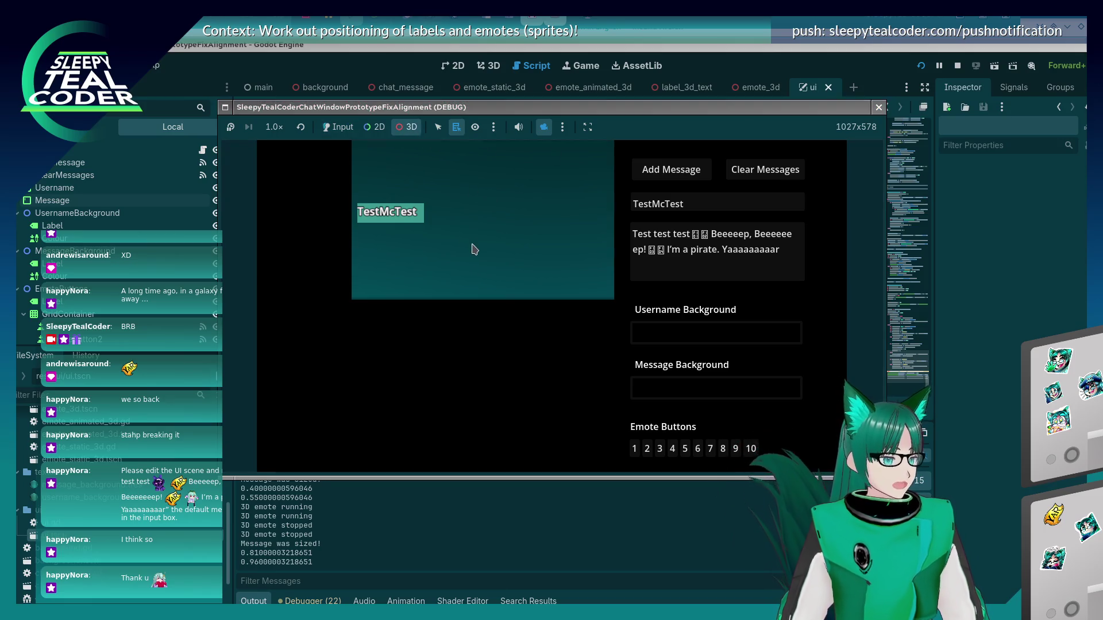
pyautogui.scroll(5, 517, 258)
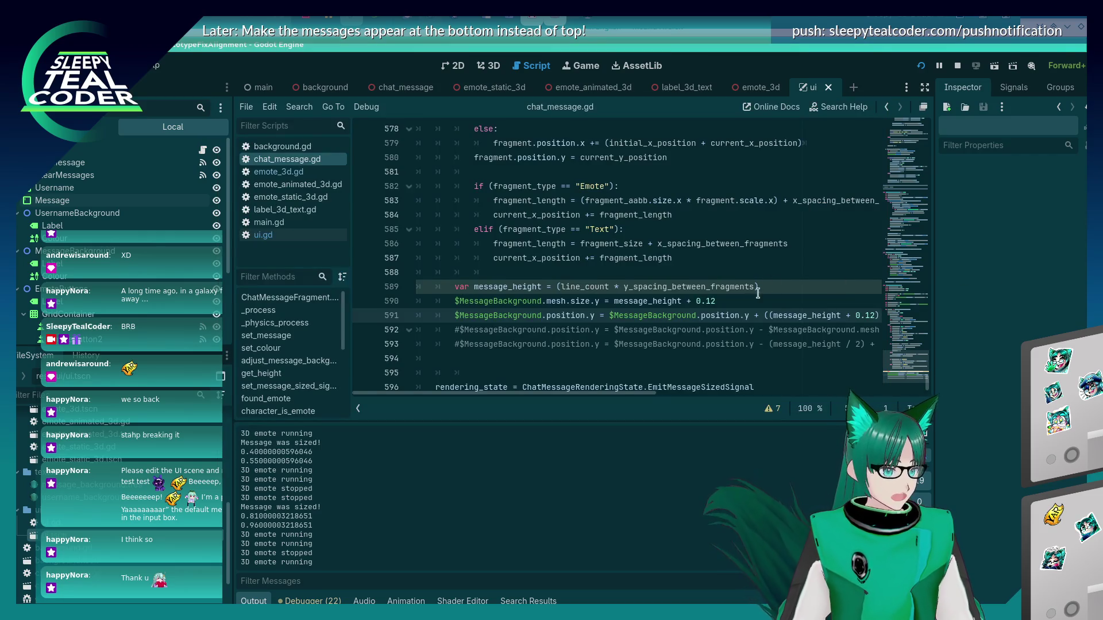
# - Comment out the background position line 591 with #
pyautogui.click(974, 336)
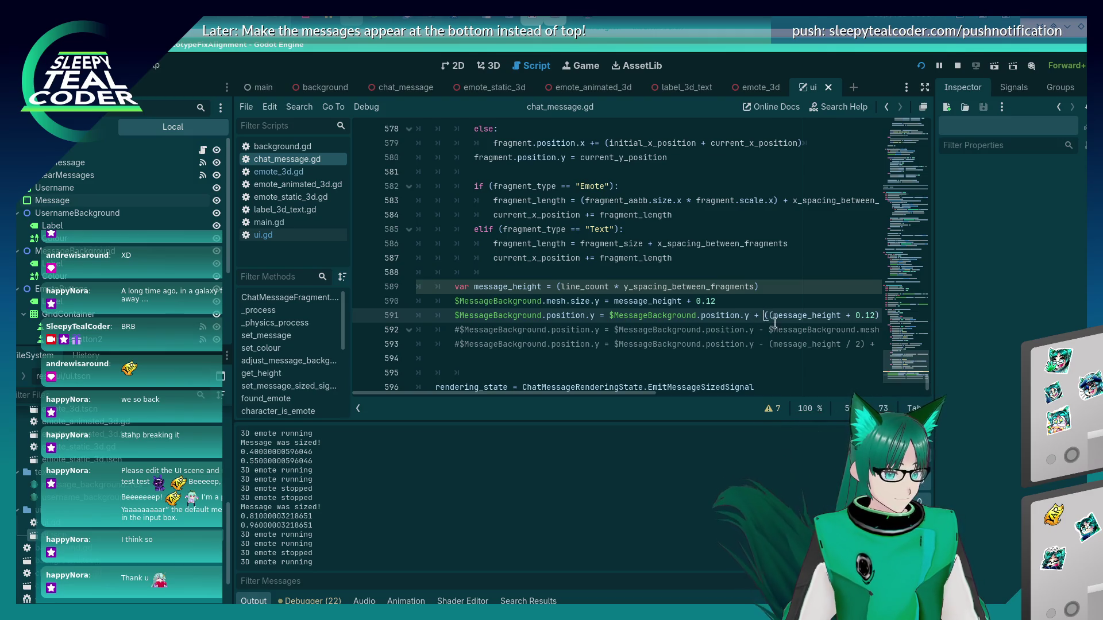
pyautogui.hotkey('ctrl', 'Right')
pyautogui.hotkey('ctrl', 'Right')
pyautogui.hotkey('ctrl', 'Right')
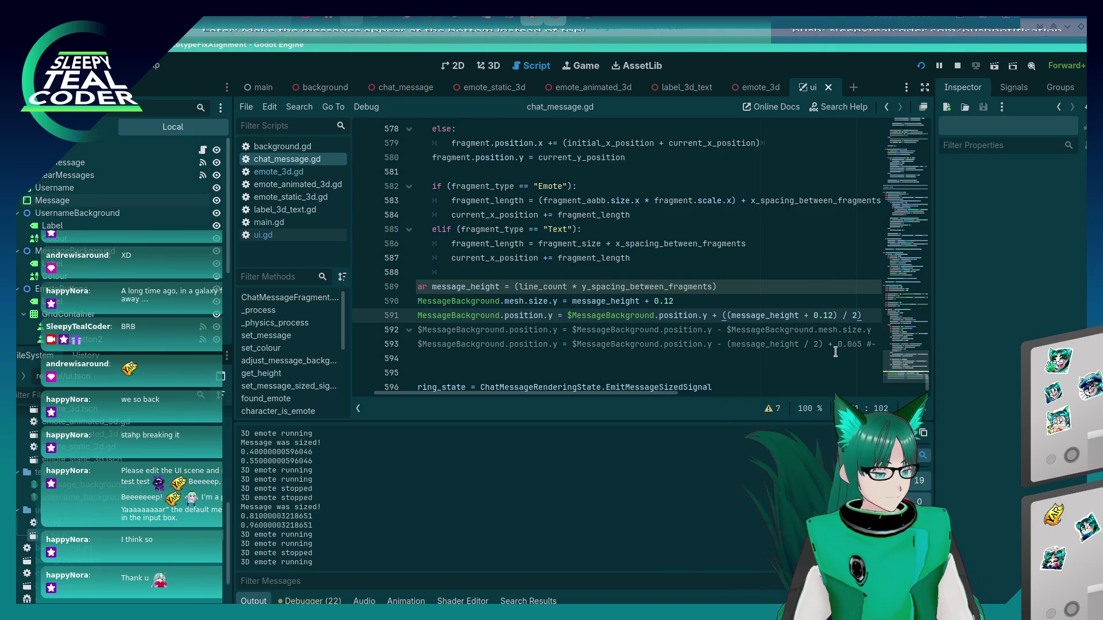
pyautogui.press('Home')
pyautogui.write('#')
# - Run the game, clear and re-add TestMcTest messages after a restart, then close it
pyautogui.press('F5')
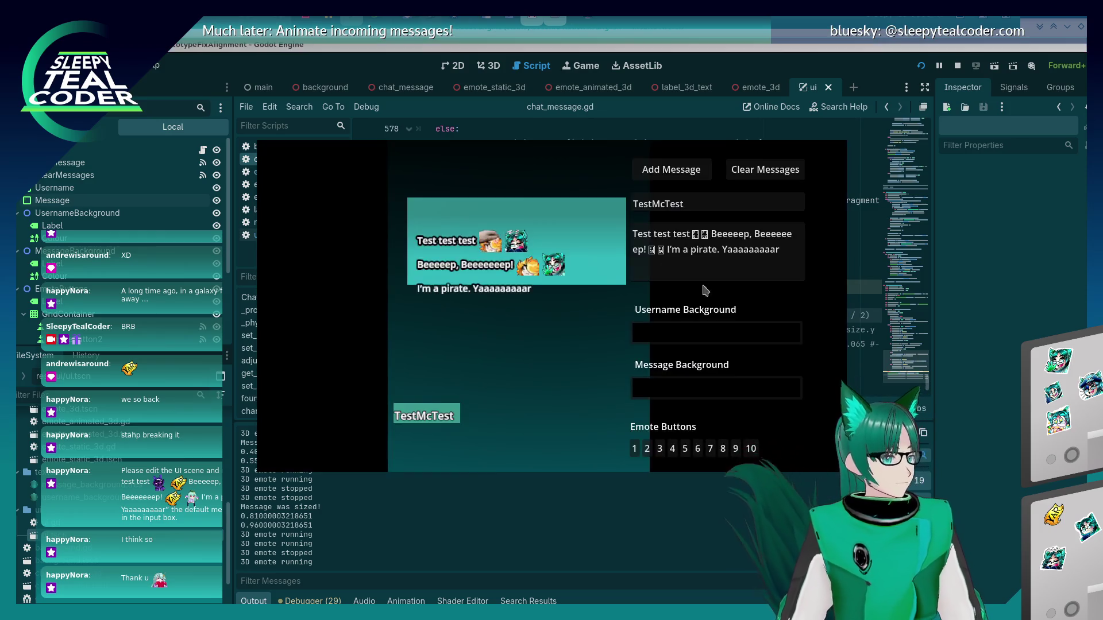
pyautogui.hotkey('alt', 'Tab')
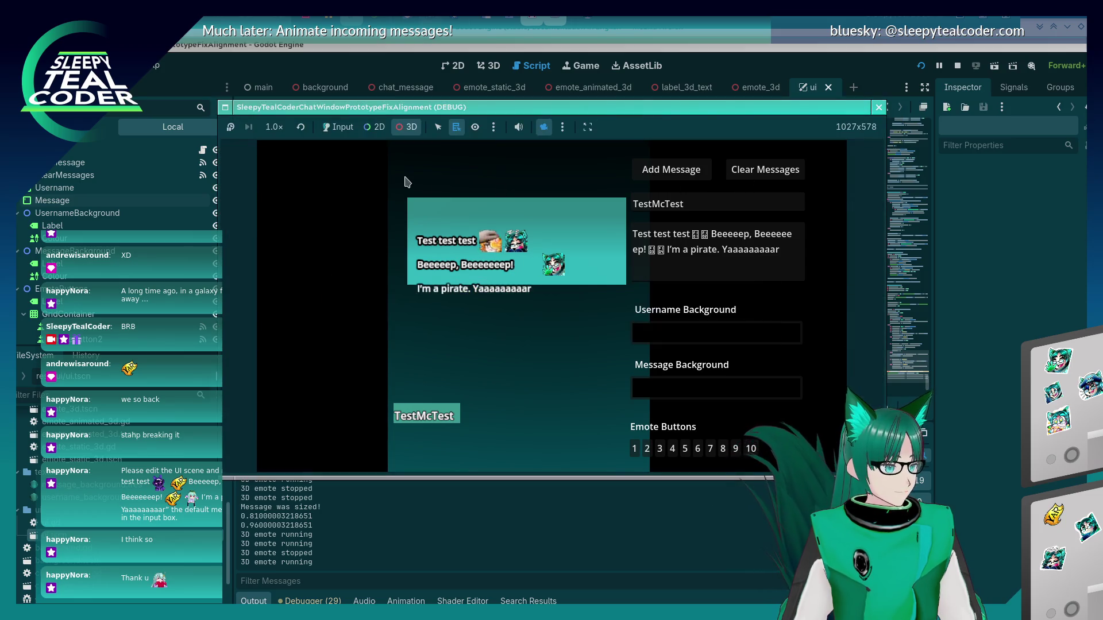
pyautogui.click(738, 171)
pyautogui.click(664, 170)
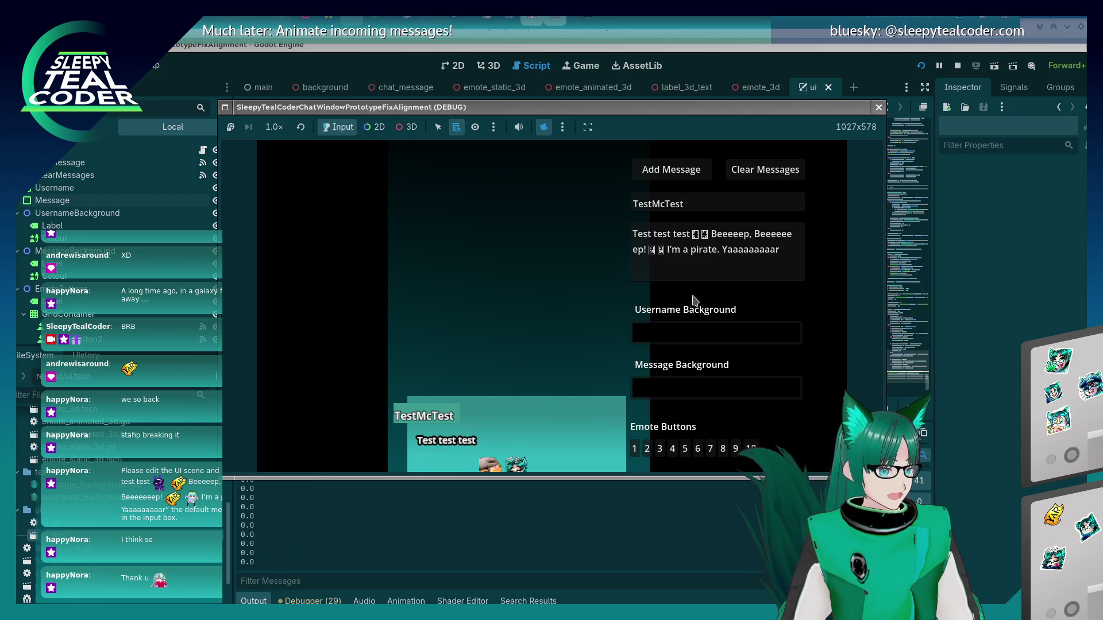
pyautogui.click(922, 66)
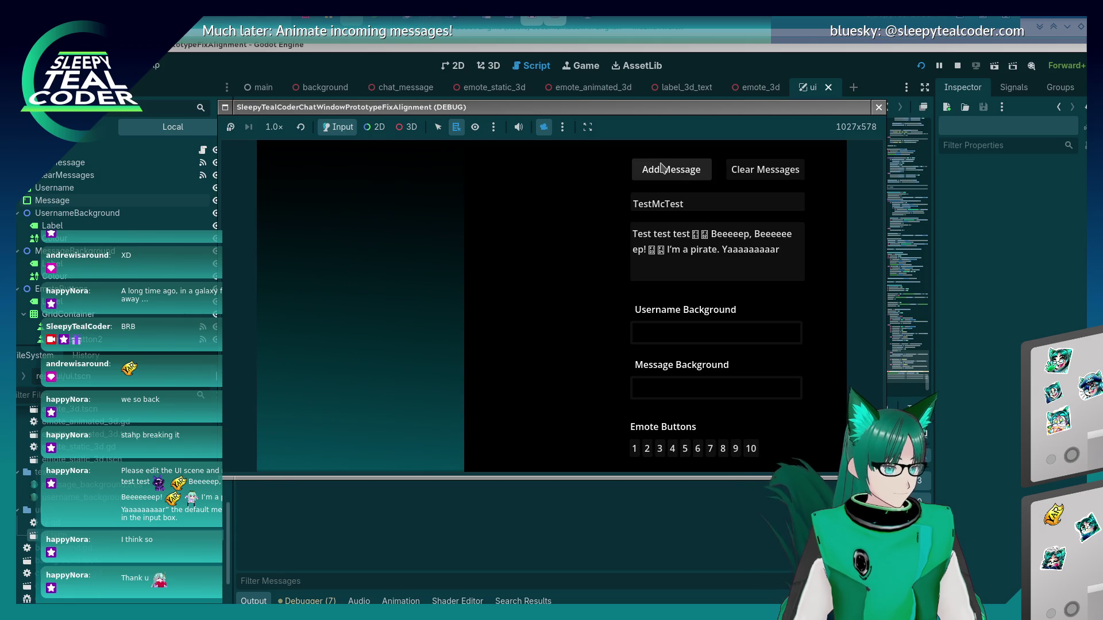
pyautogui.click(645, 168)
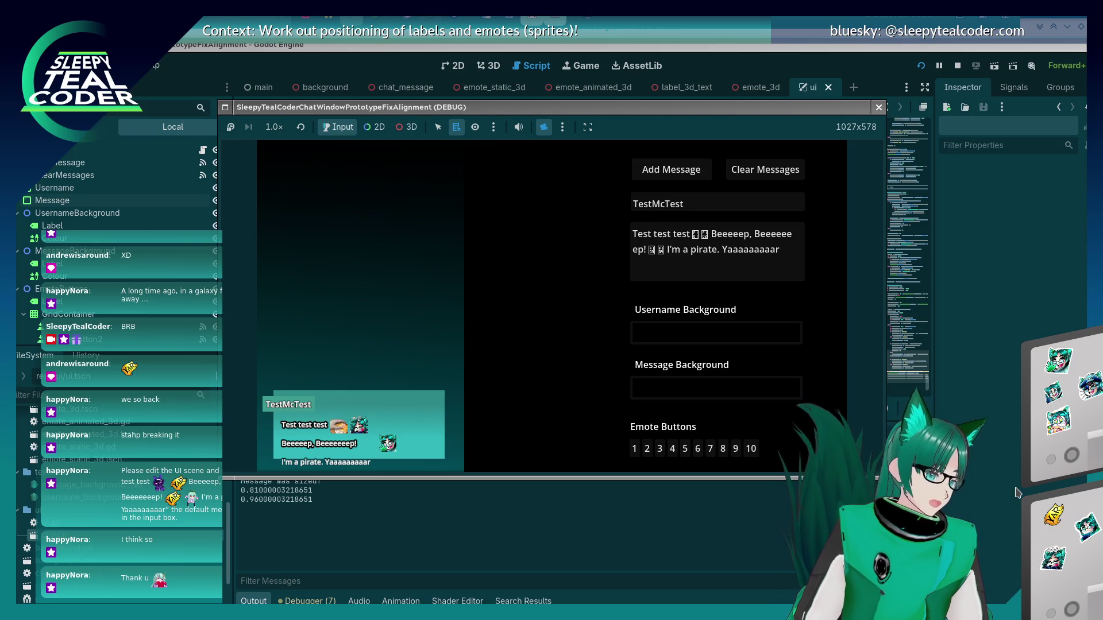
pyautogui.press('F8')
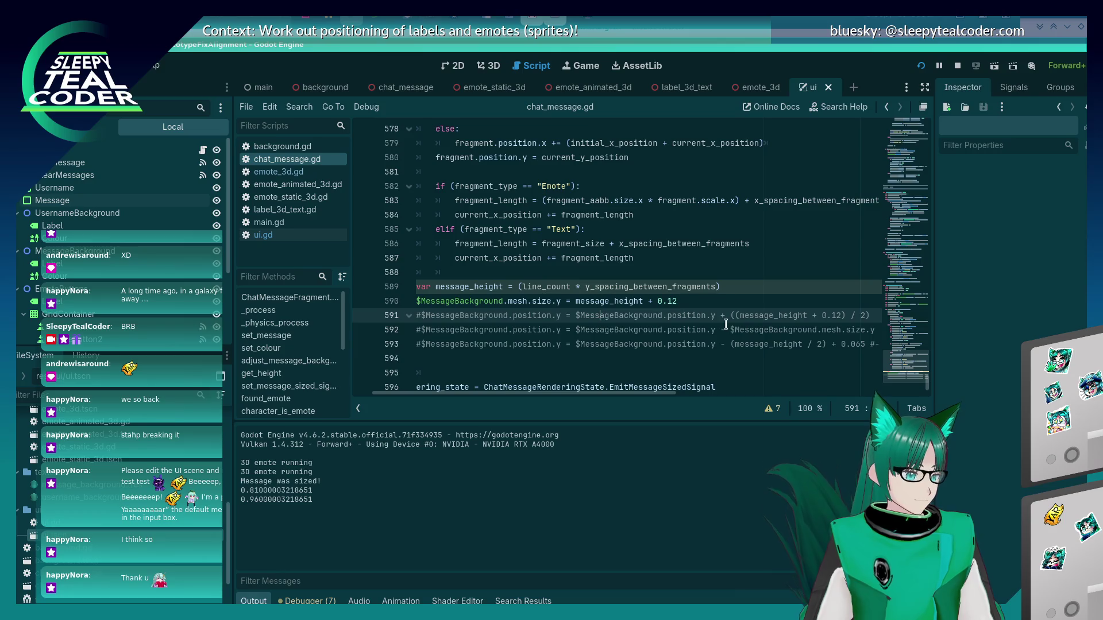
# - Uncomment line 591, flip the height offset from + to -, save, and test with Add Message
pyautogui.hotkey('ctrl', 'k')
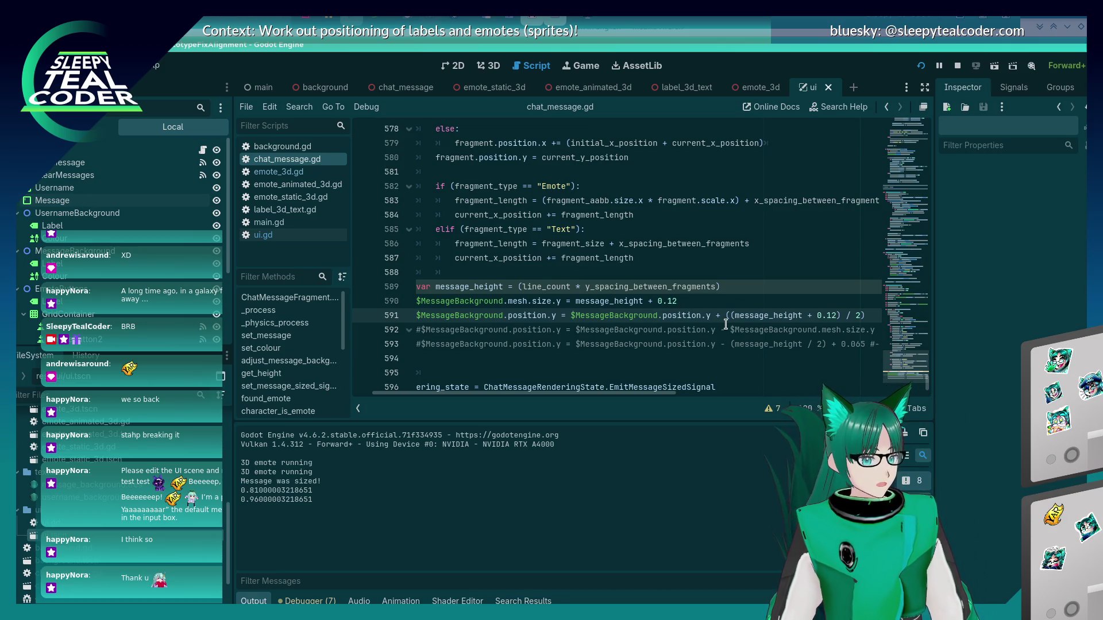
pyautogui.hotkey('ctrl', 'Right')
pyautogui.hotkey('ctrl', 'Right')
pyautogui.hotkey('ctrl', 'Right')
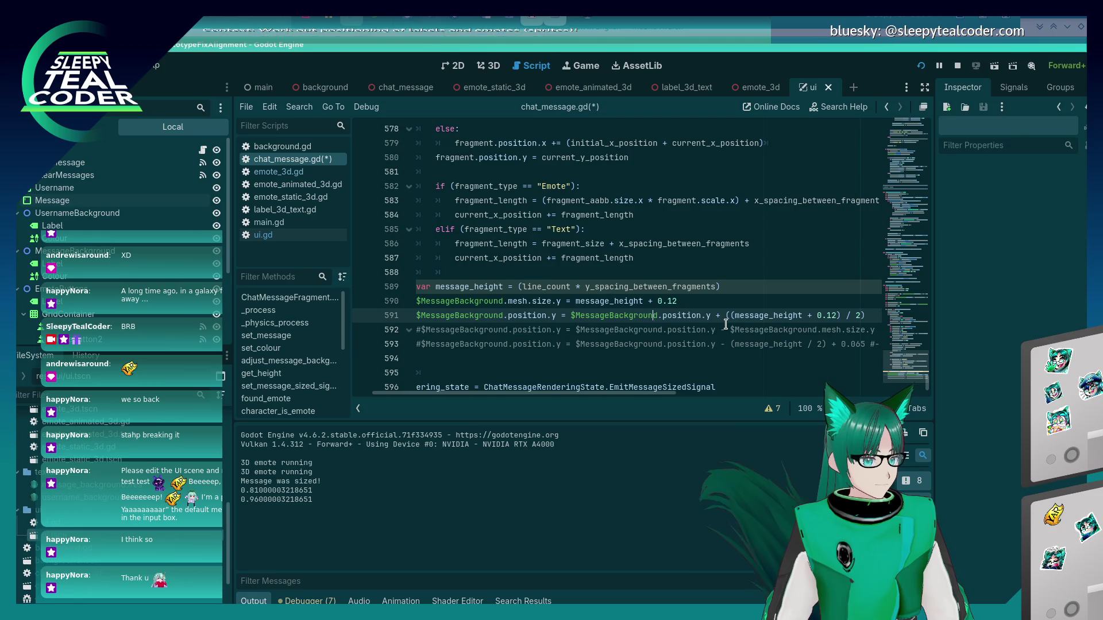
pyautogui.press('Delete')
pyautogui.press('Delete')
pyautogui.press('Delete')
pyautogui.write('-')
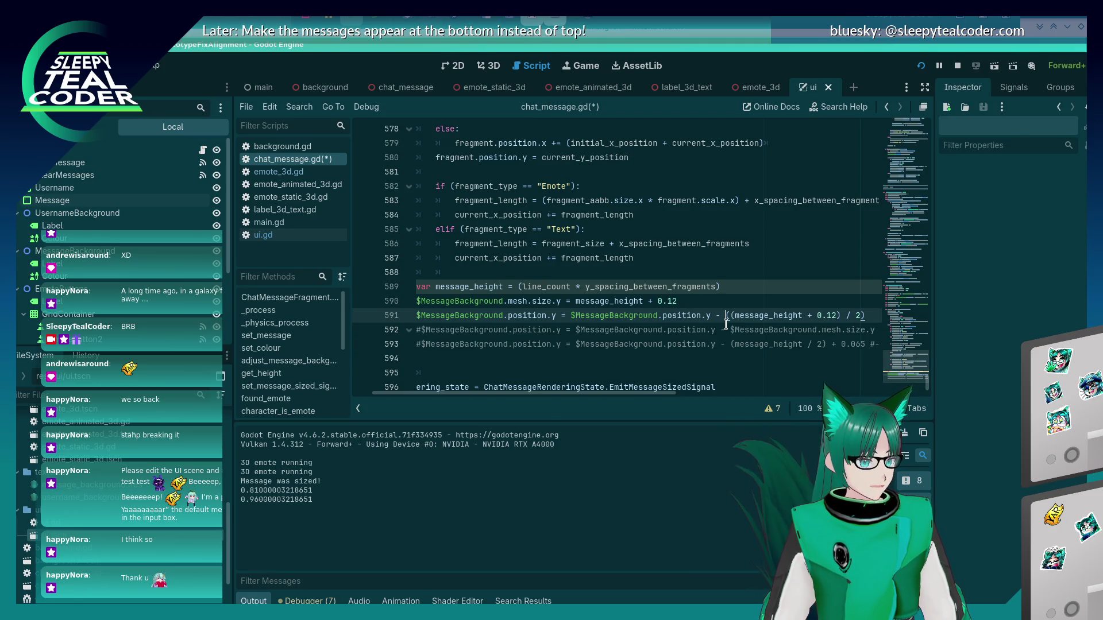
pyautogui.hotkey('ctrl', 's')
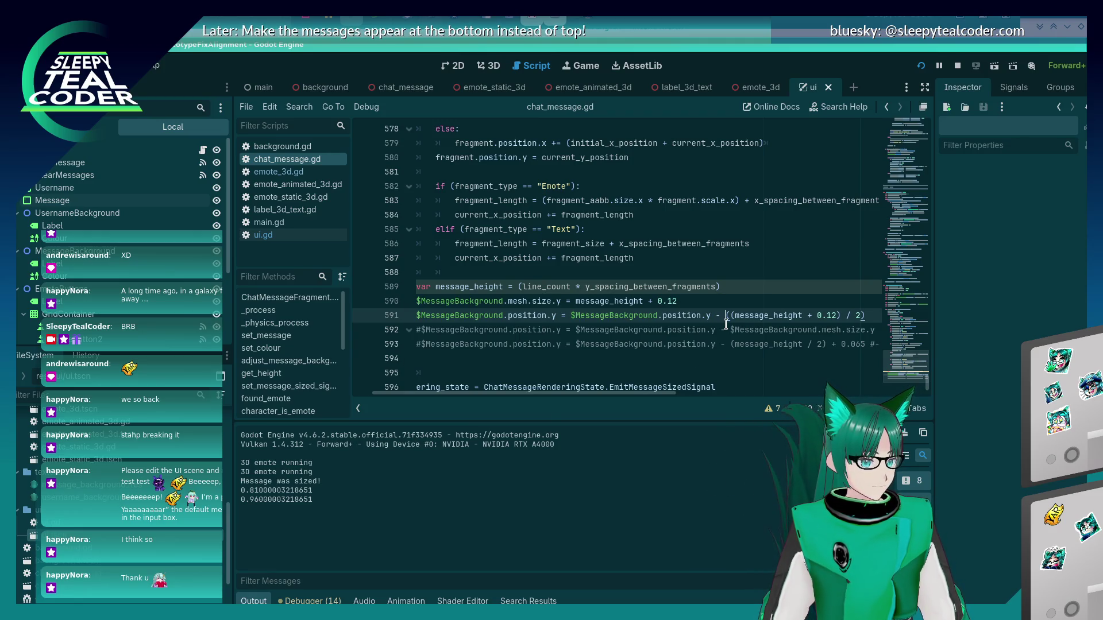
pyautogui.press('F5')
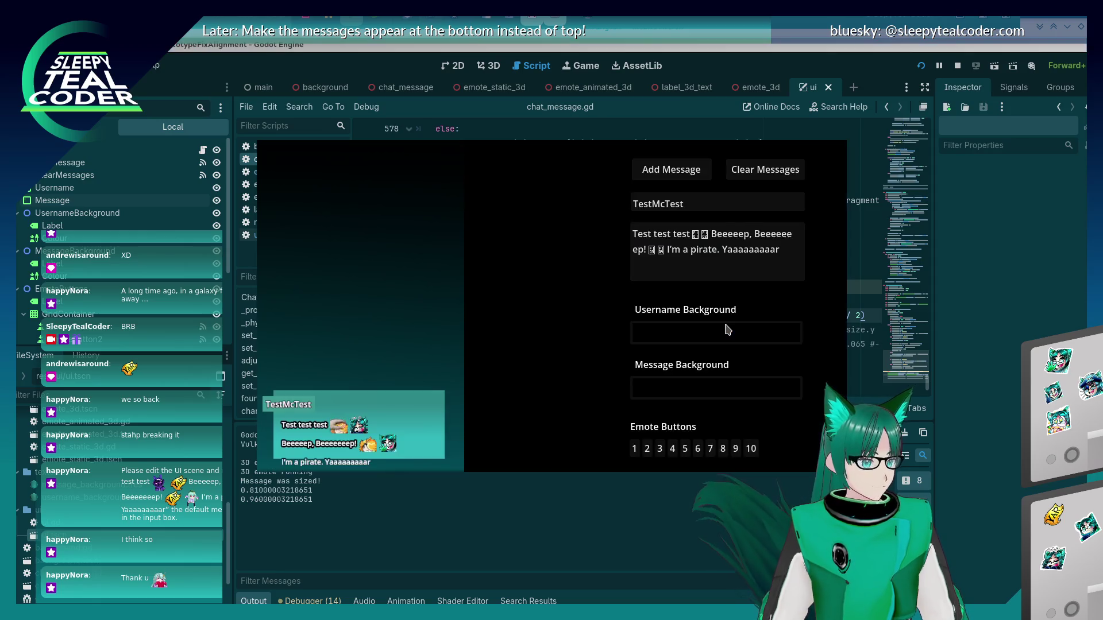
pyautogui.click(678, 172)
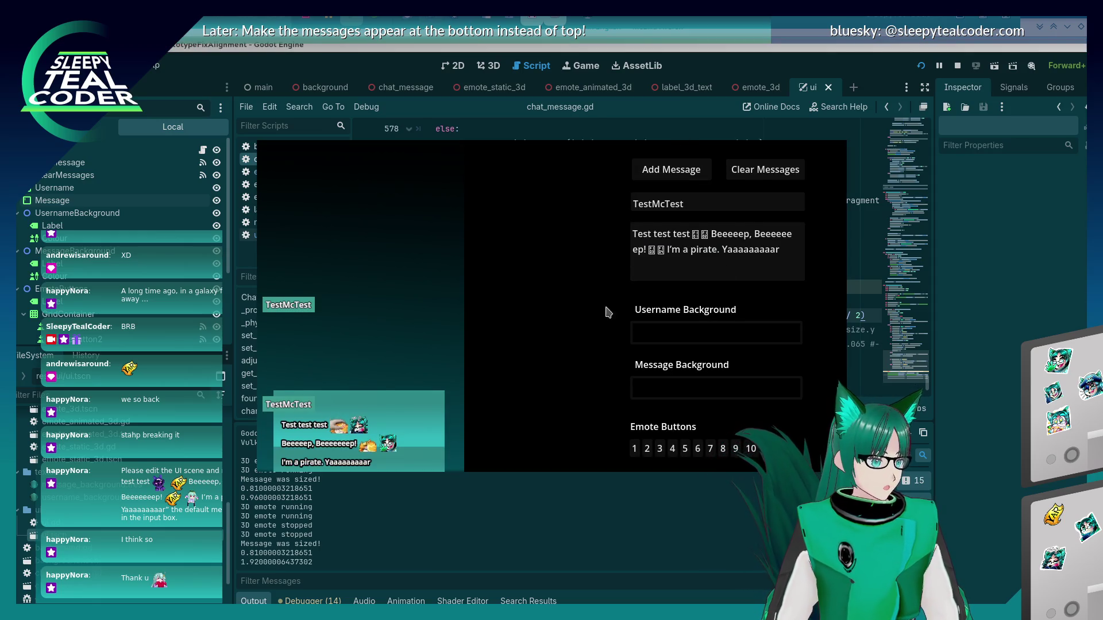
pyautogui.click(976, 386)
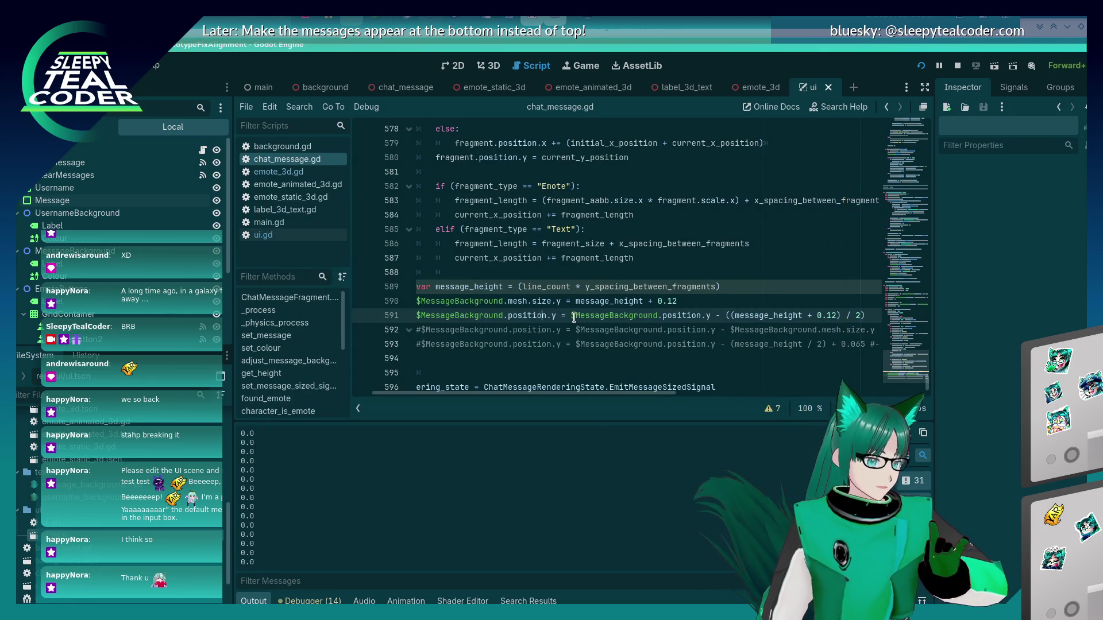
# - Make line 591 use MessageBackground mesh.position, save, retest, and stop the crashed debug session
pyautogui.press('Delete')
pyautogui.press('Delete')
pyautogui.press('BackSpace')
pyautogui.press('BackSpace')
pyautogui.press('BackSpace')
pyautogui.write('mesh.pos')
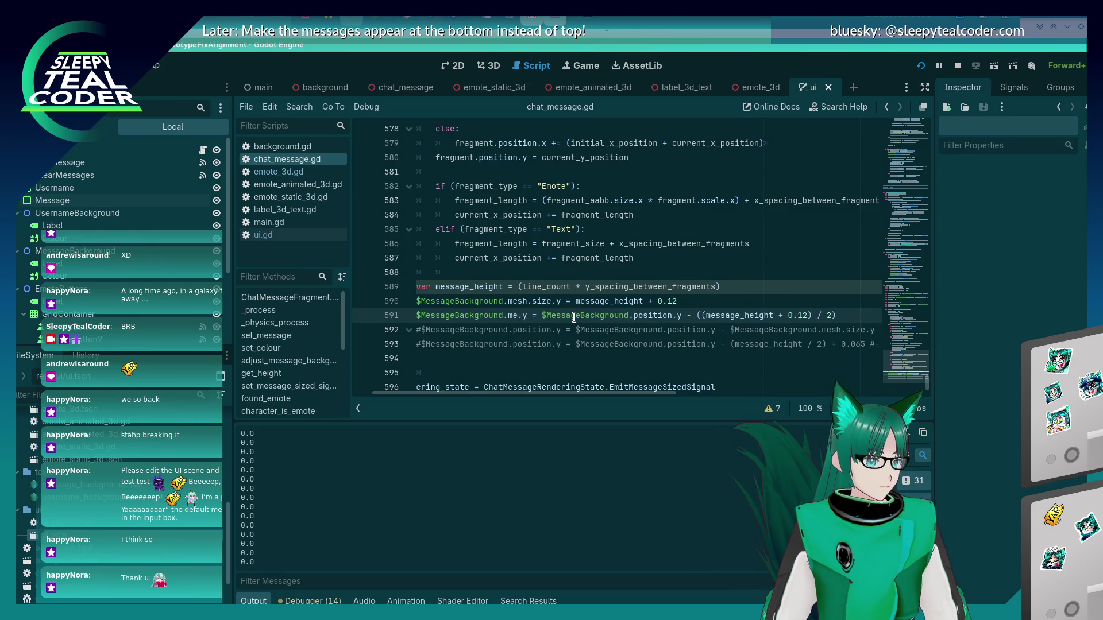
pyautogui.write('ition')
pyautogui.press('Right')
pyautogui.press('Right')
pyautogui.press('Right')
pyautogui.write('mesh.')
pyautogui.hotkey('ctrl', 's')
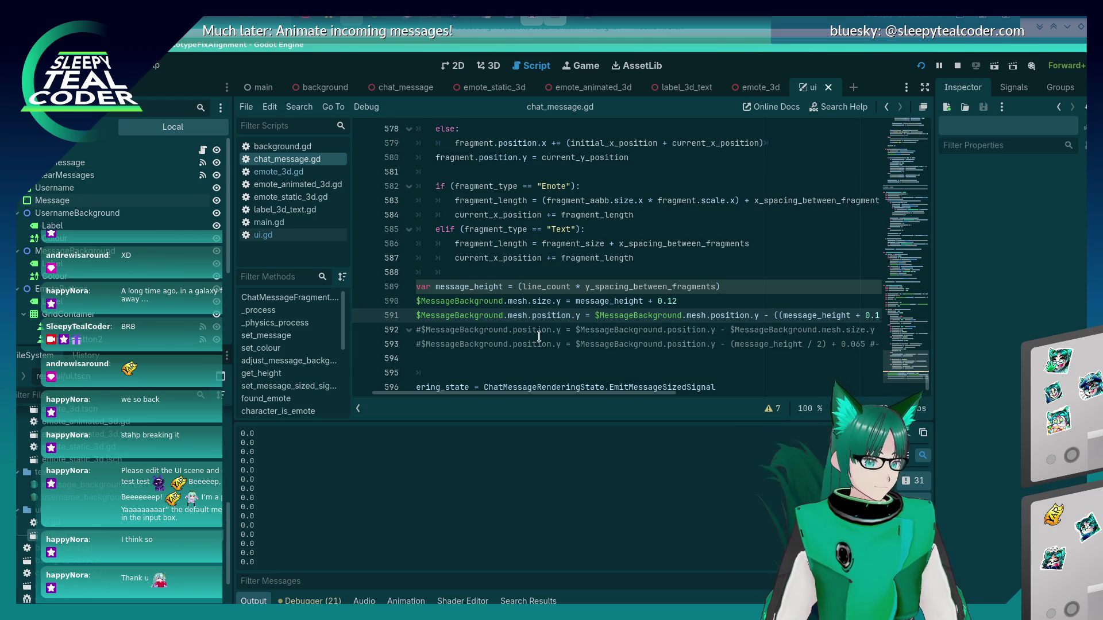
pyautogui.press('F5')
pyautogui.click(655, 169)
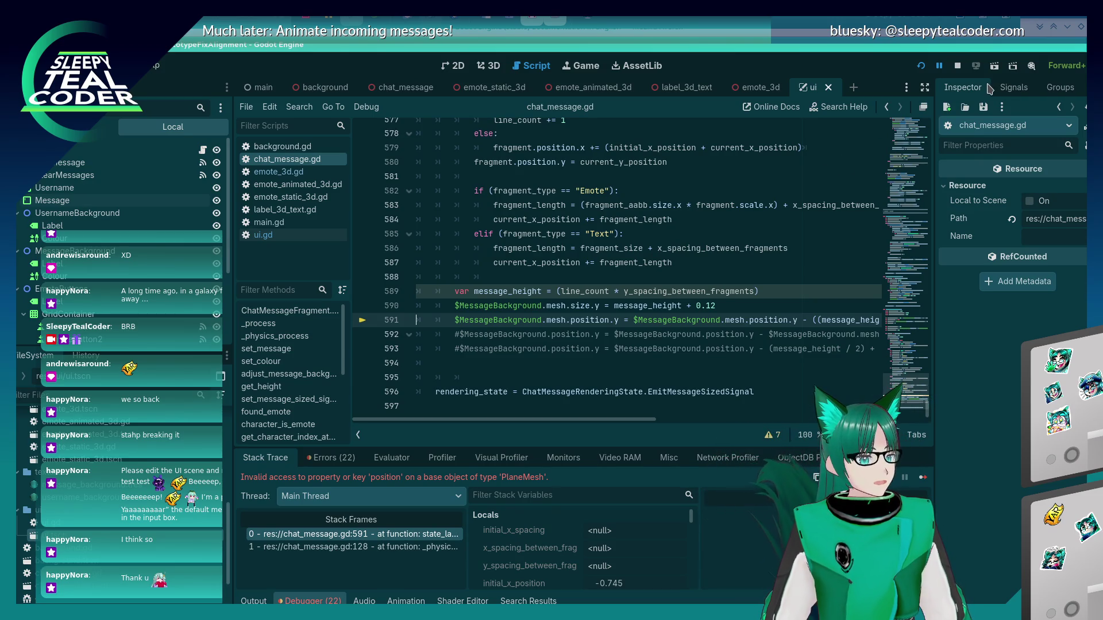
pyautogui.click(957, 65)
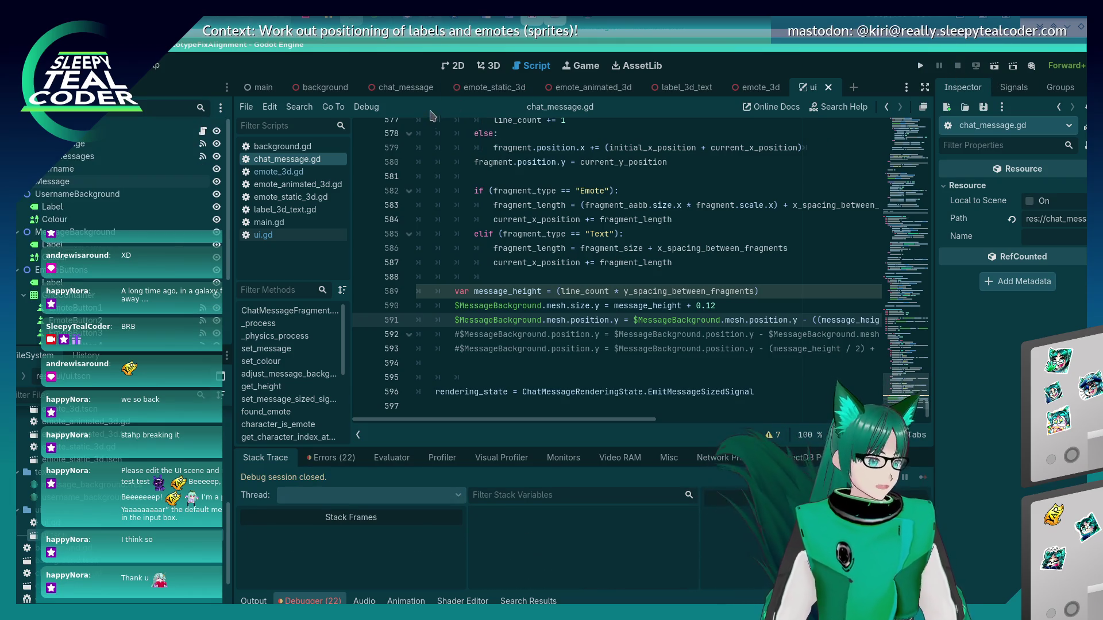
# - Switch between the 3D view and Script workspace, ending on the chat_message scene with chat_message.gd
pyautogui.click(492, 68)
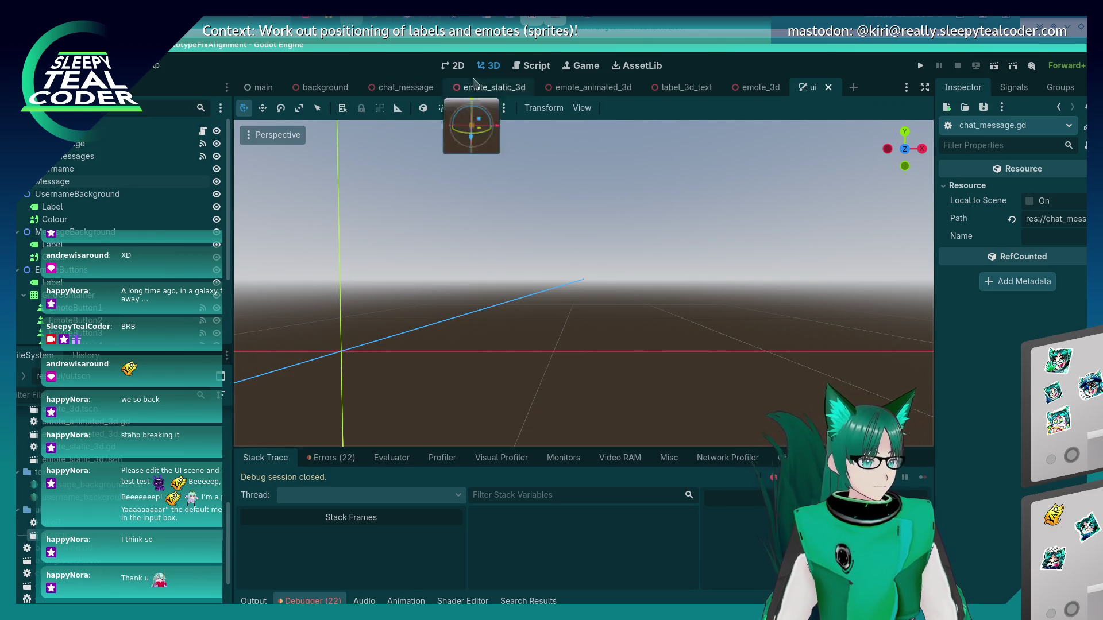
pyautogui.click(465, 69)
pyautogui.click(527, 66)
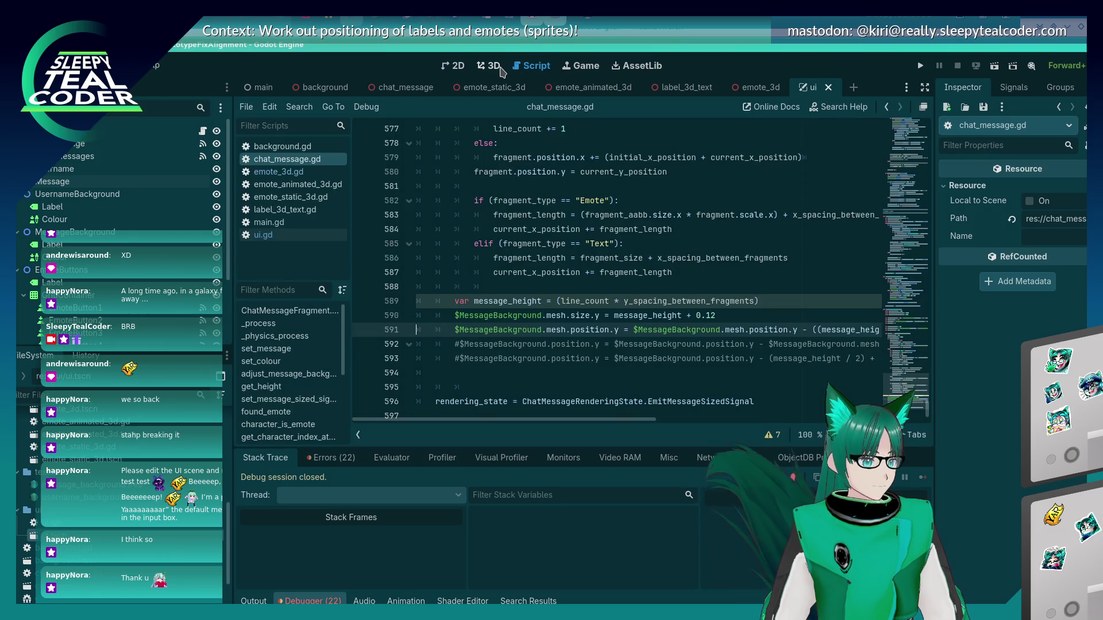
pyautogui.click(502, 68)
pyautogui.hotkey('alt', 'Tab')
pyautogui.hotkey('alt', 'Tab')
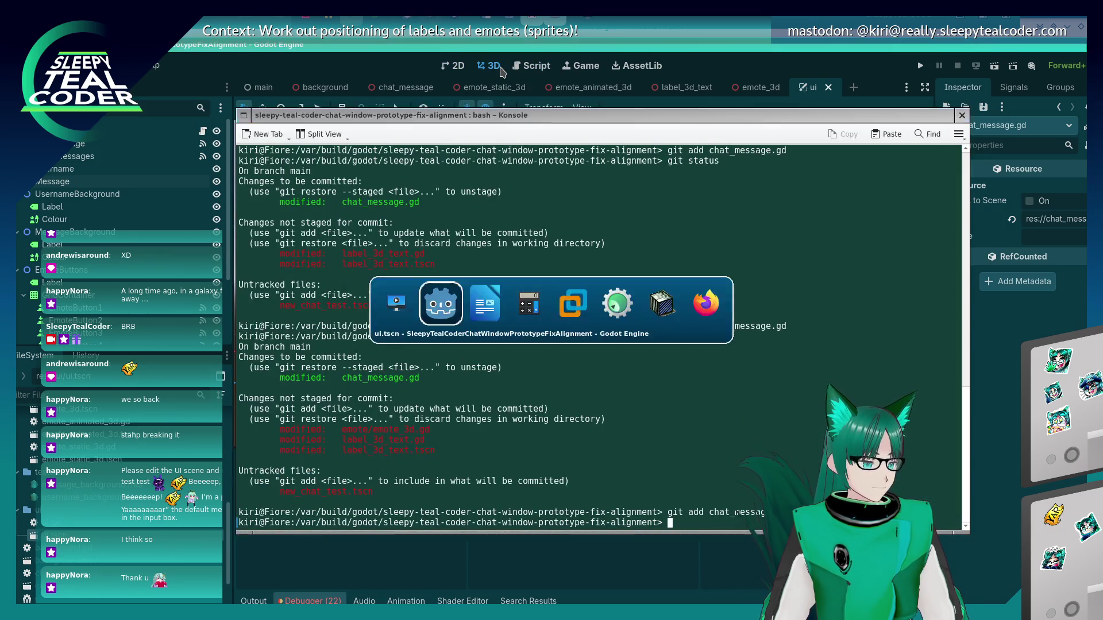
pyautogui.hotkey('alt', 'Tab')
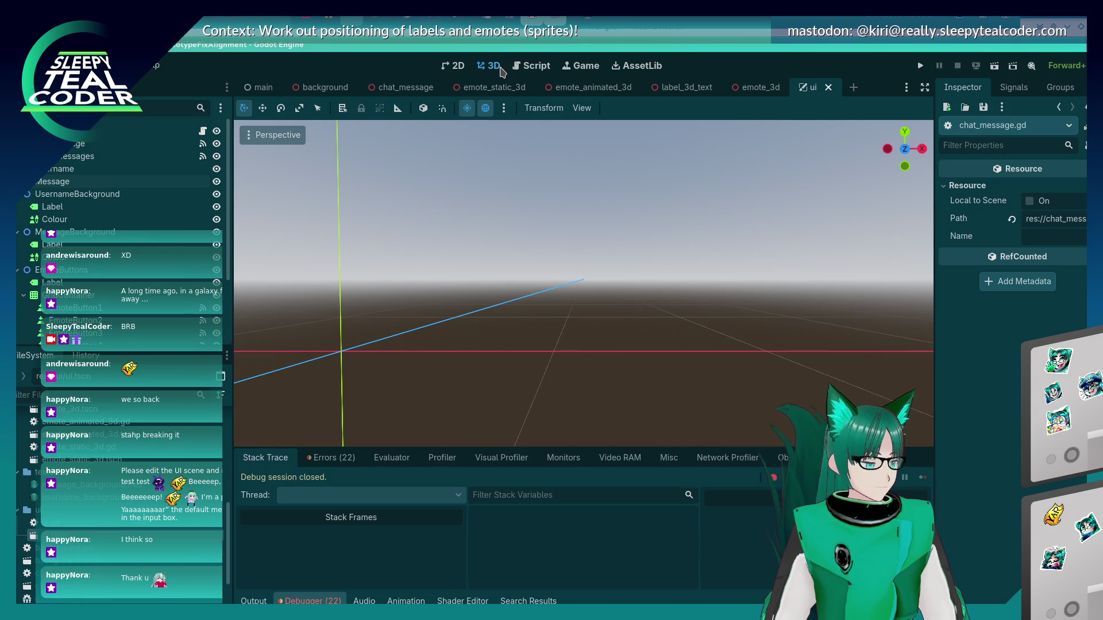
pyautogui.click(515, 68)
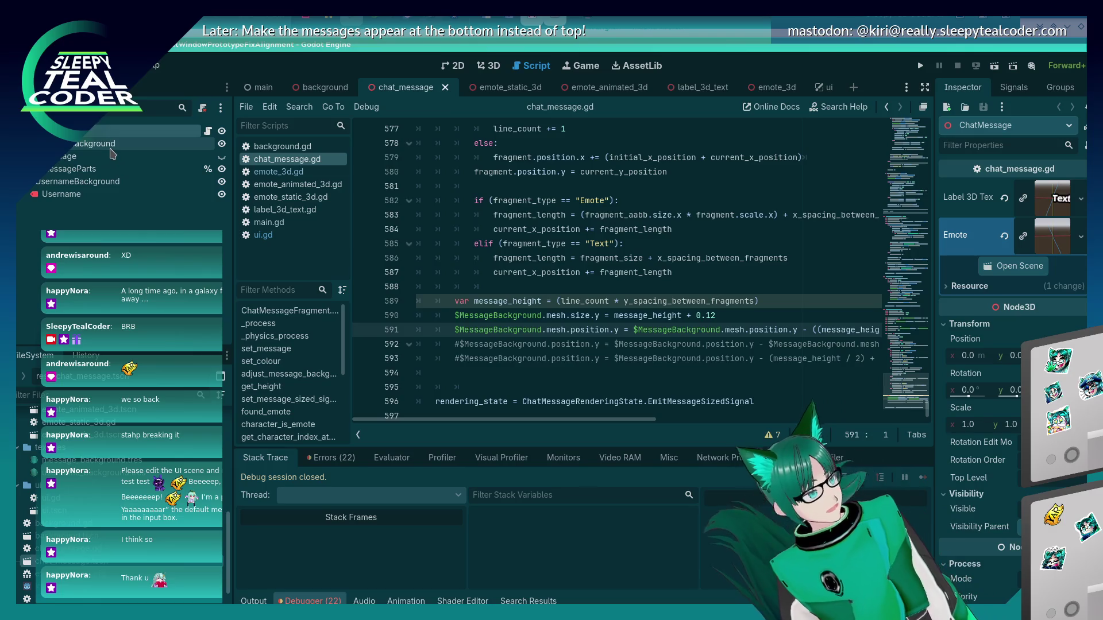
# - Inspect MessageBackground's 1.65 × 0.25 m mesh and 90° rotation in the Inspector
pyautogui.click(103, 144)
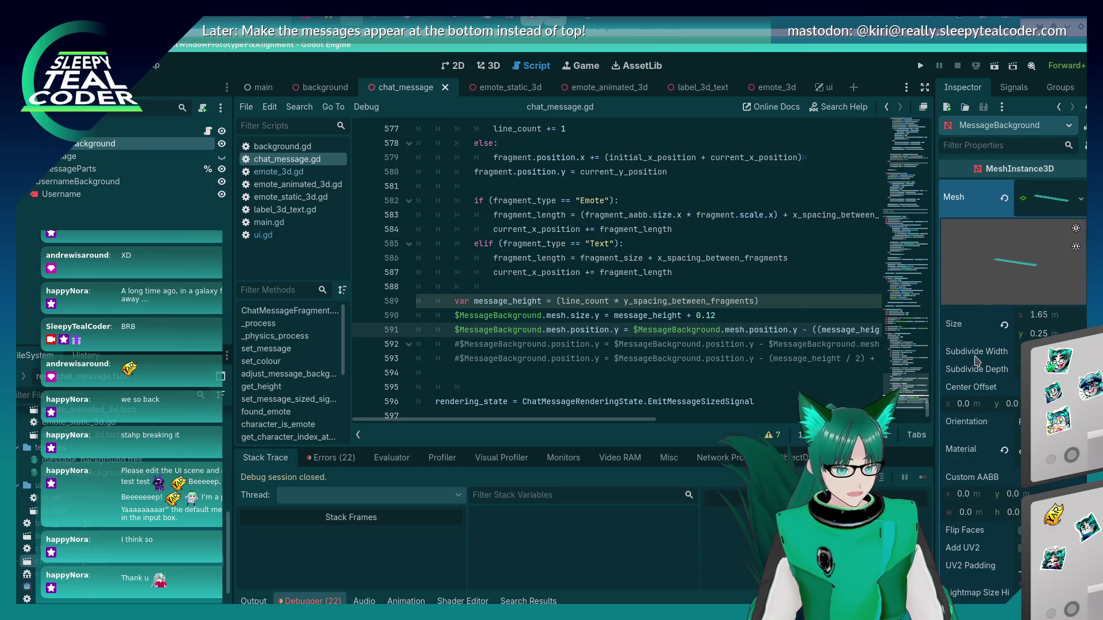
pyautogui.scroll(-1, 976, 360)
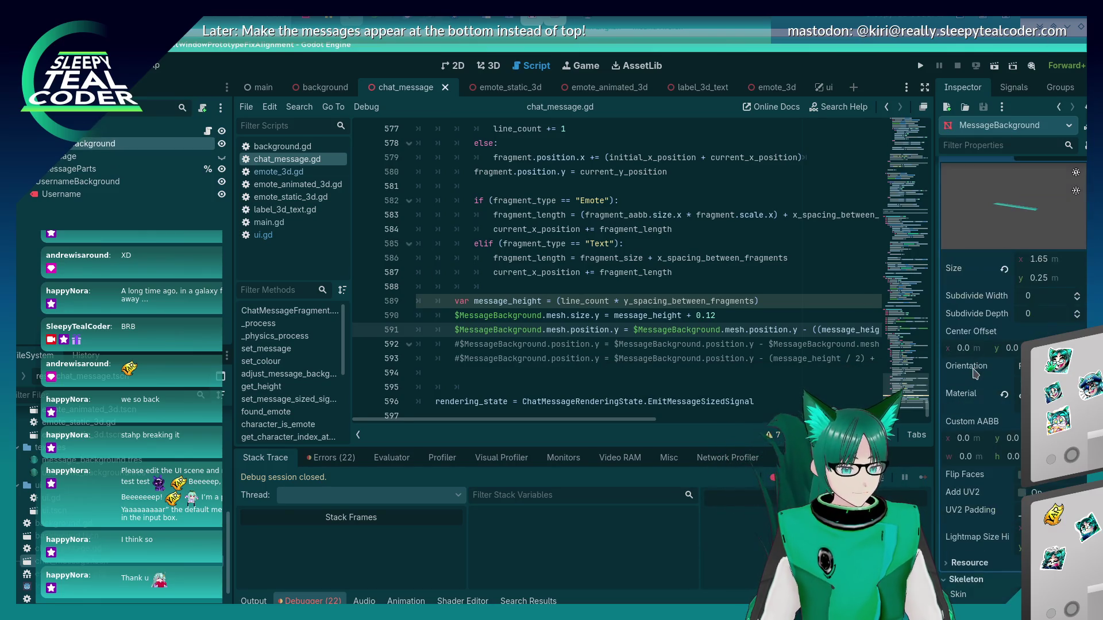
pyautogui.scroll(-1, 975, 371)
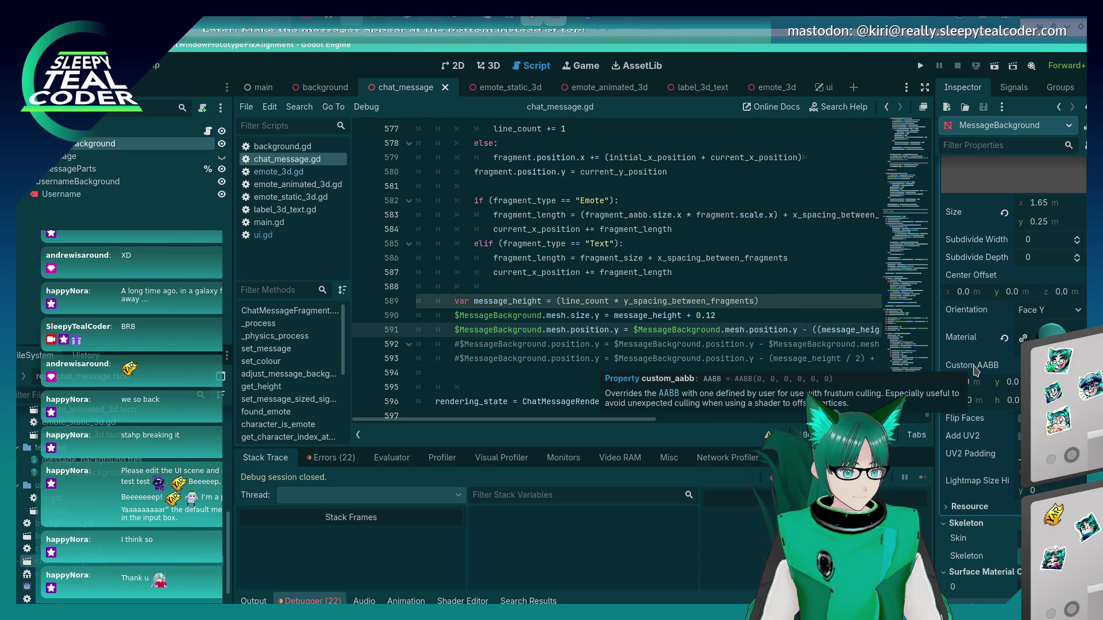
pyautogui.scroll(-6, 975, 371)
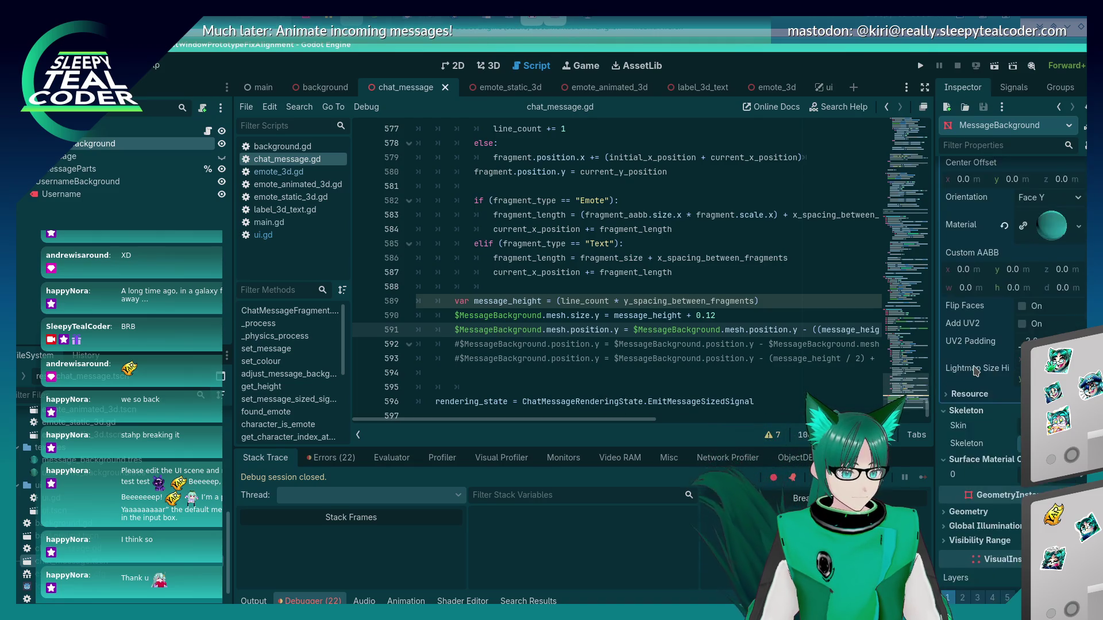
pyautogui.scroll(-1, 974, 372)
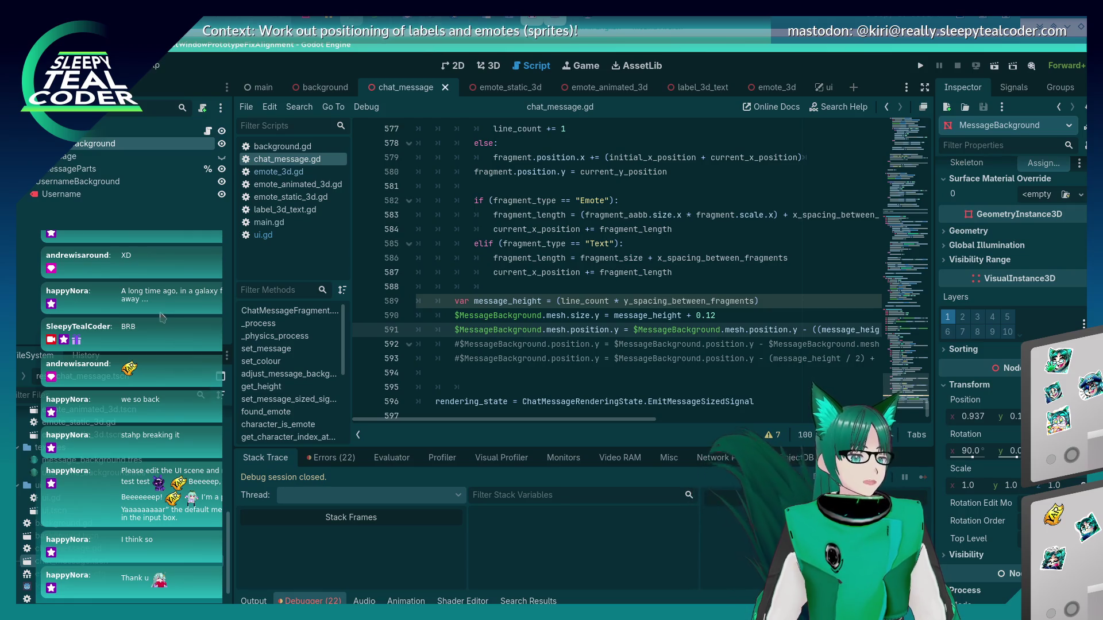
# - Glance at the terminal, then run the project again to test
pyautogui.hotkey('alt', 'Tab')
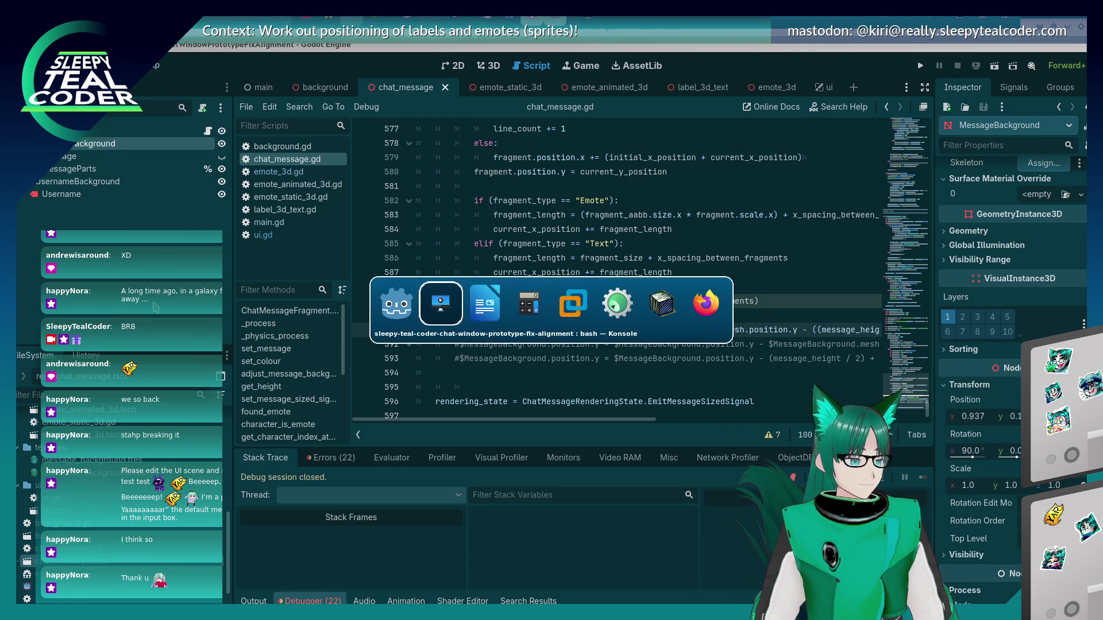
pyautogui.hotkey('alt', 'Tab')
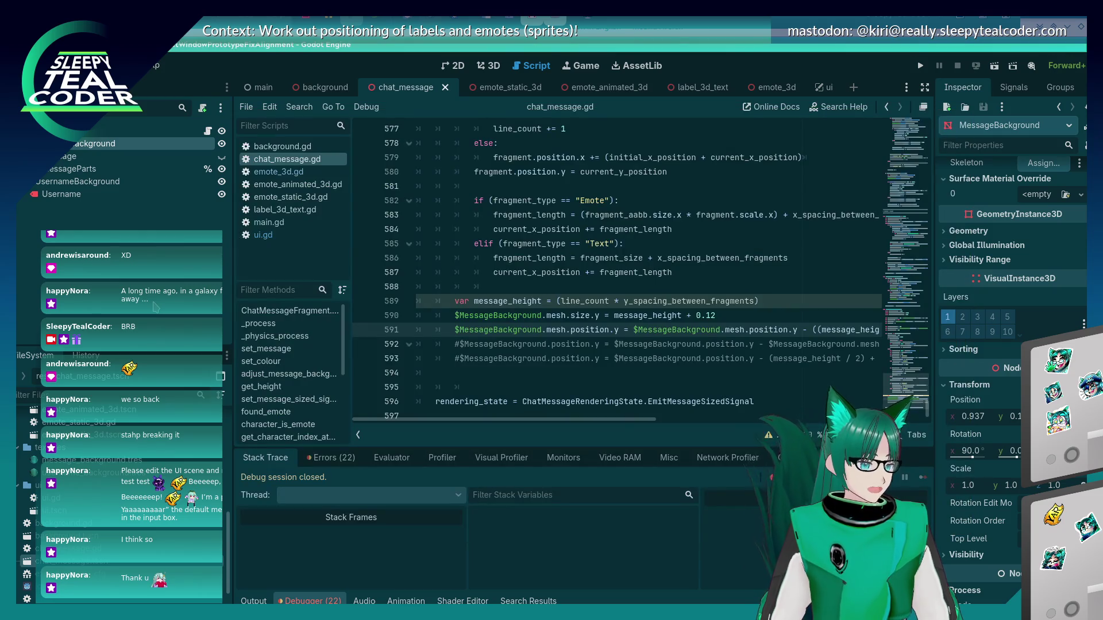
pyautogui.click(599, 316)
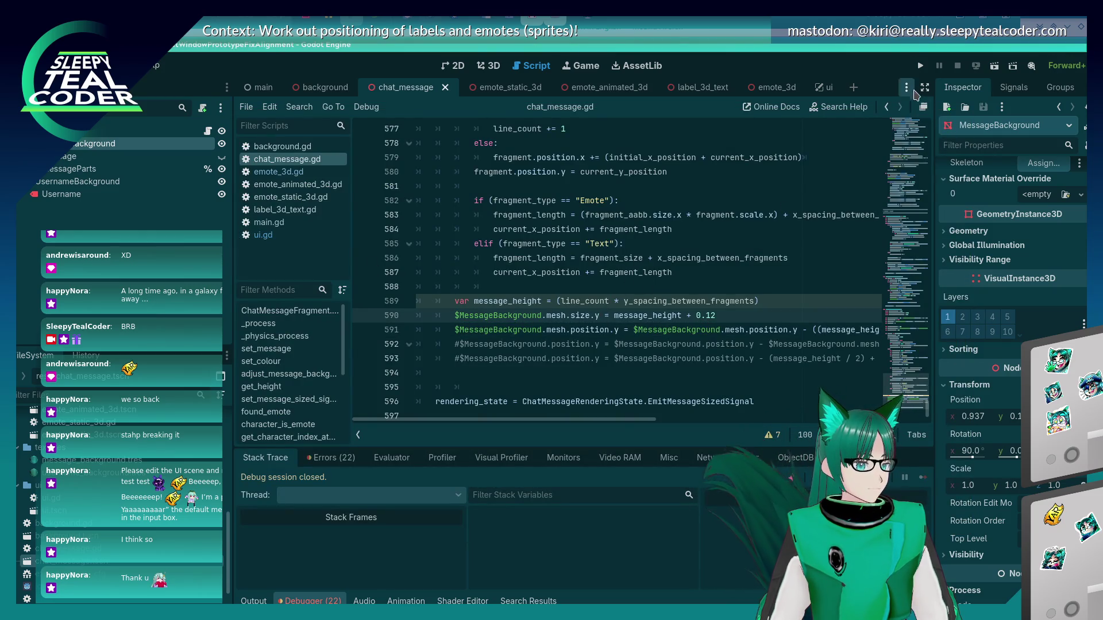
# - Rerun the game and add a chat message to reproduce the error, then stop the debug session
pyautogui.click(920, 66)
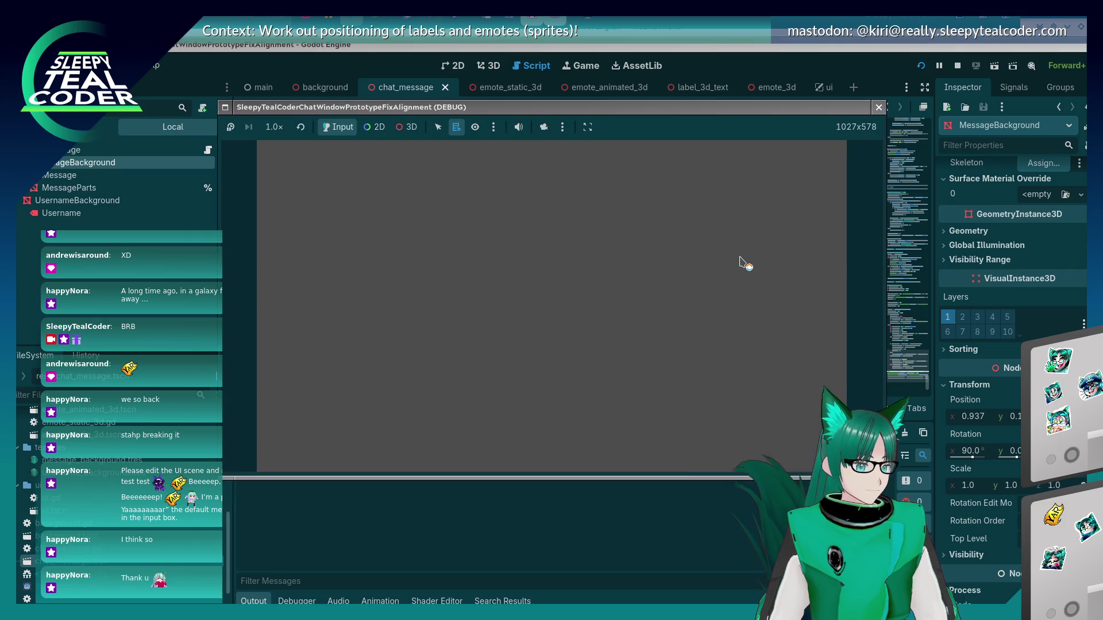
pyautogui.click(673, 176)
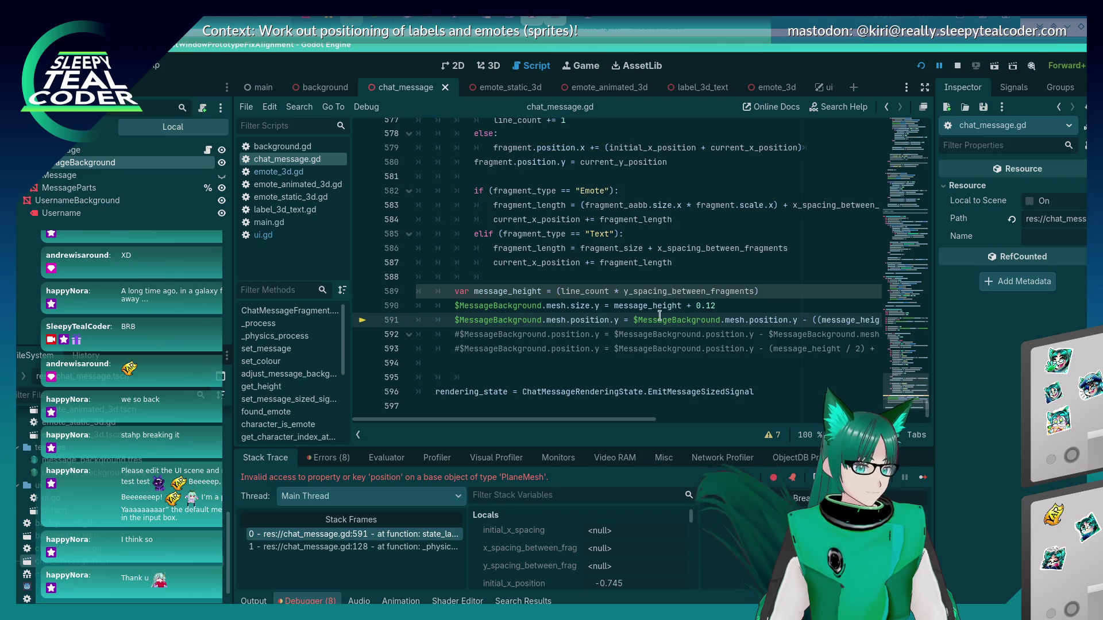
pyautogui.press('BackSpace')
pyautogui.press('BackSpace')
pyautogui.press('BackSpace')
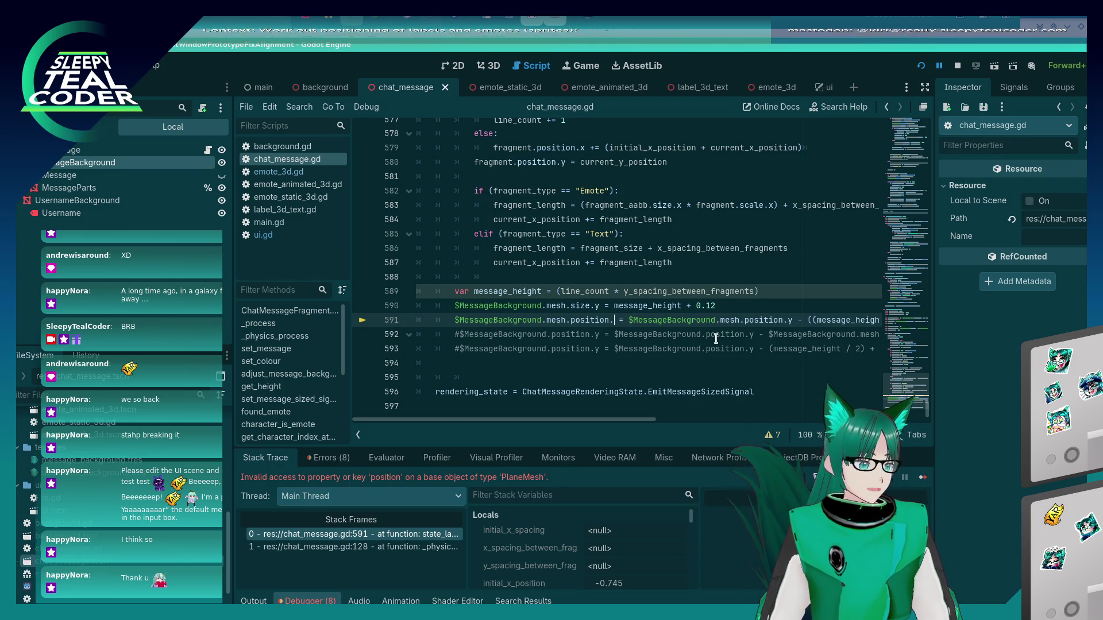
pyautogui.write('.12')
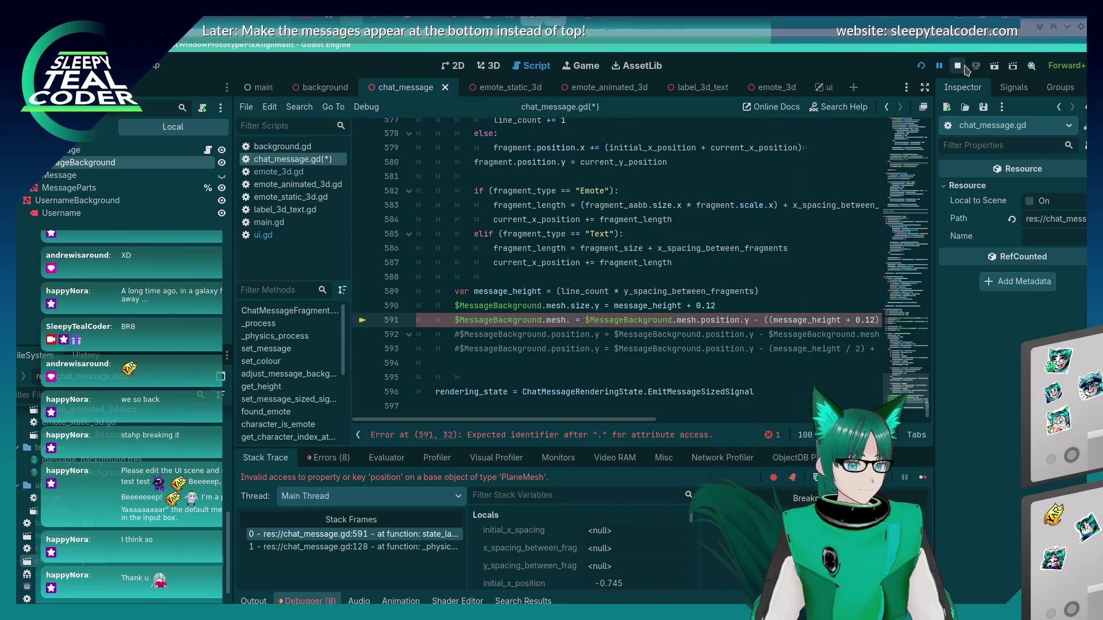
pyautogui.press('F8')
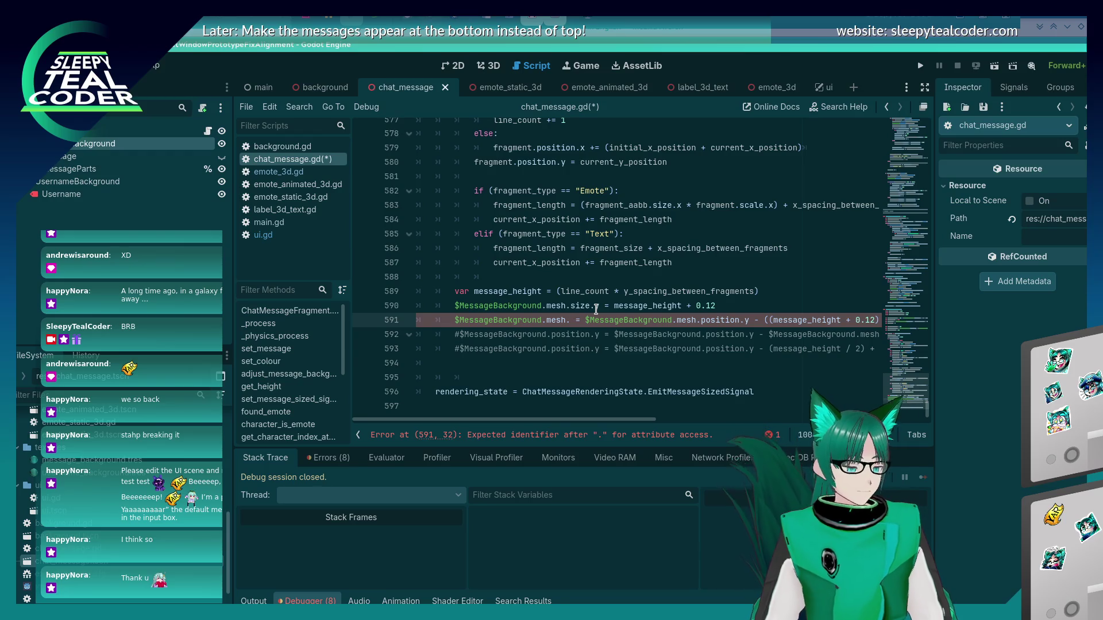
# - Change line 591 to assign the height offset to $MessageBackground.mesh.off
pyautogui.press('BackSpace')
pyautogui.press('BackSpace')
pyautogui.press('BackSpace')
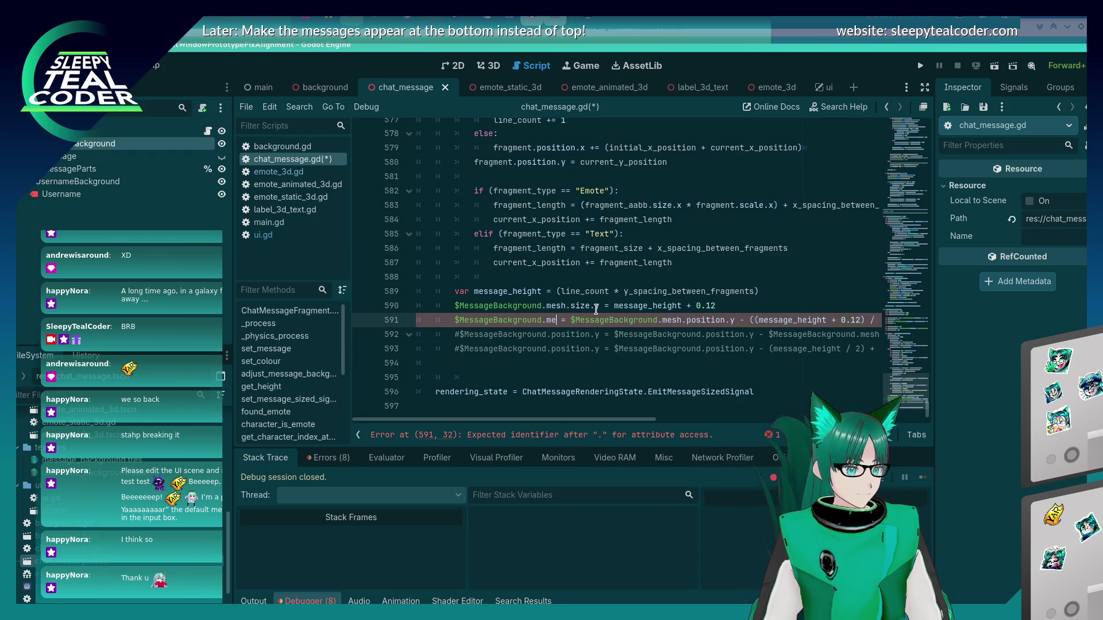
pyautogui.write('MESG')
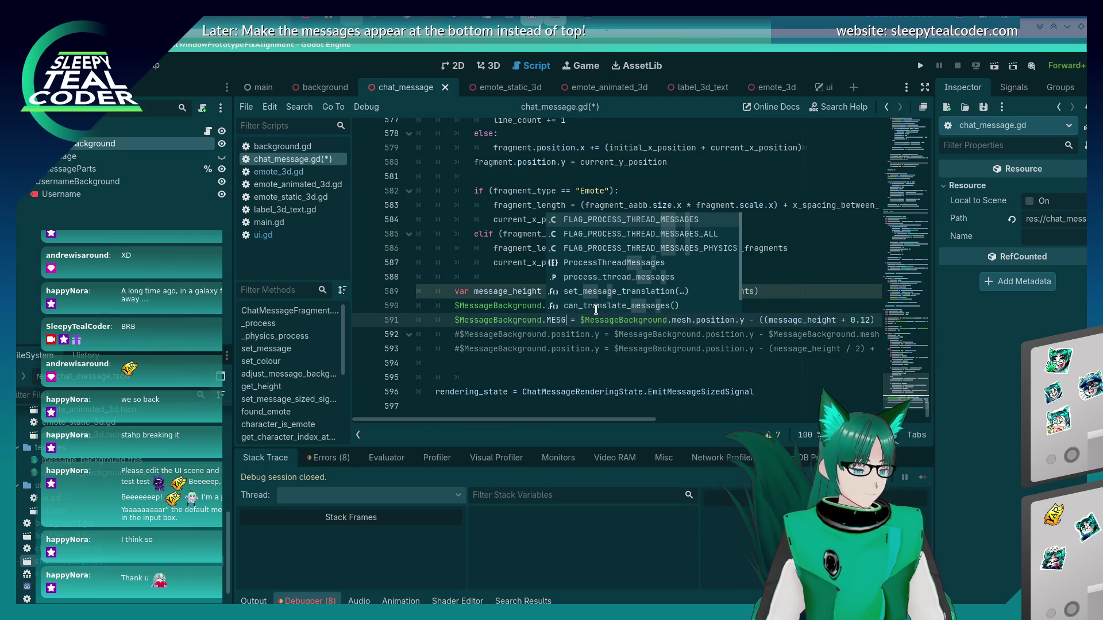
pyautogui.press('BackSpace')
pyautogui.press('BackSpace')
pyautogui.press('BackSpace')
pyautogui.write('mesh.b')
pyautogui.write('ack')
pyautogui.press('BackSpace')
pyautogui.press('BackSpace')
pyautogui.press('BackSpace')
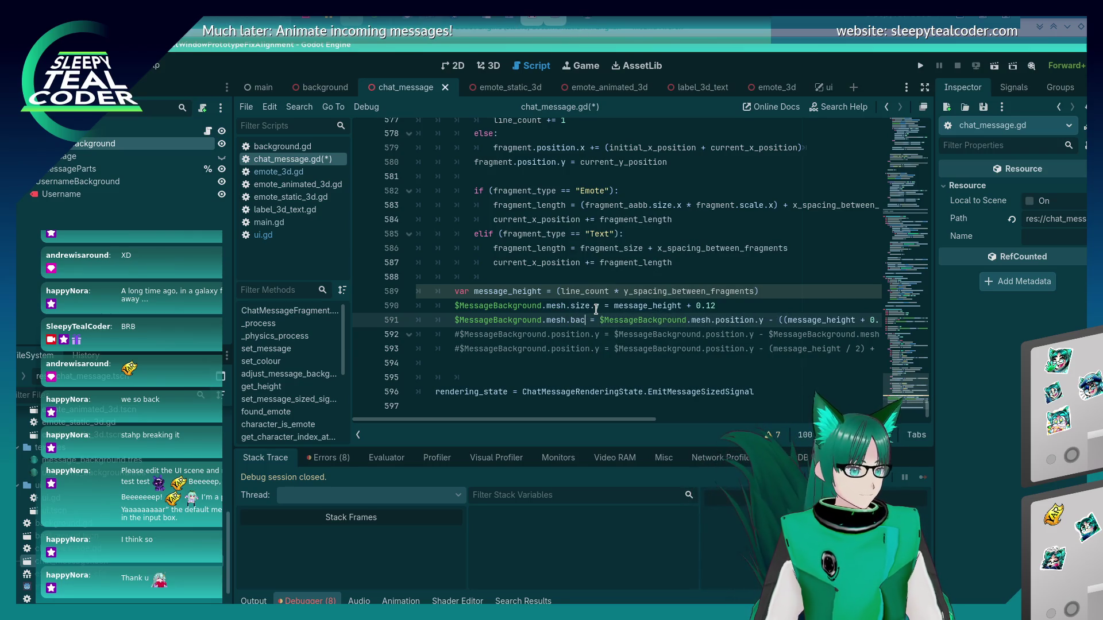
pyautogui.write('off')
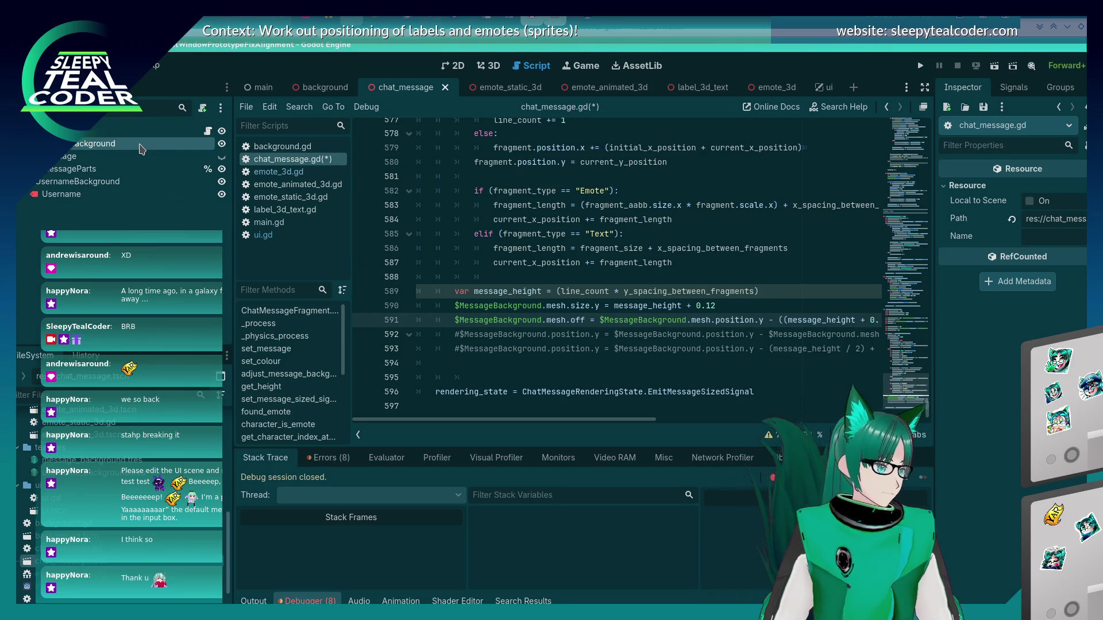
# - Check MessageBackground's Transform in the Inspector and save chat_message.gd
pyautogui.click(141, 144)
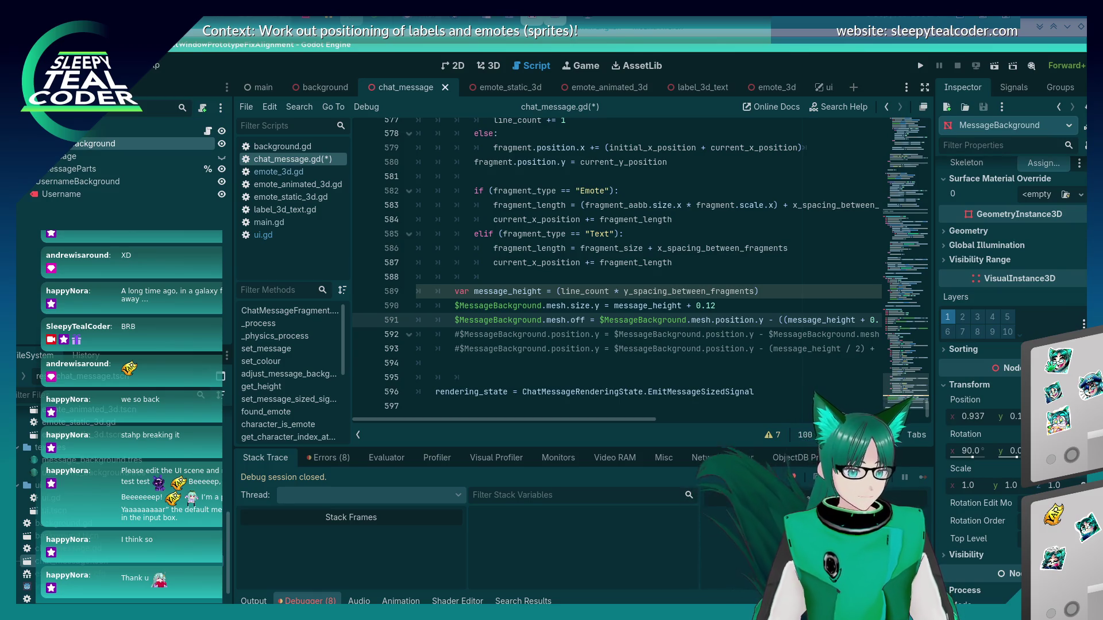
pyautogui.scroll(-8, 1011, 344)
pyautogui.scroll(5, 1011, 345)
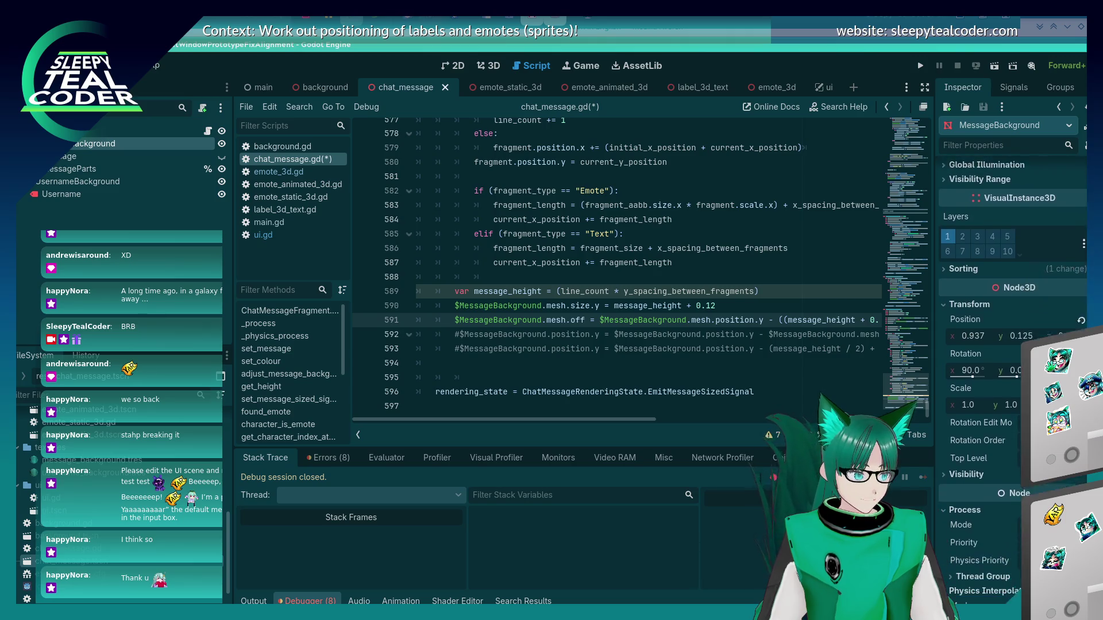
pyautogui.scroll(-1, 1010, 345)
pyautogui.scroll(4, 1011, 344)
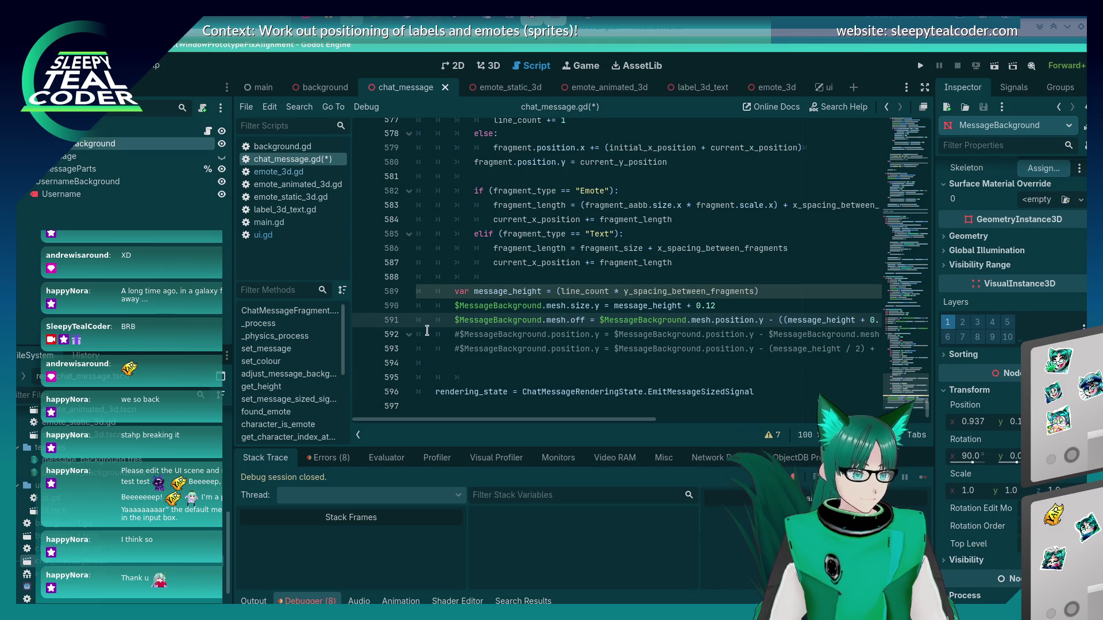
pyautogui.hotkey('ctrl', 's')
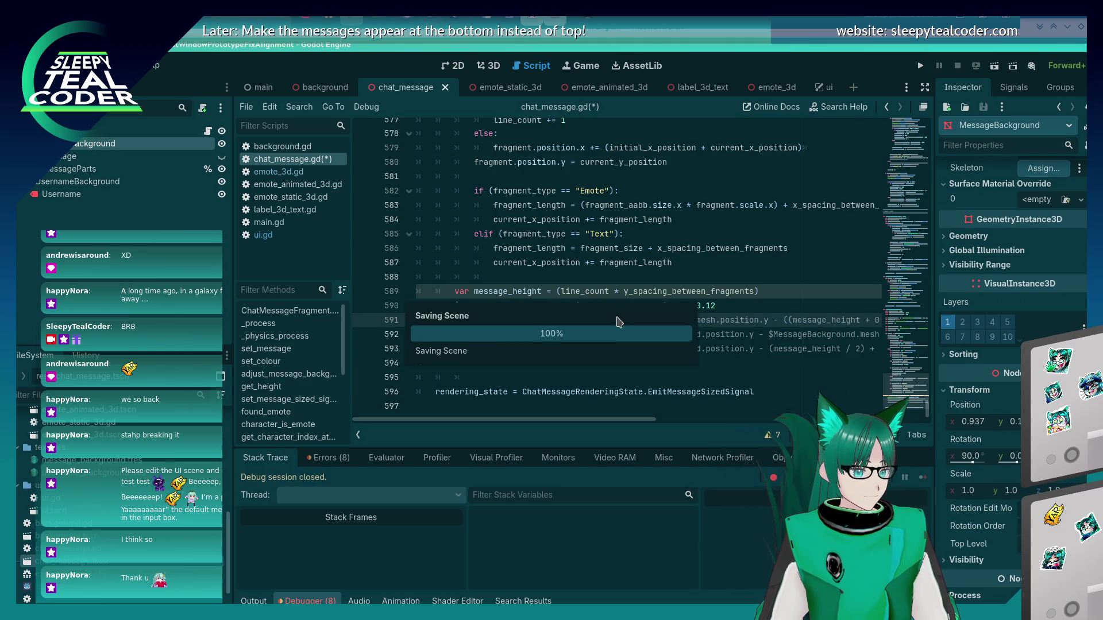
pyautogui.hotkey('alt', 'Tab')
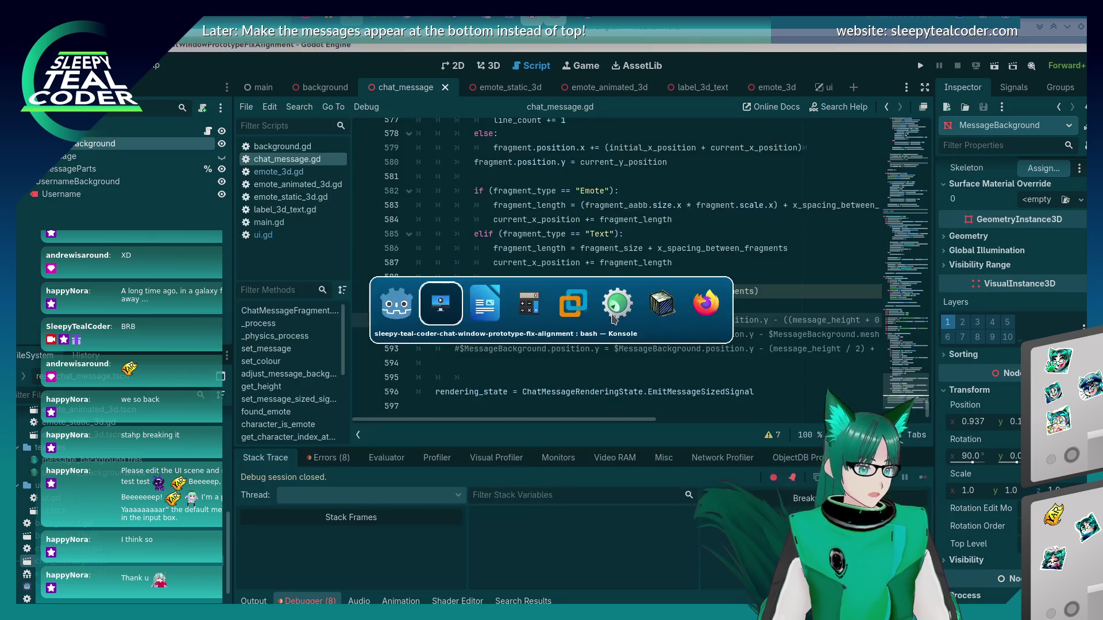
pyautogui.hotkey('alt', 'Tab')
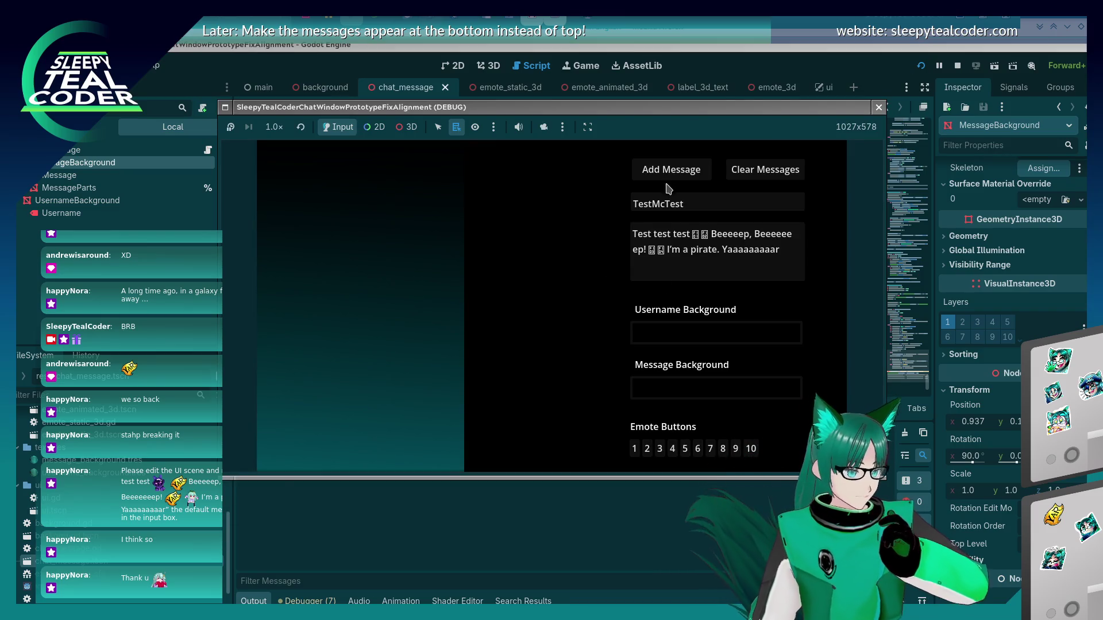
# - Add a TestMcTest message, view it through the 3D camera override, and pick MessageBackground behind the bubble
pyautogui.click(668, 174)
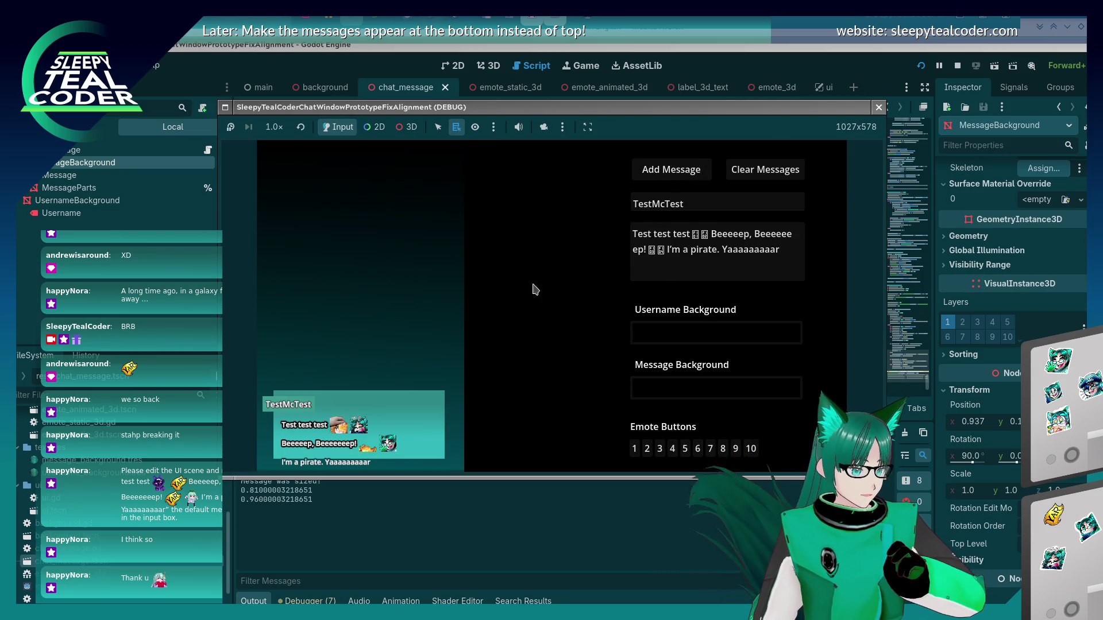
pyautogui.click(406, 127)
pyautogui.click(543, 127)
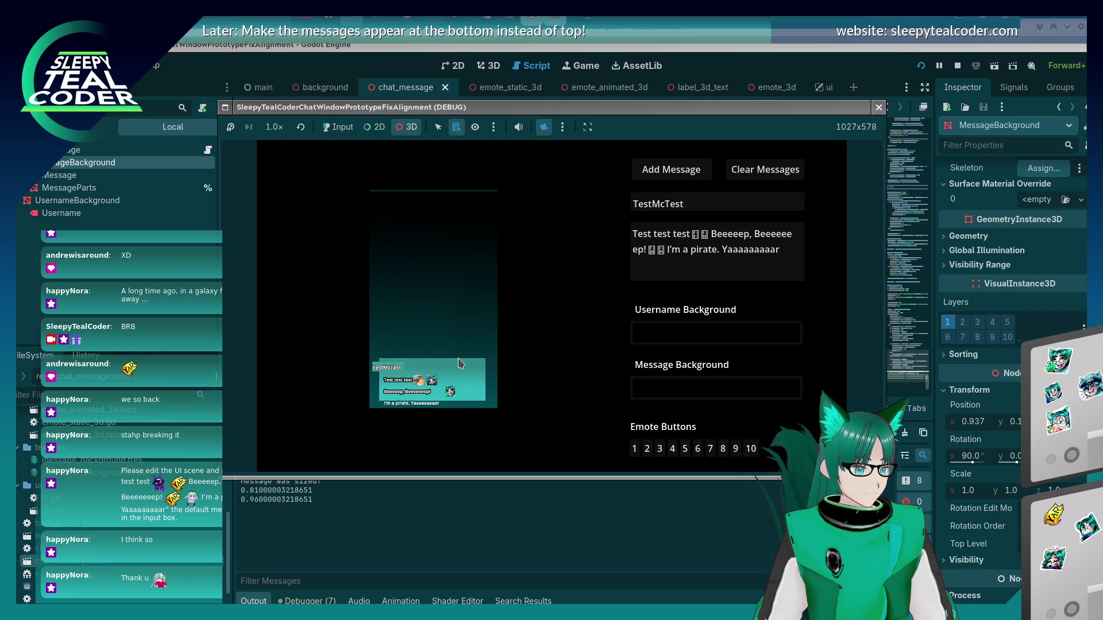
pyautogui.click(459, 363)
pyautogui.rightClick(459, 372)
pyautogui.click(487, 383)
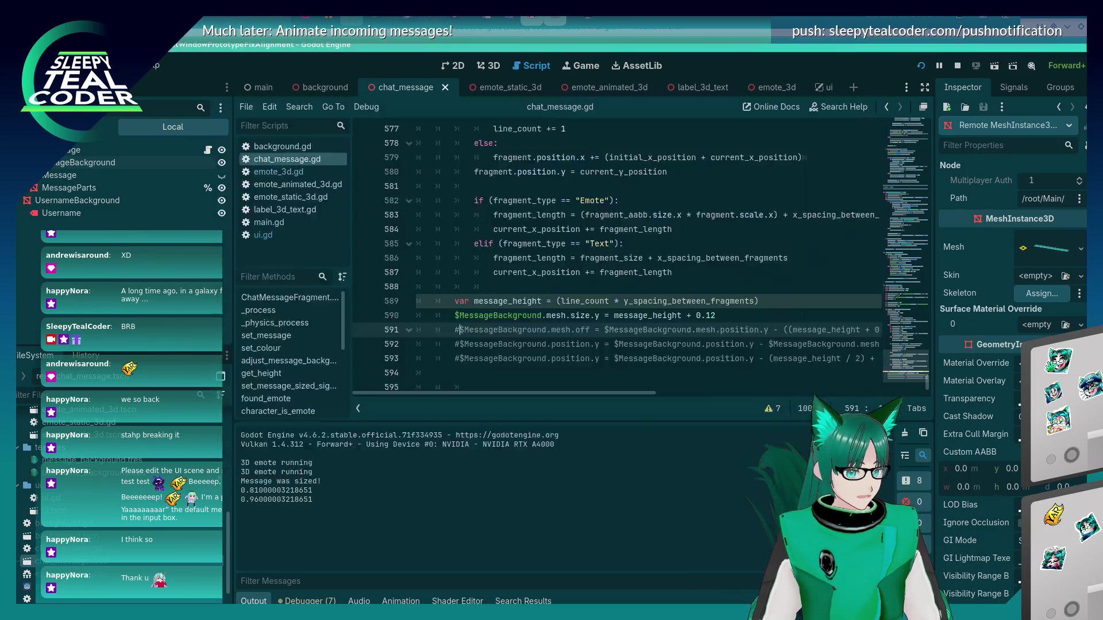
# - Set the remote background mesh's Position y to -0.1
pyautogui.scroll(-10, 1010, 373)
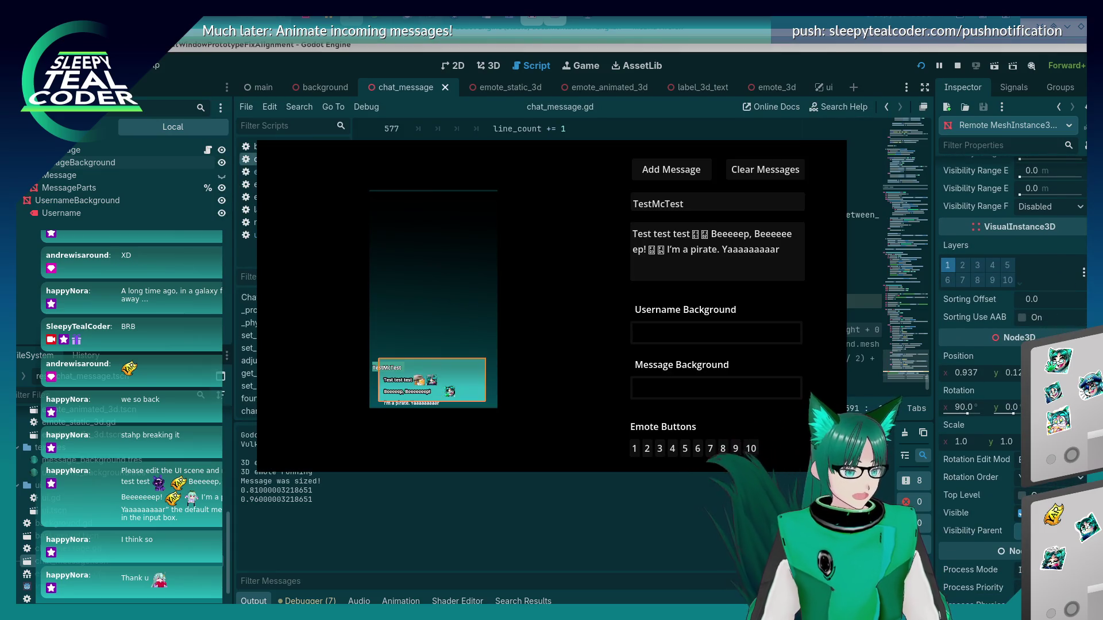
pyautogui.click(1010, 373)
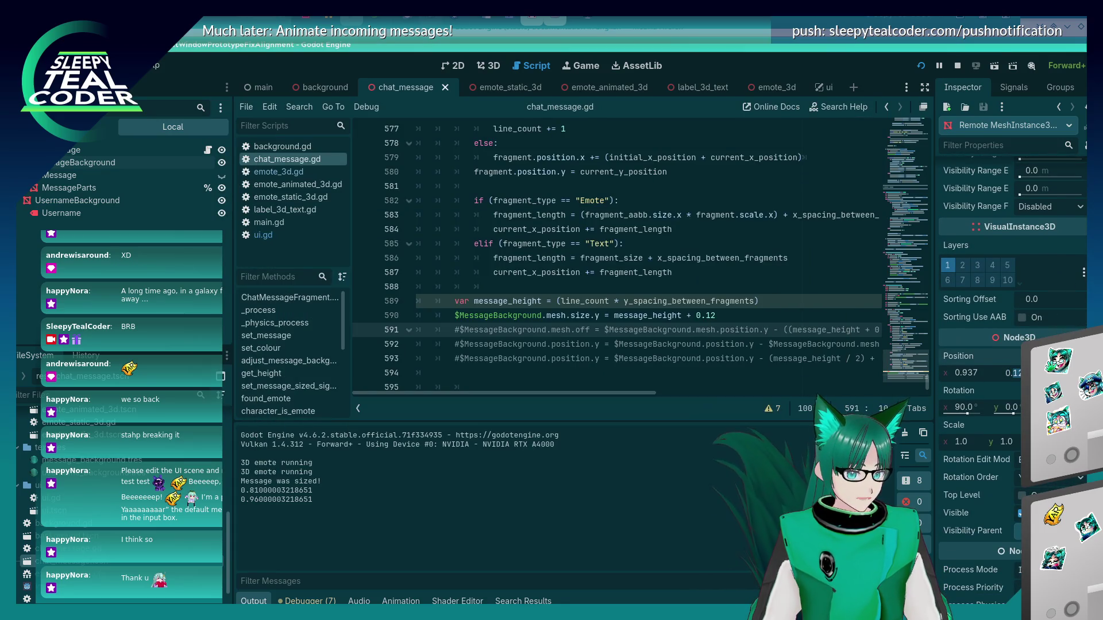
pyautogui.write('0')
pyautogui.press('Return')
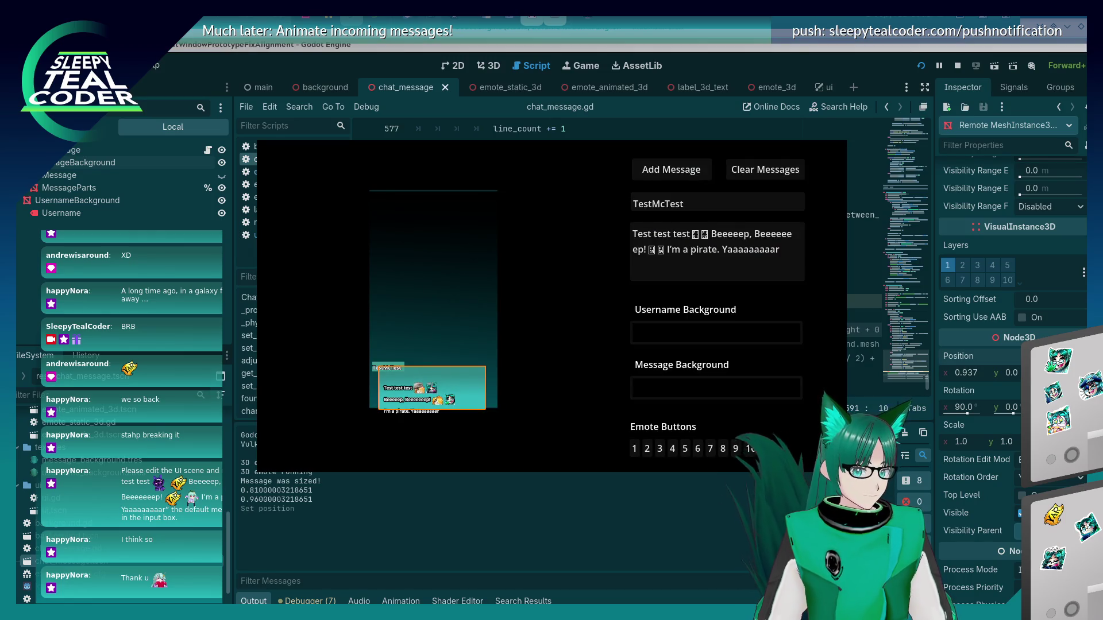
pyautogui.click(1009, 372)
pyautogui.write('-')
pyautogui.press('Return')
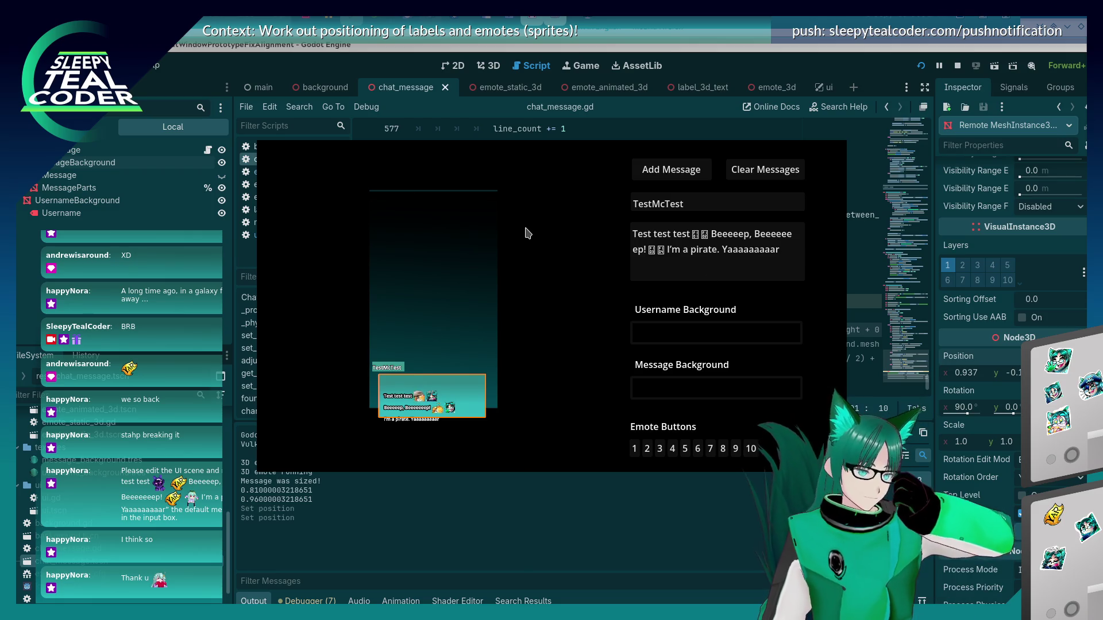
# - Keep the game window above the editor and reapply the mesh's -0.1 y position
pyautogui.hotkey('ctrl', 'Escape')
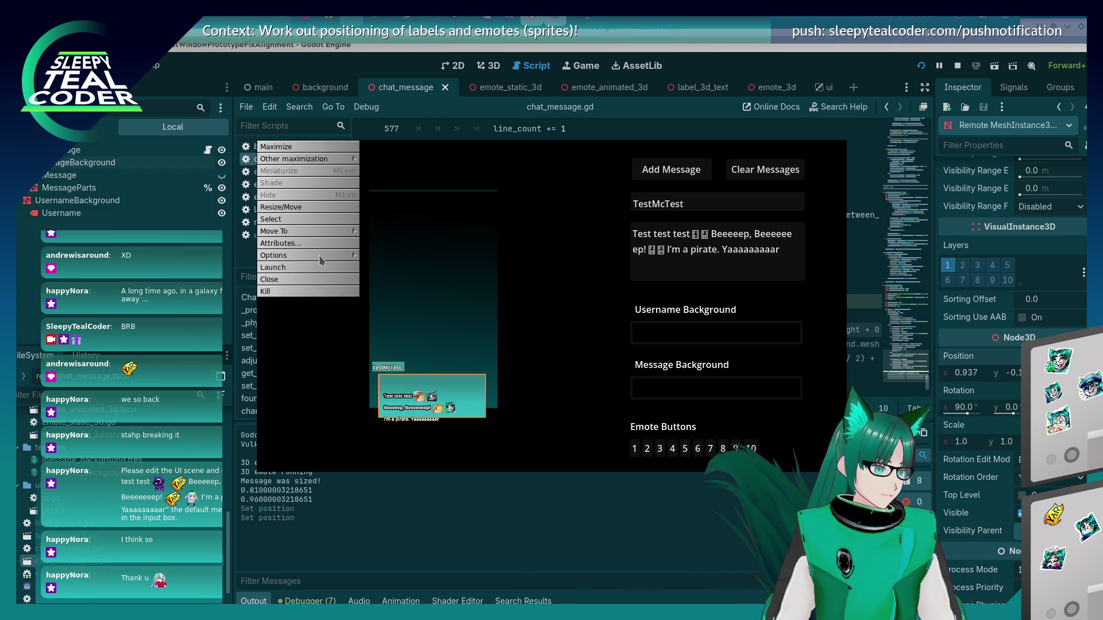
pyautogui.moveTo(321, 257)
pyautogui.click(380, 256)
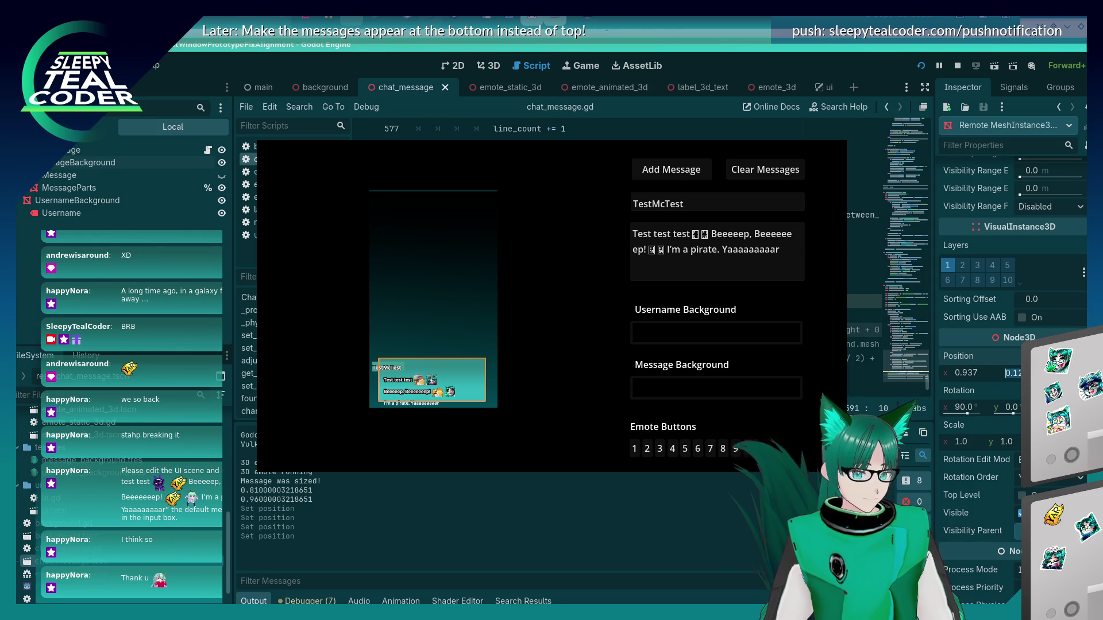
pyautogui.click(1009, 372)
pyautogui.write('-')
pyautogui.press('Return')
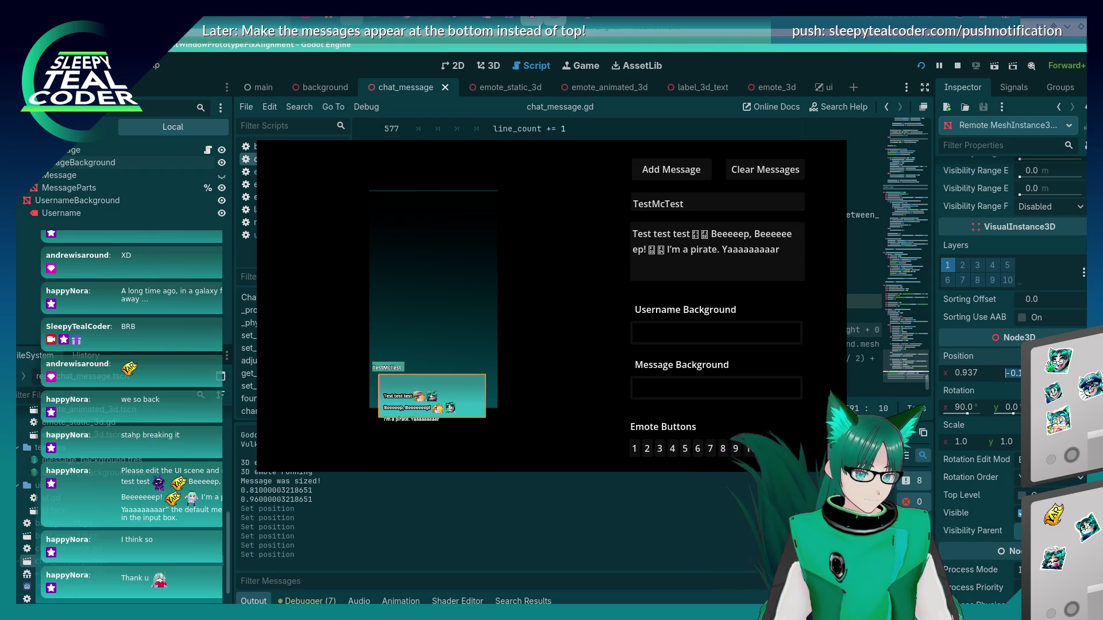
pyautogui.press('Return')
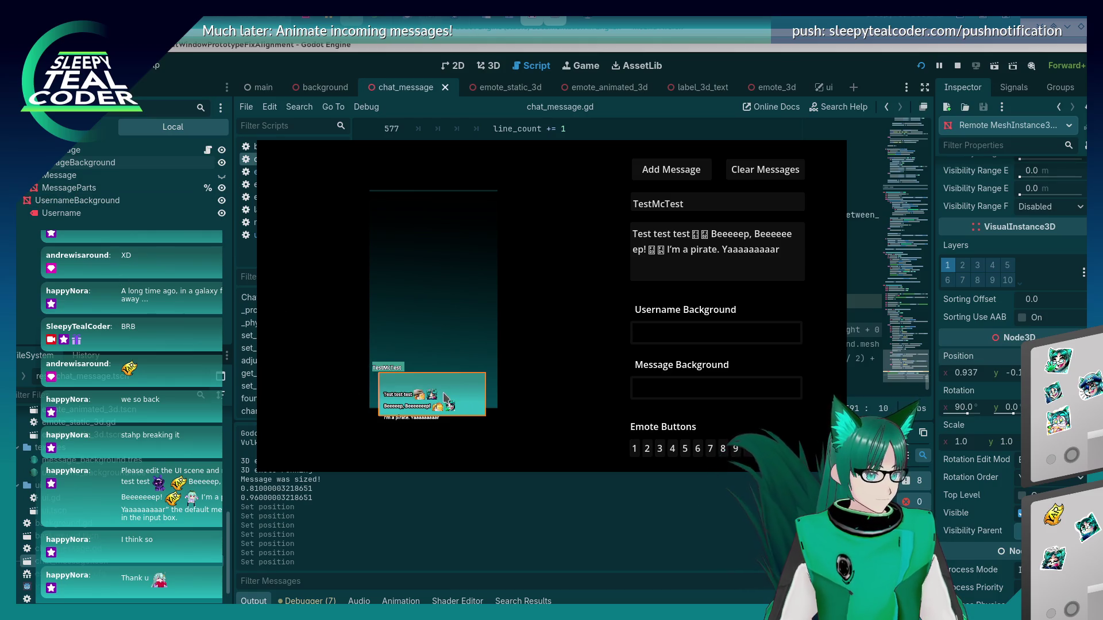
# - Show the Remote scene tree and expand the ChatMessage and MessageBackground nodes
pyautogui.click(458, 431)
pyautogui.click(126, 190)
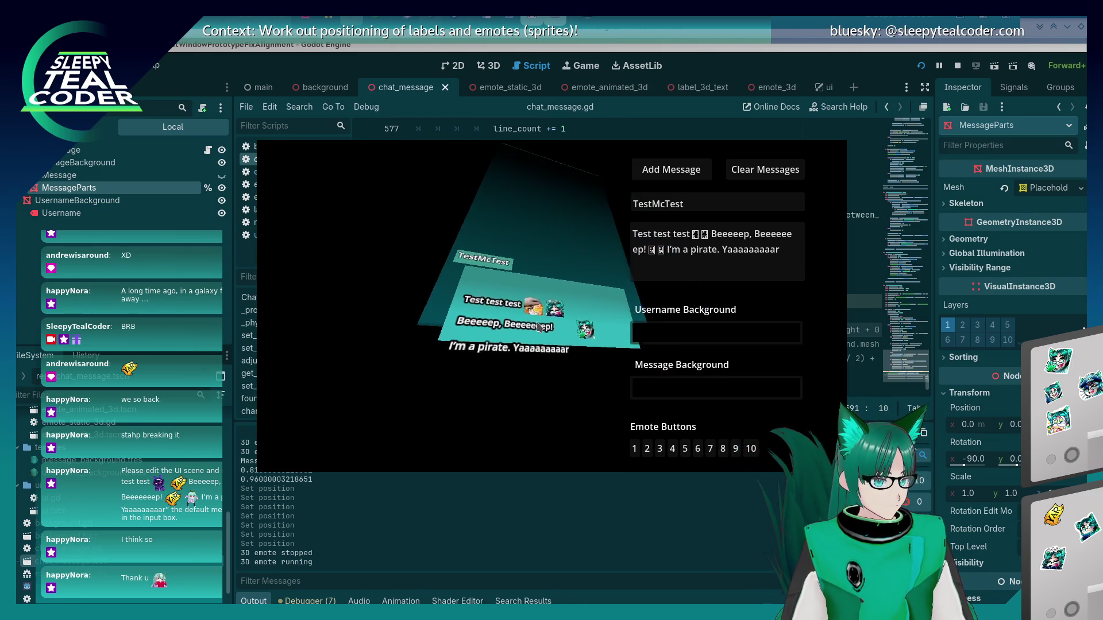
pyautogui.click(98, 127)
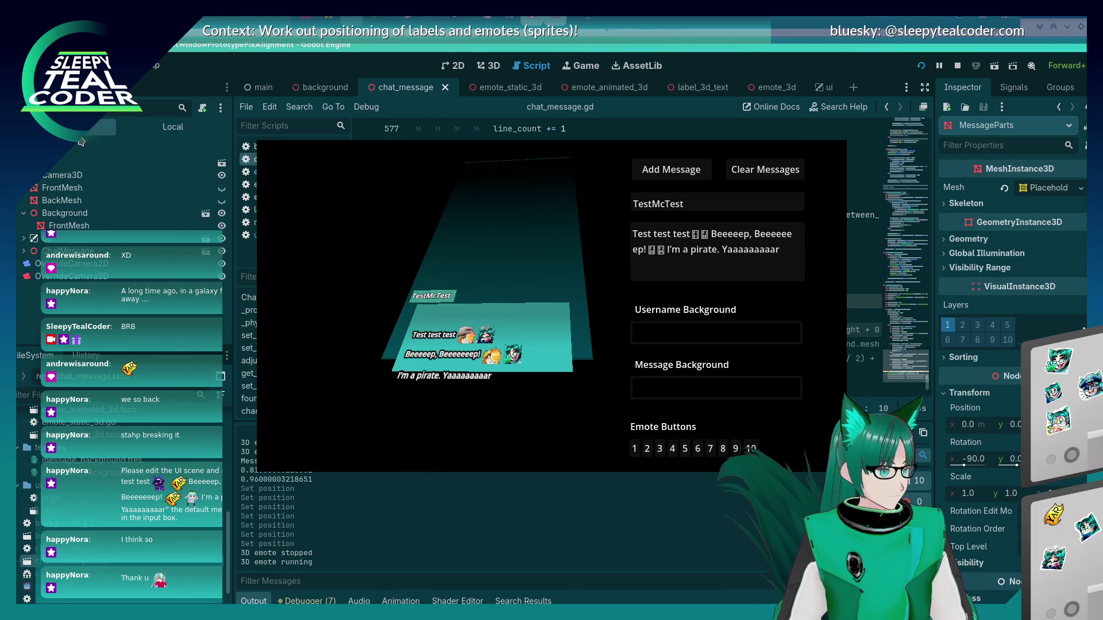
pyautogui.click(24, 251)
pyautogui.click(30, 264)
pyautogui.click(38, 289)
pyautogui.click(58, 290)
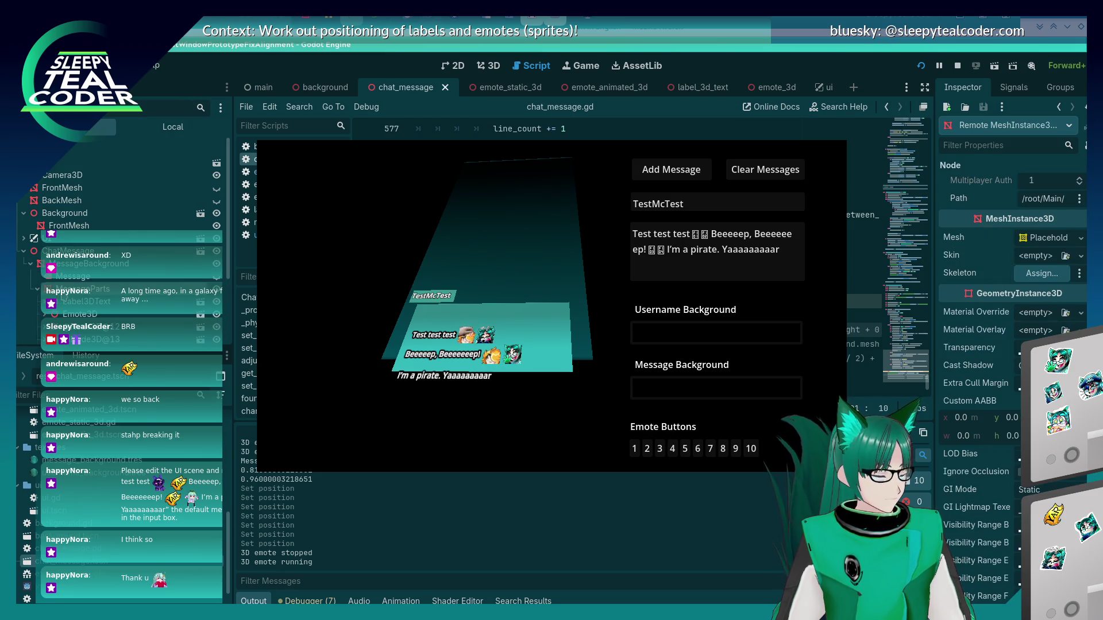
# - Inspect the Message, MessageParts, Label3DText and Emote3D nodes, ending on MessageBackground
pyautogui.click(70, 278)
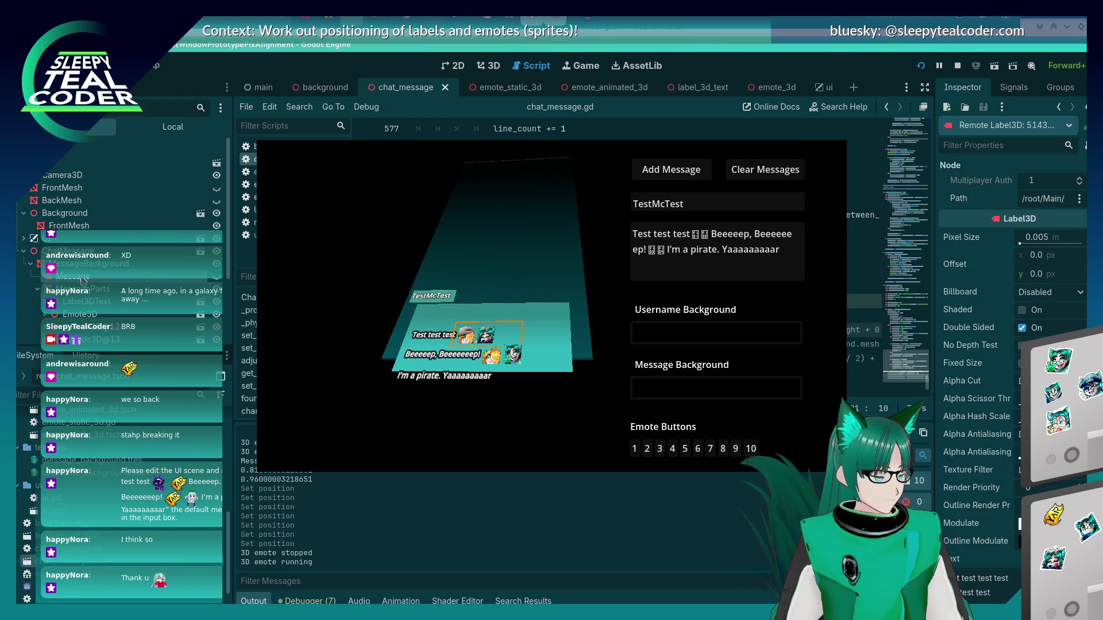
pyautogui.click(95, 289)
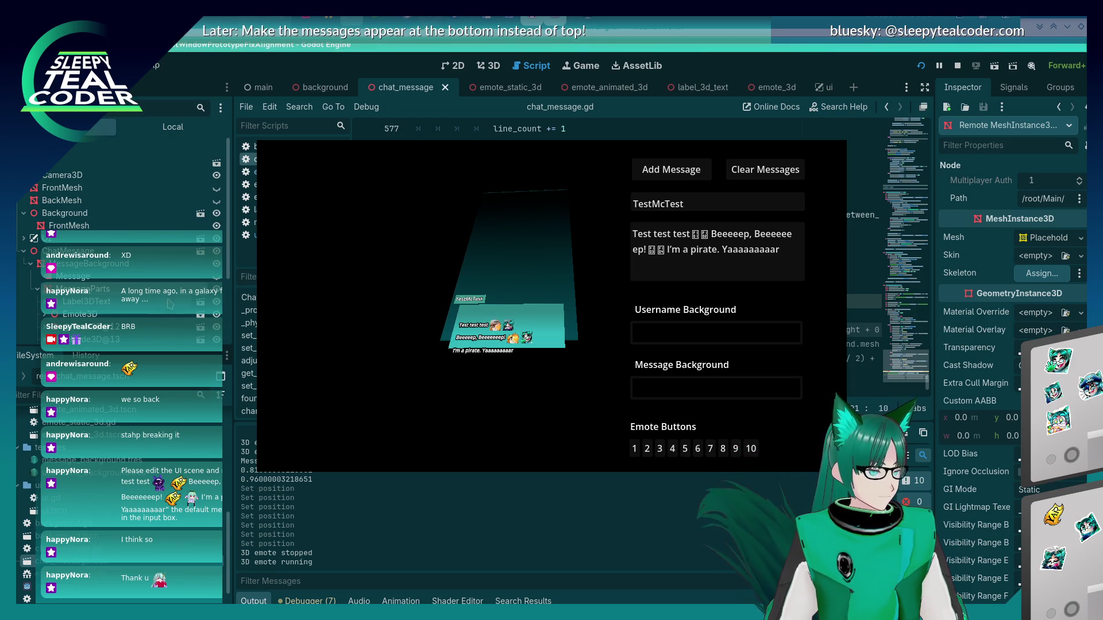
pyautogui.scroll(-1, 167, 301)
pyautogui.scroll(-2, 101, 264)
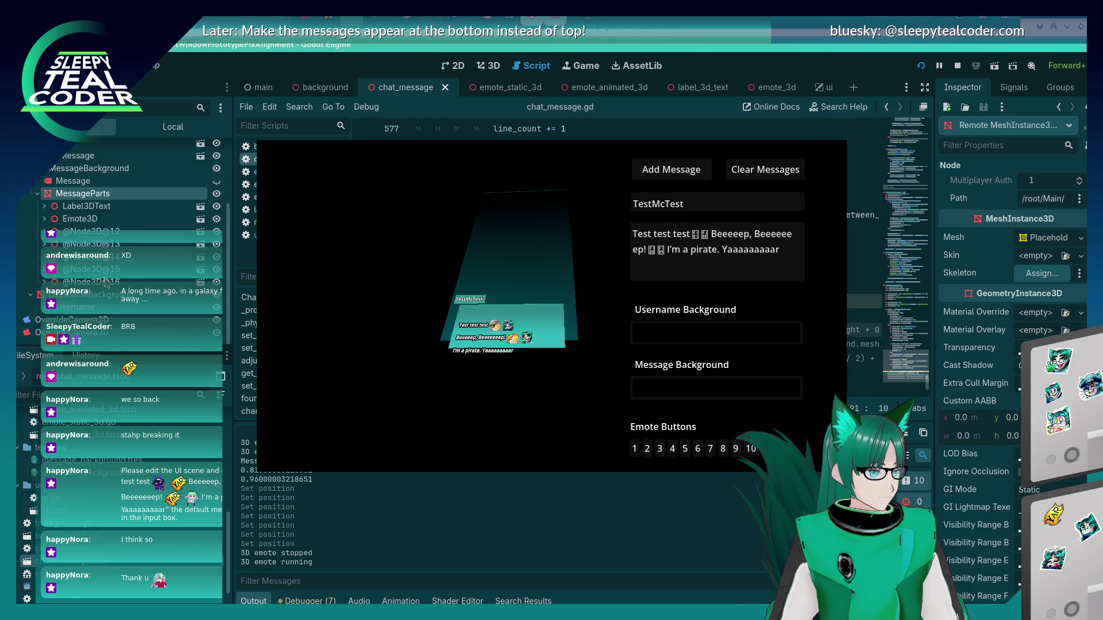
pyautogui.click(86, 208)
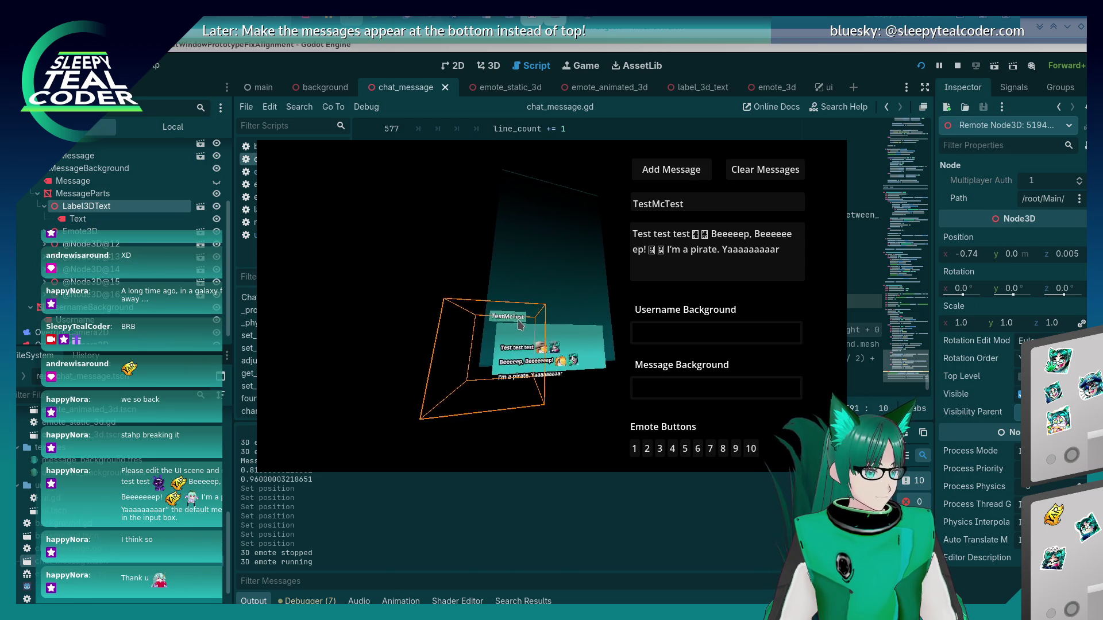
pyautogui.click(61, 229)
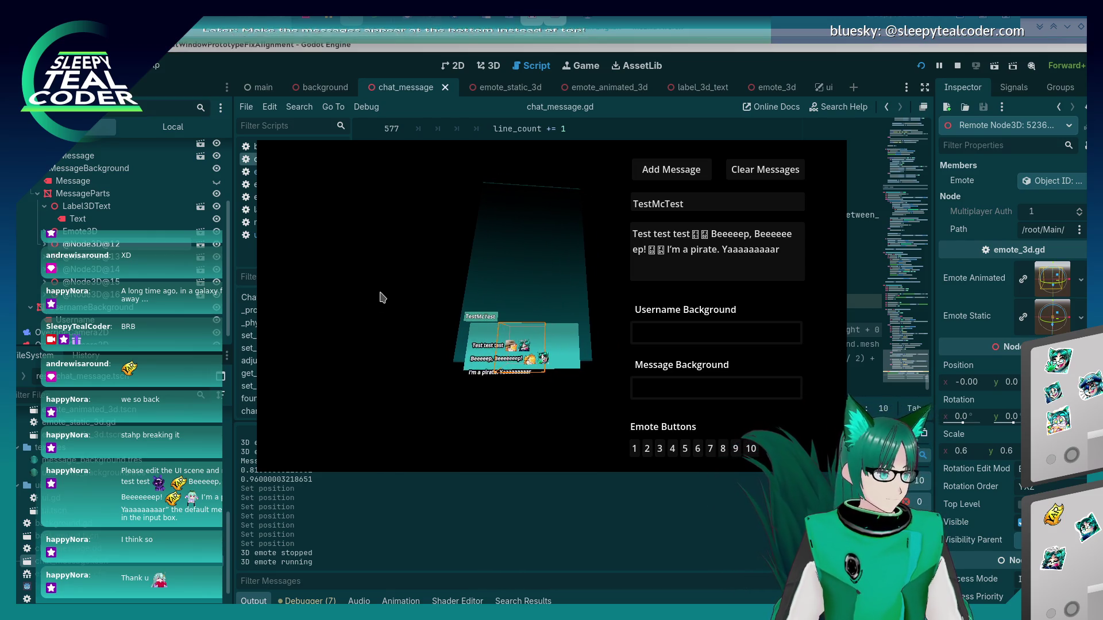
pyautogui.click(92, 168)
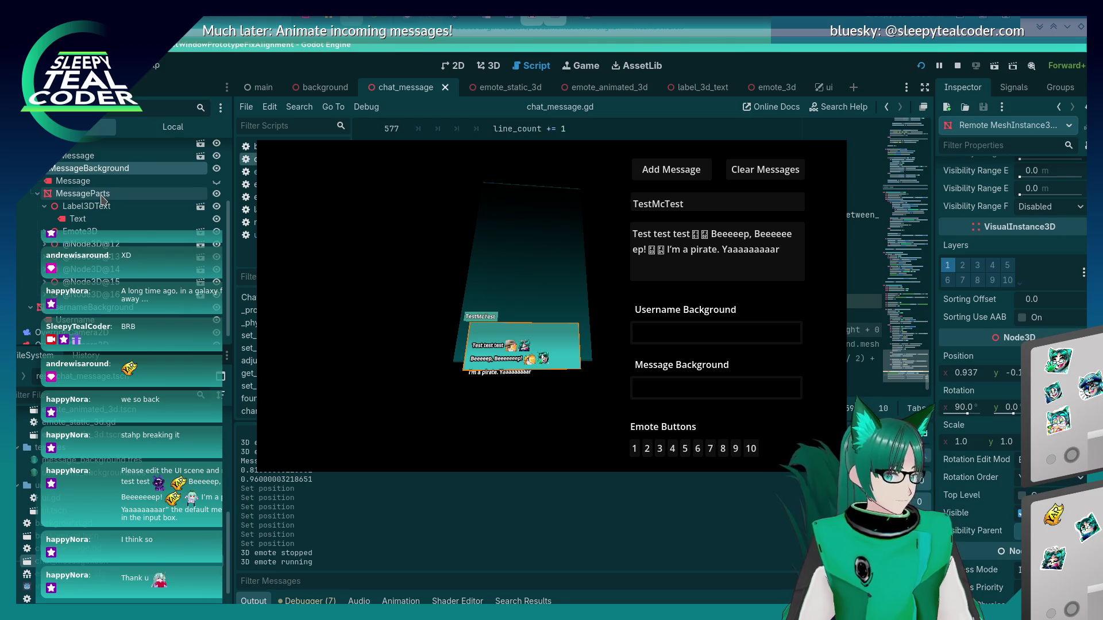
# - Reselect MessageBackground and expand its plane mesh settings
pyautogui.click(102, 198)
pyautogui.click(100, 170)
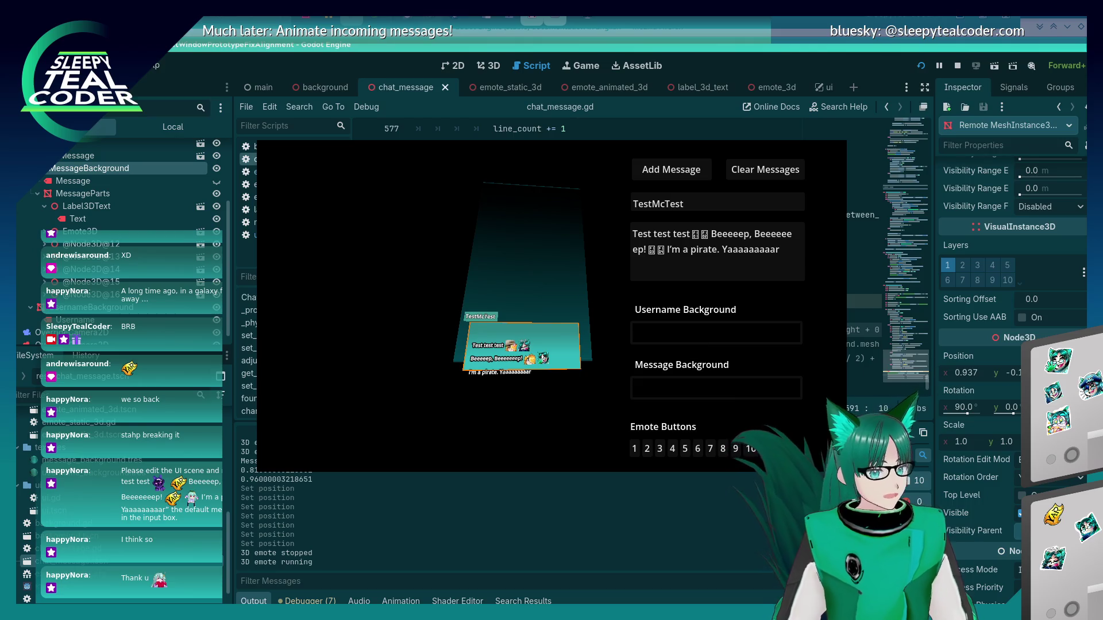
pyautogui.scroll(10, 1049, 259)
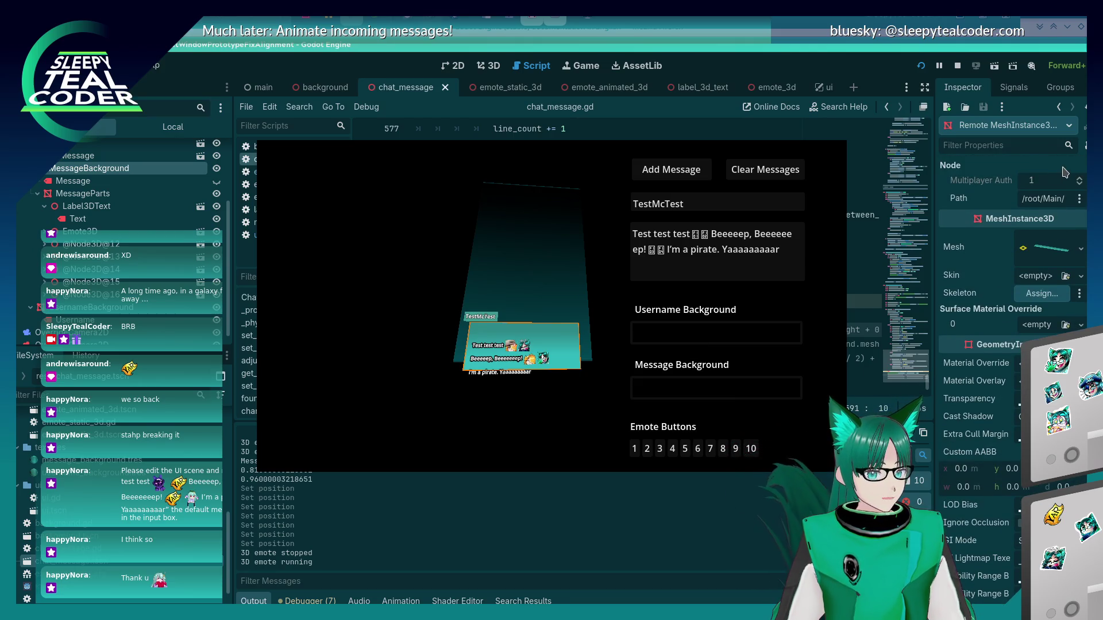
pyautogui.click(1049, 259)
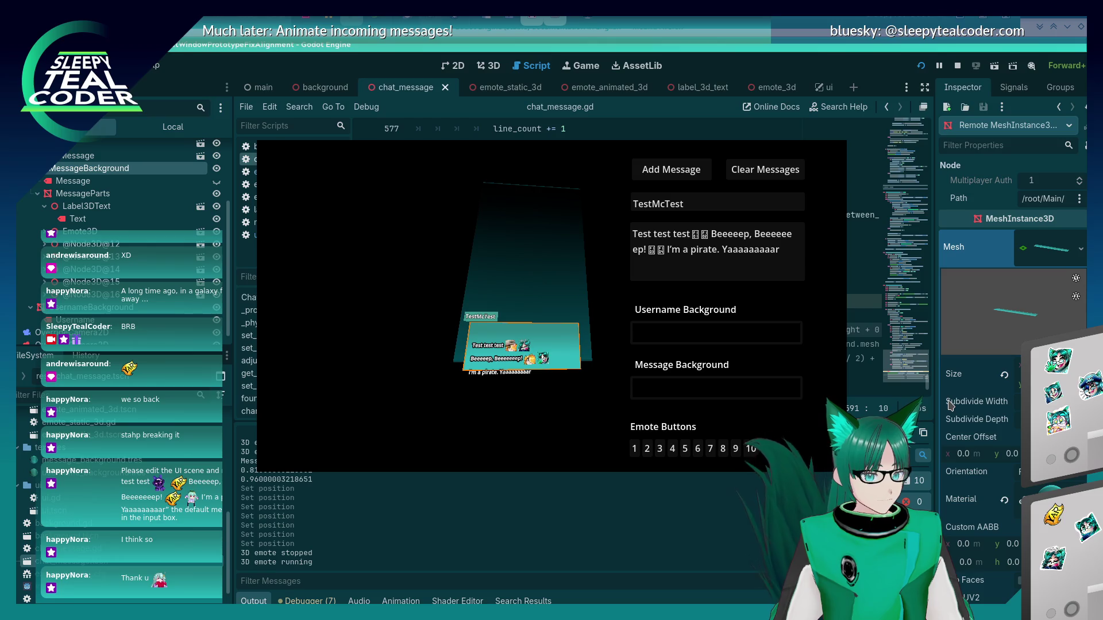
pyautogui.scroll(-2, 949, 404)
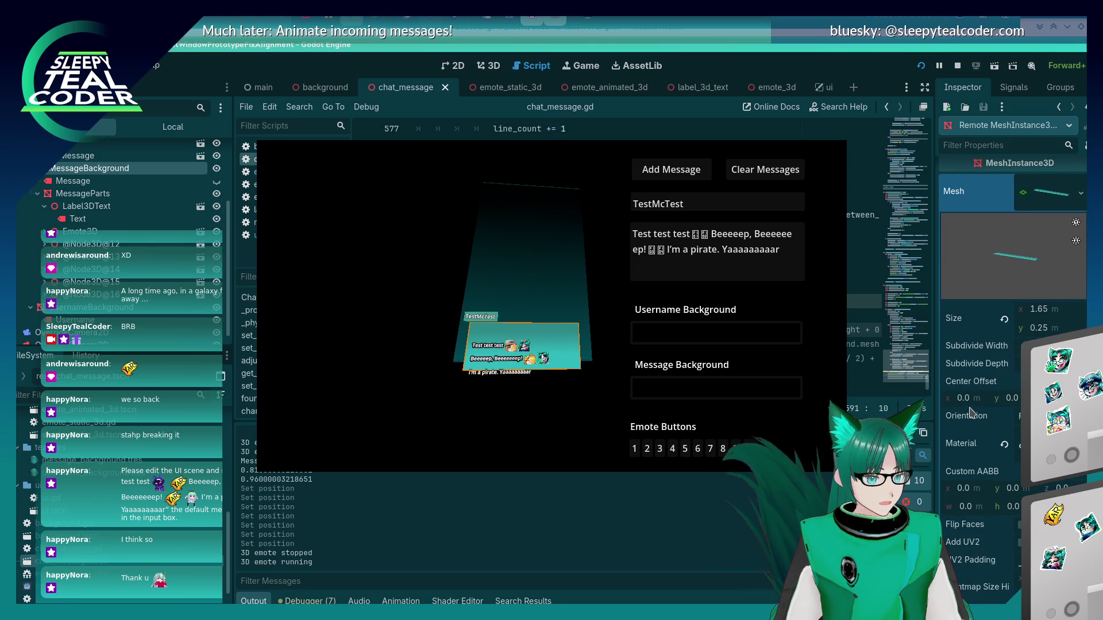
# - Try a -0.1 vertical center offset on the plane mesh, then reset it to 0.0
pyautogui.moveTo(969, 388)
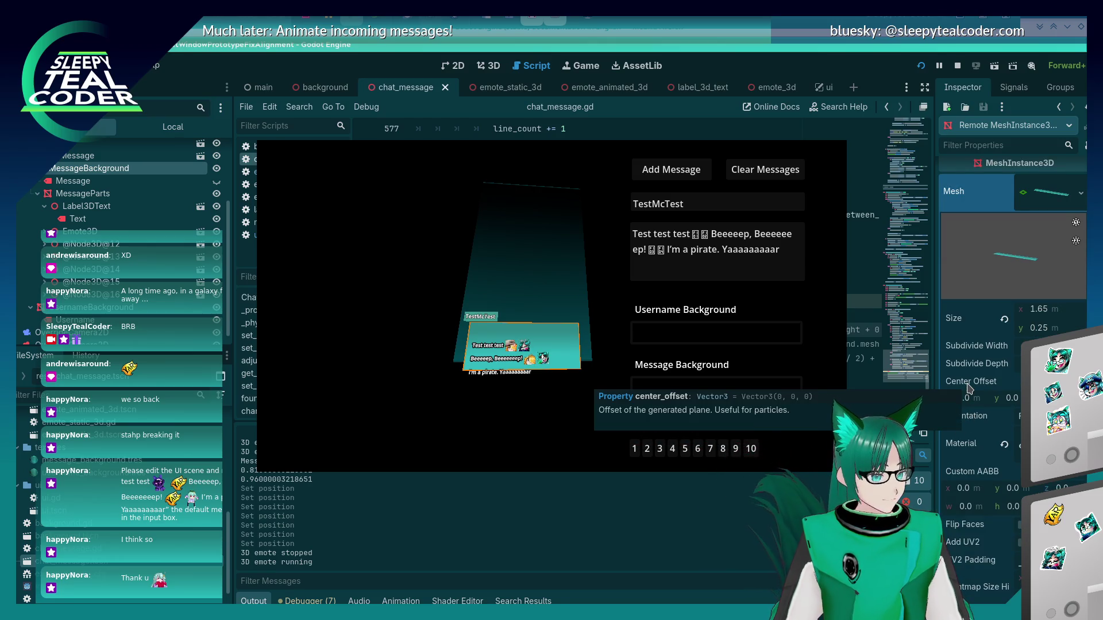
pyautogui.click(1012, 398)
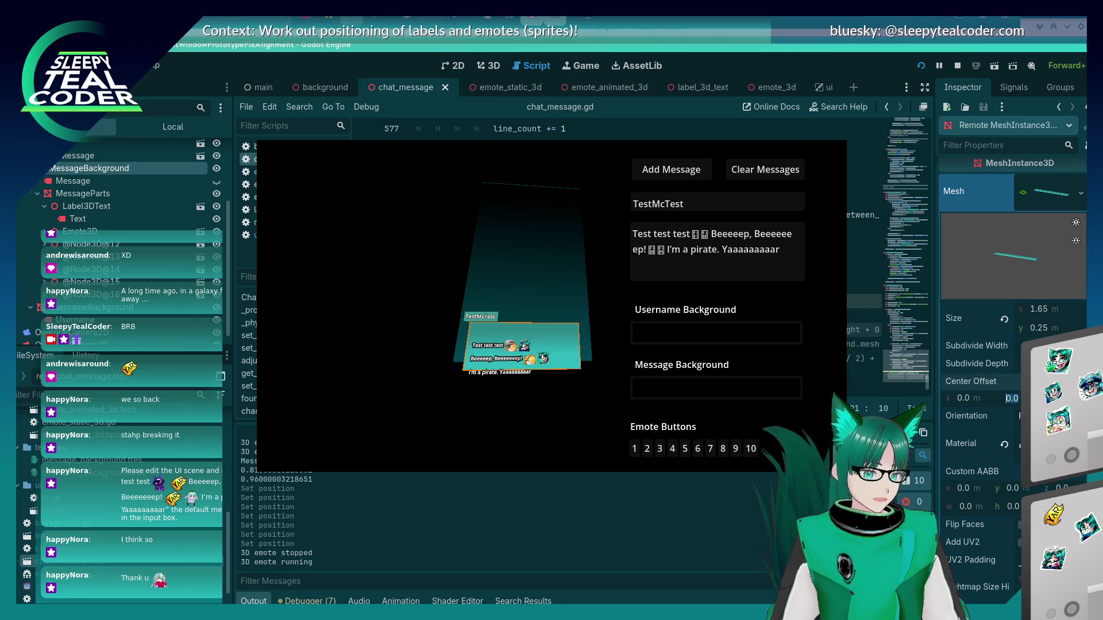
pyautogui.write('-0')
pyautogui.press('Return')
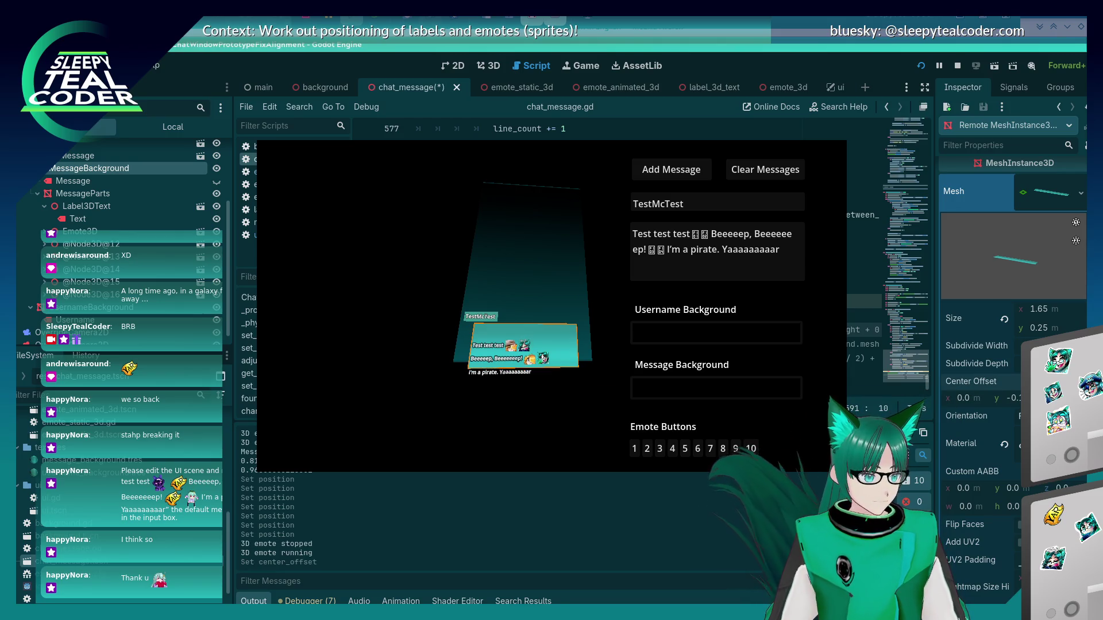
pyautogui.click(1012, 398)
pyautogui.write('0')
pyautogui.press('Return')
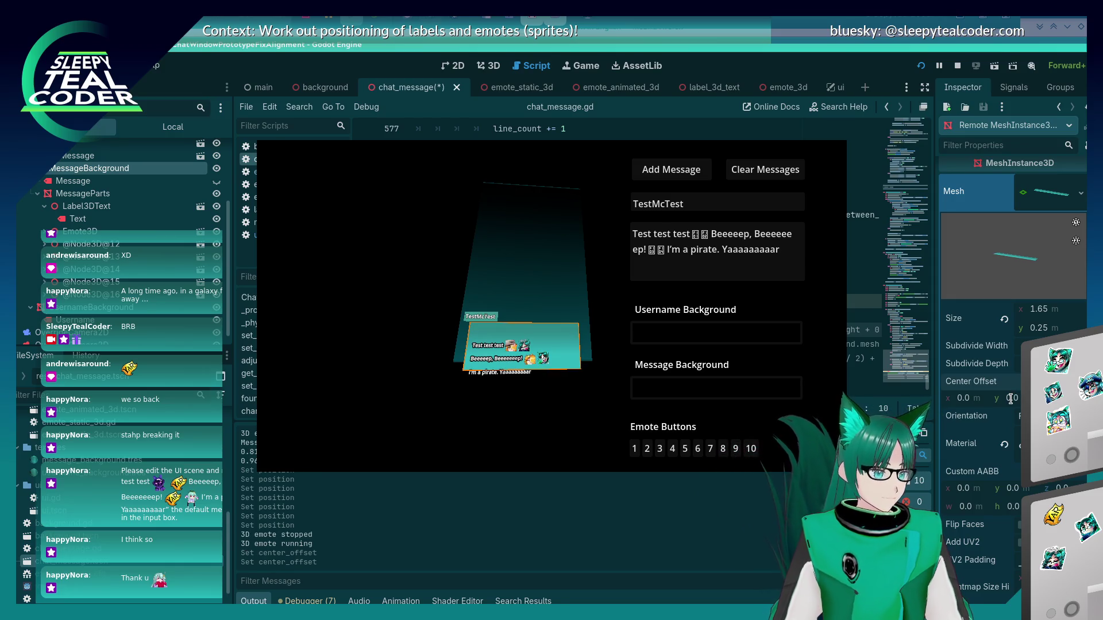
pyautogui.click(965, 398)
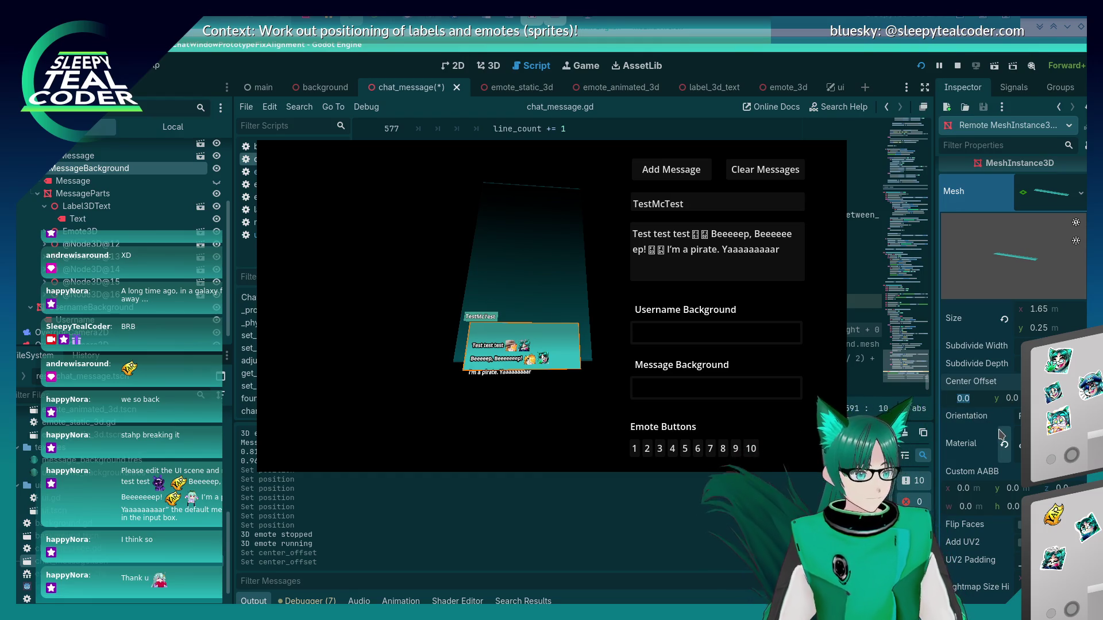
pyautogui.press('Tab')
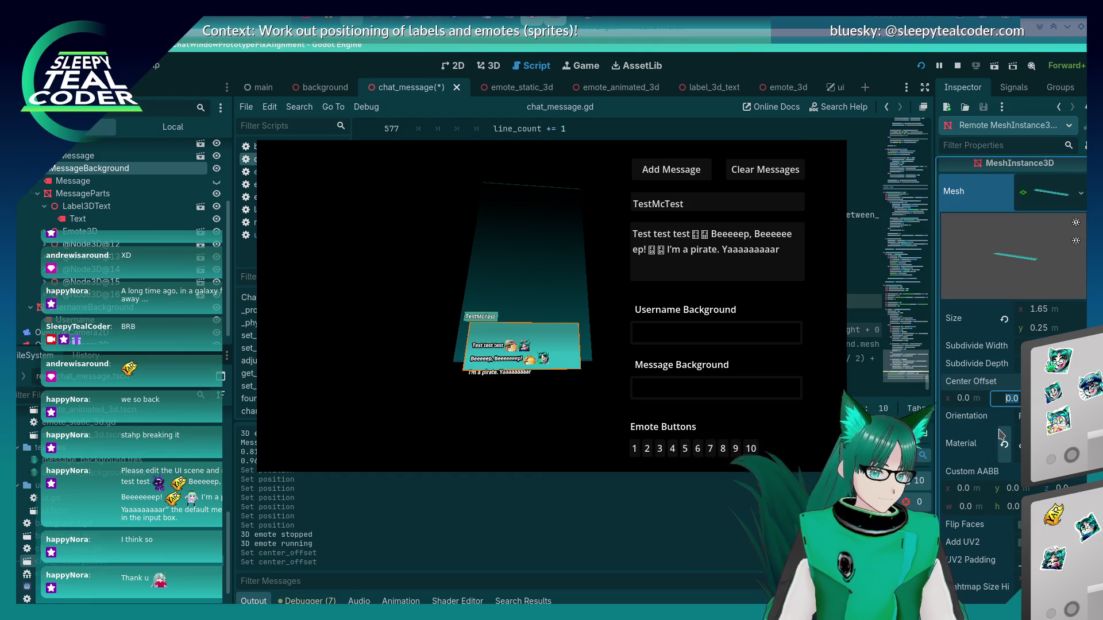
pyautogui.press('Return')
pyautogui.click(1012, 398)
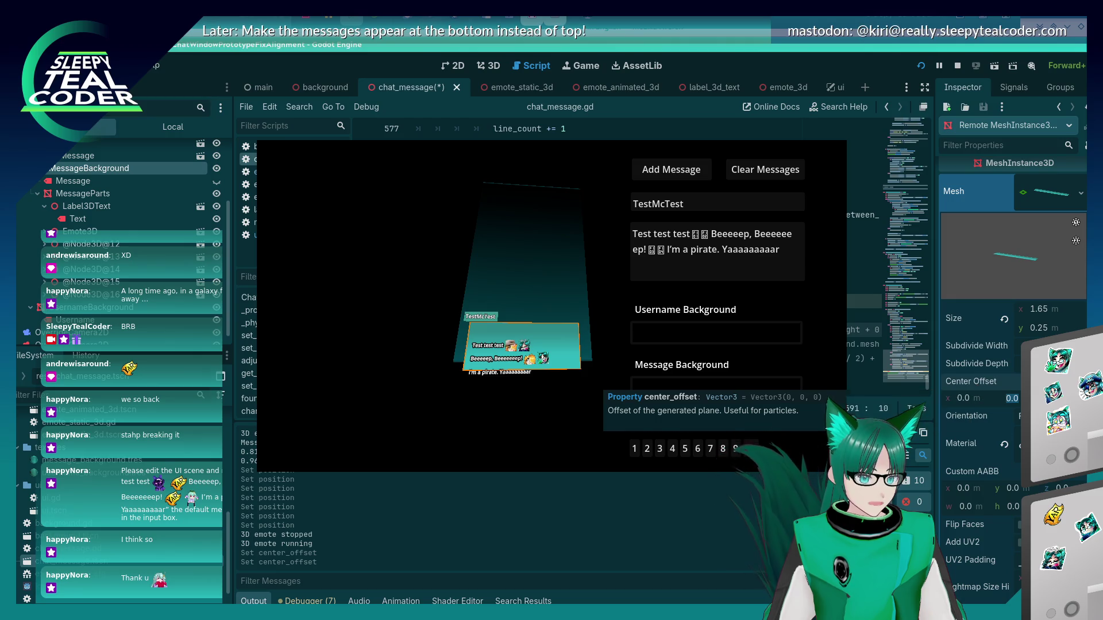
# - Try custom bounding box y values 0.12 and -0.5, then reset it to 0.0
pyautogui.click(1009, 488)
pyautogui.write('0.')
pyautogui.press('Return')
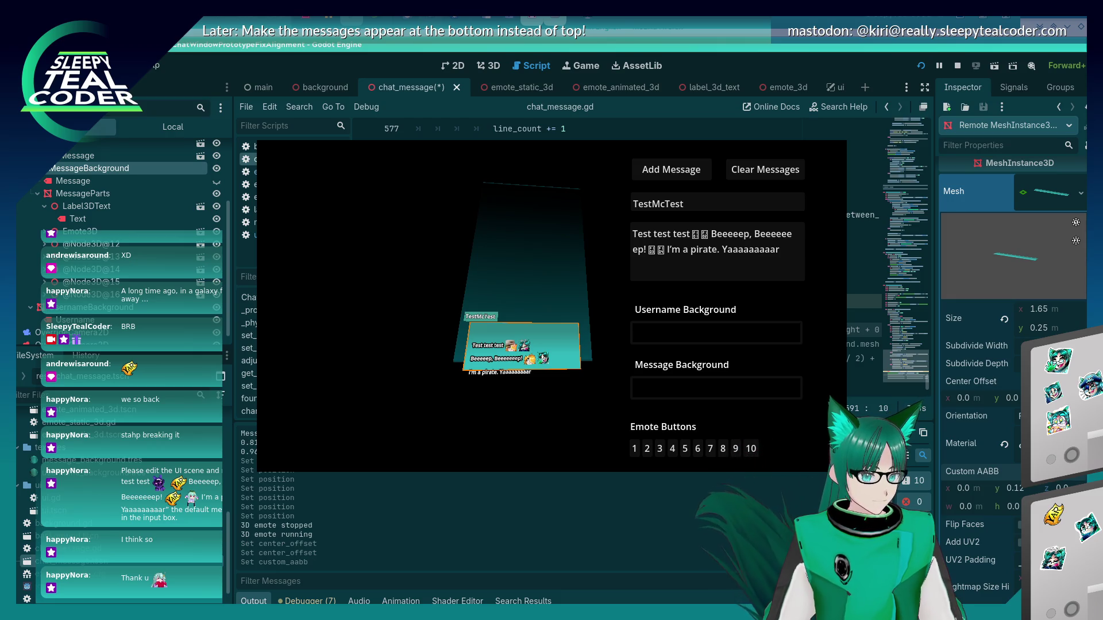
pyautogui.click(1025, 489)
pyautogui.write('-')
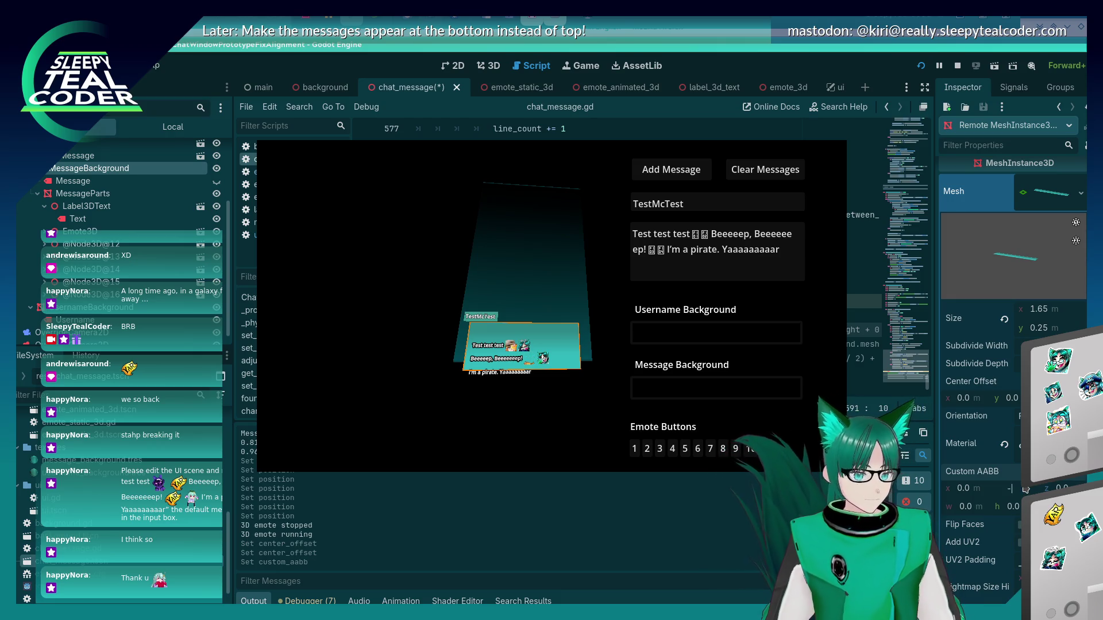
pyautogui.press('Return')
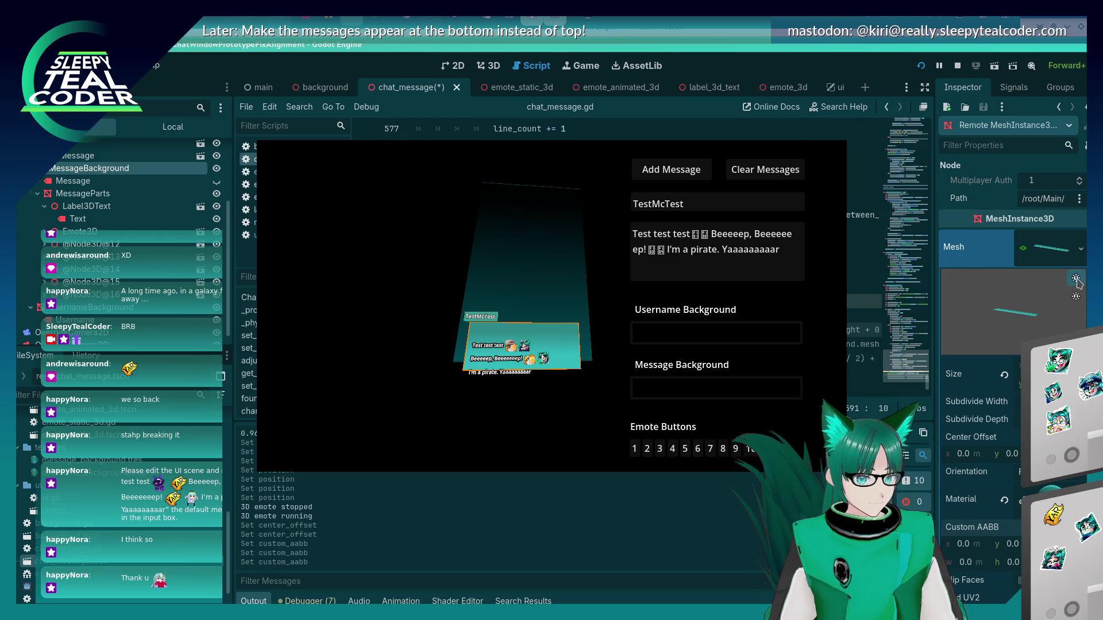
pyautogui.scroll(-3, 1076, 282)
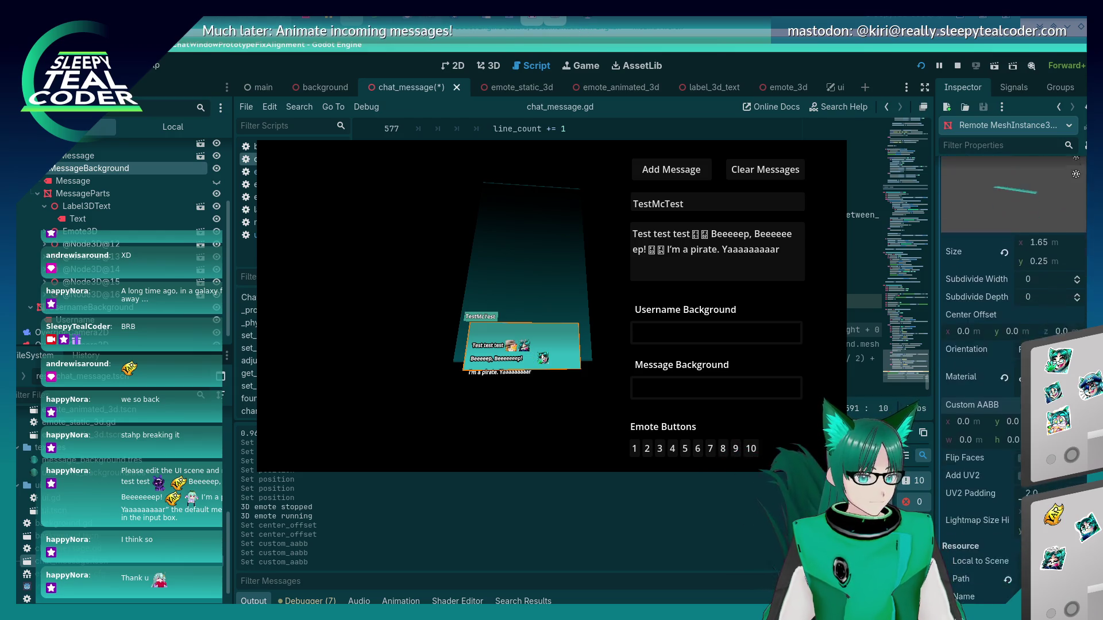
pyautogui.scroll(-2, 1011, 345)
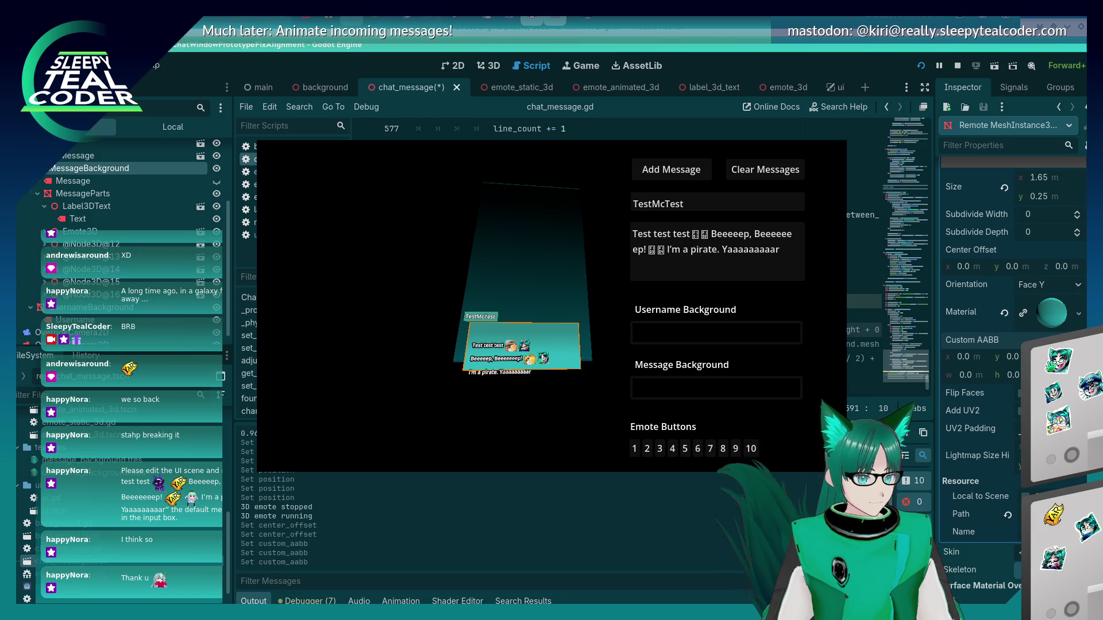
pyautogui.scroll(-5, 1011, 344)
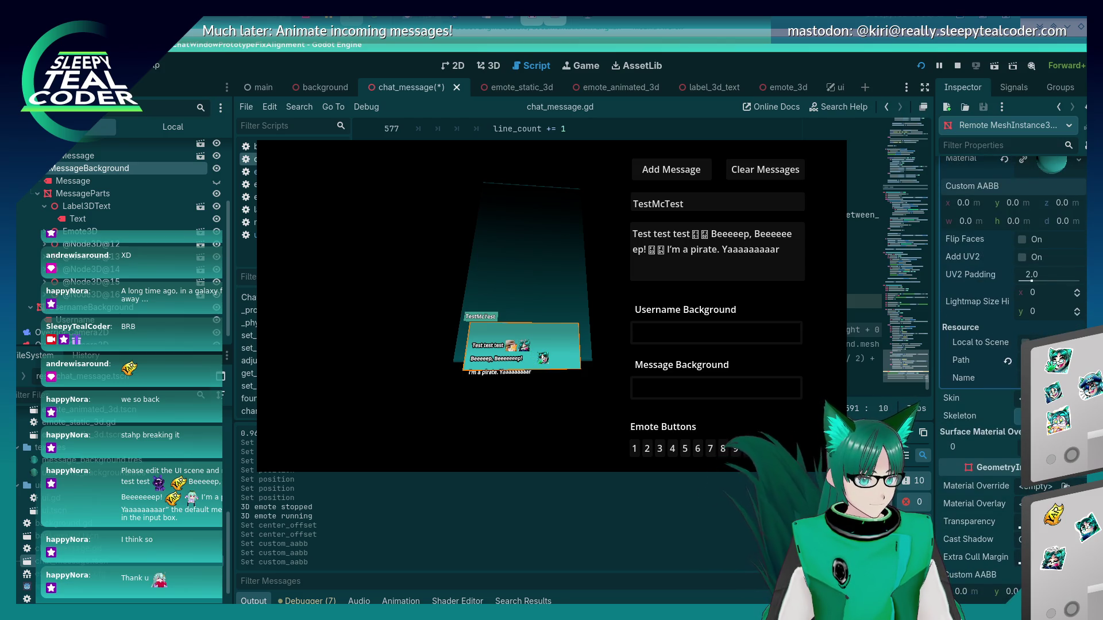
pyautogui.scroll(-3, 1011, 345)
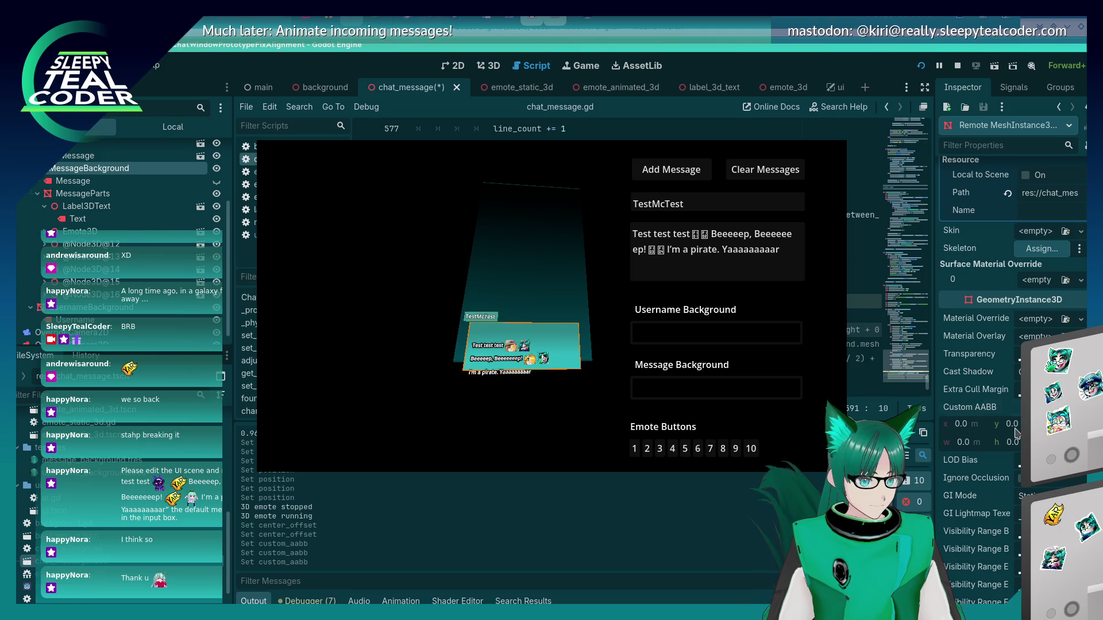
pyautogui.click(1012, 425)
pyautogui.write('-0.')
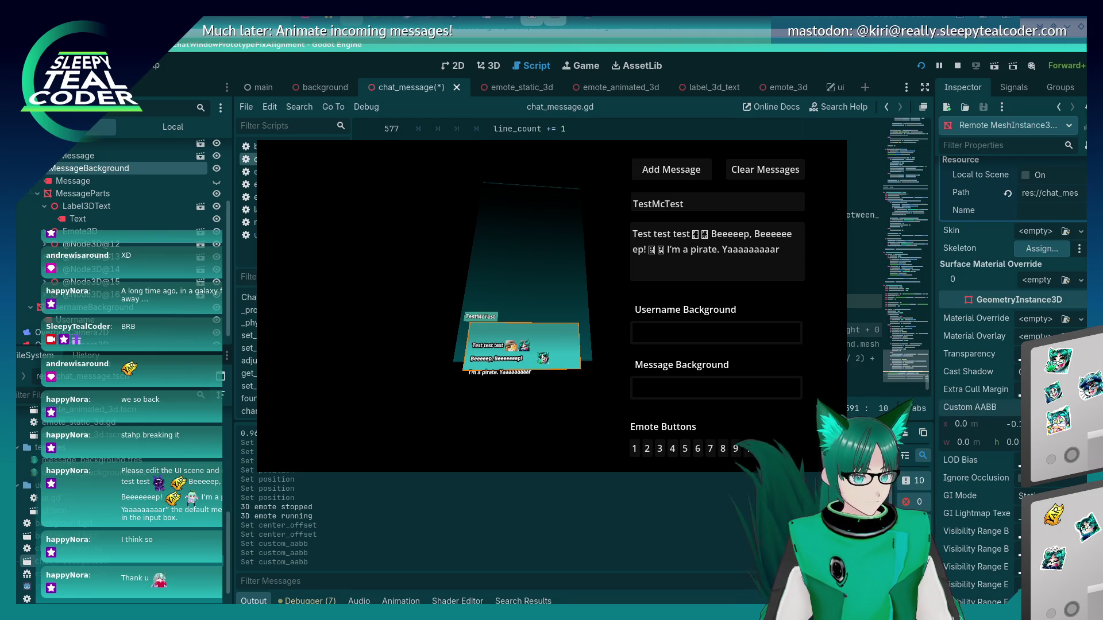
pyautogui.press('Return')
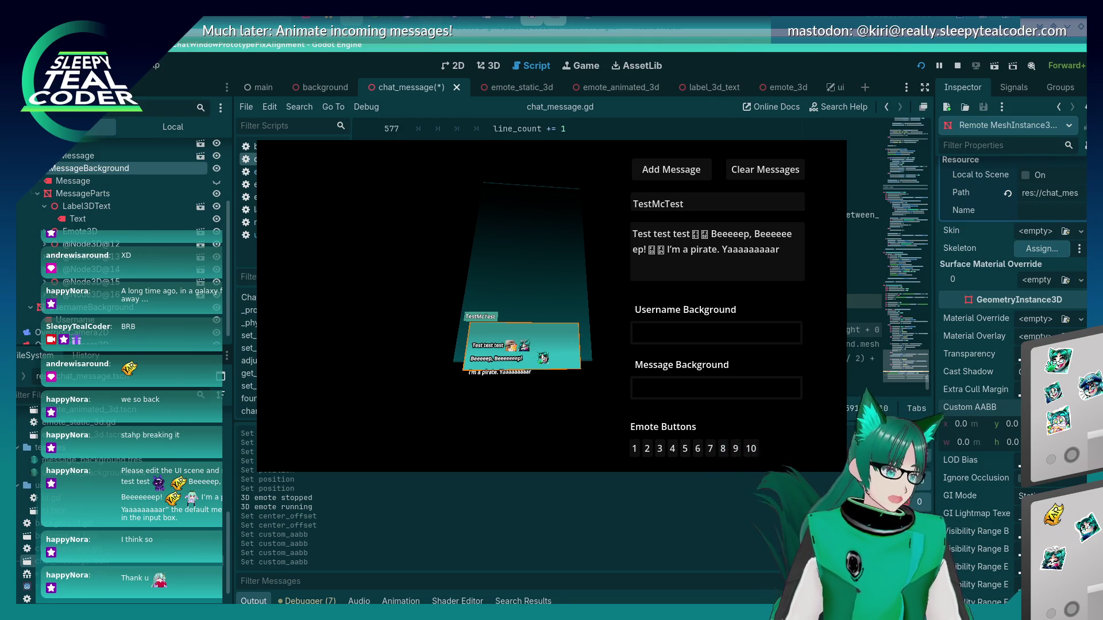
# - Inspect the Message, MessageParts, Label3DText and UsernameBackground nodes in the remote tree
pyautogui.click(91, 181)
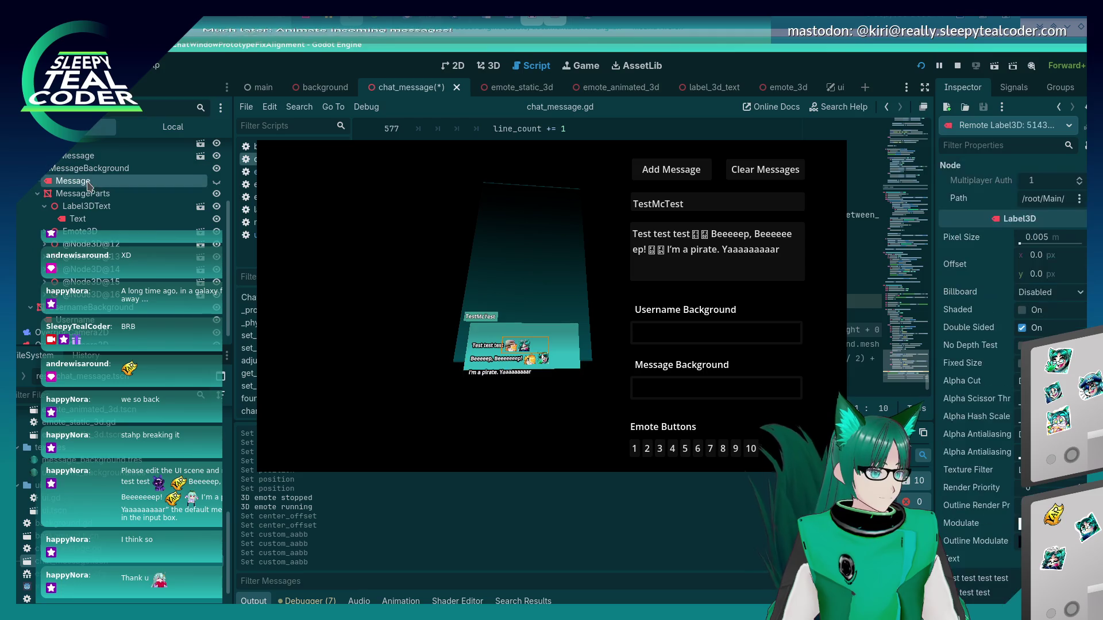
pyautogui.click(89, 194)
pyautogui.click(89, 206)
pyautogui.click(89, 195)
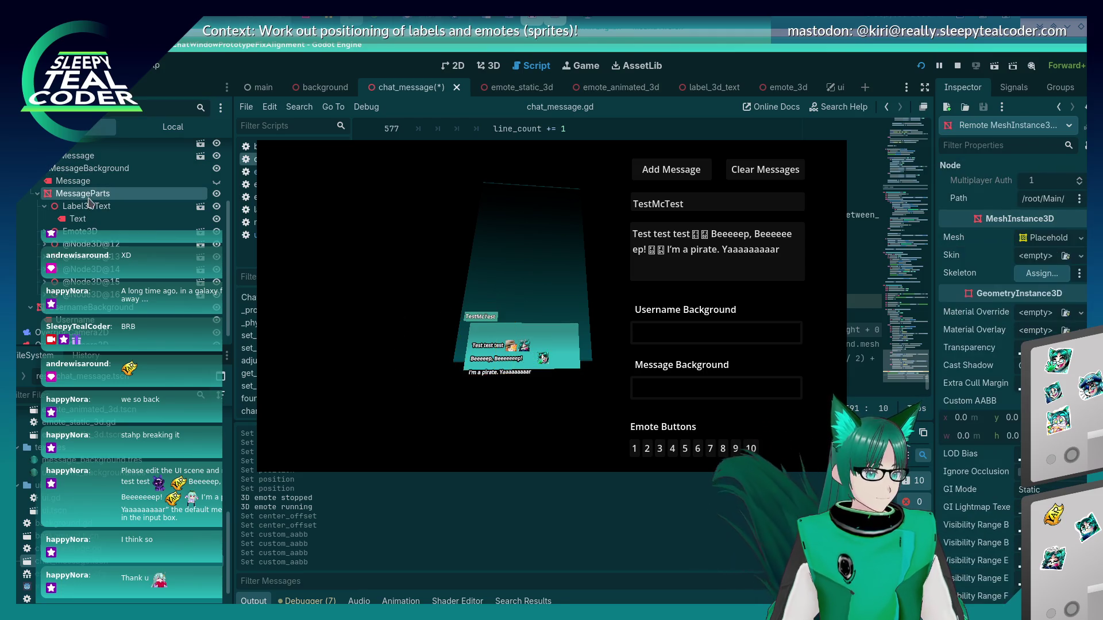
pyautogui.click(72, 308)
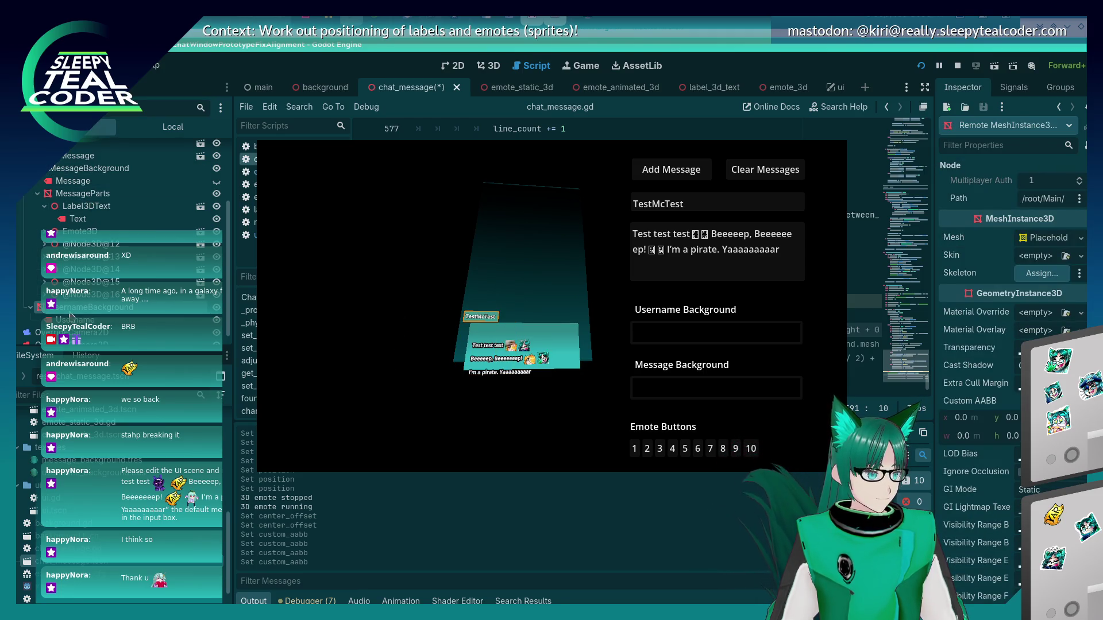
pyautogui.click(75, 195)
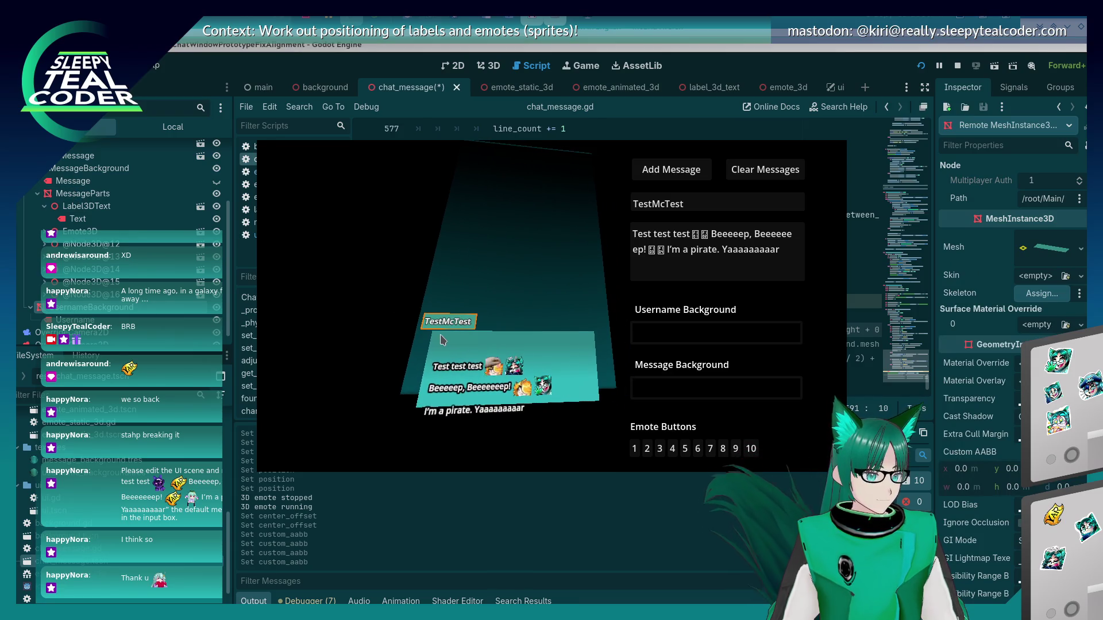
# - Pick FrontMesh, then MessageBackground, from the node list under the message panel
pyautogui.rightClick(457, 351)
pyautogui.click(488, 362)
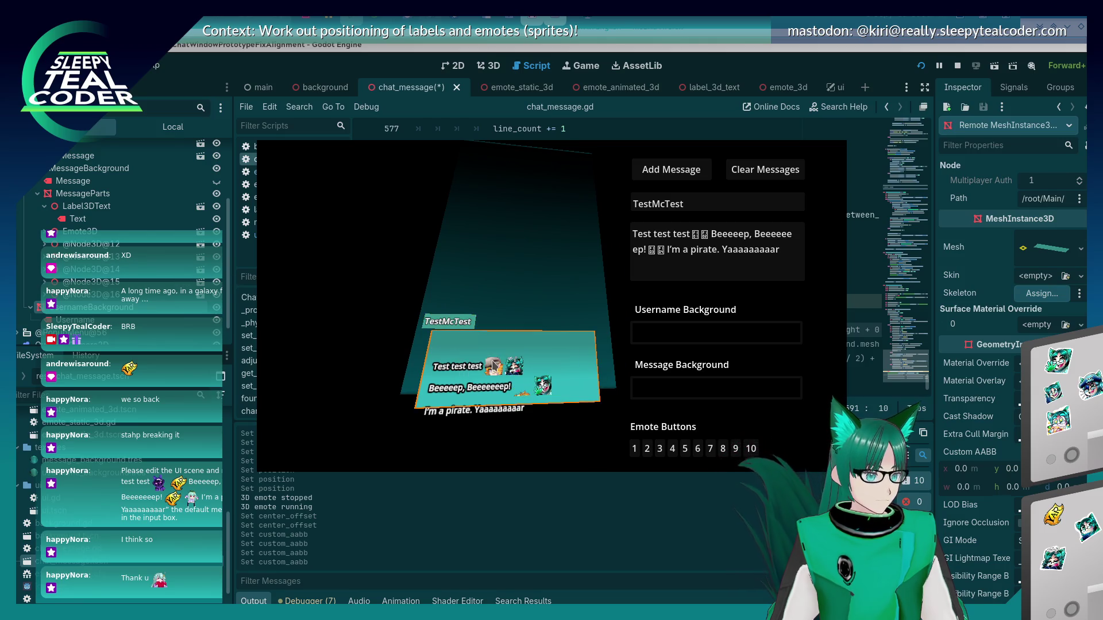
pyautogui.rightClick(478, 343)
pyautogui.click(508, 372)
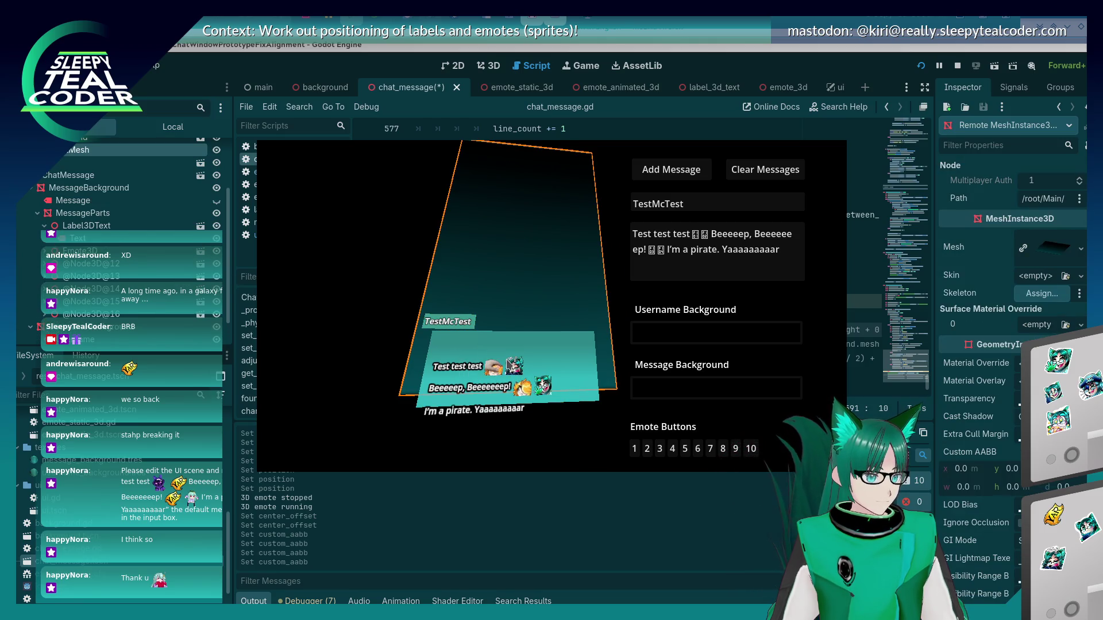
pyautogui.rightClick(505, 359)
pyautogui.click(480, 350)
pyautogui.rightClick(478, 351)
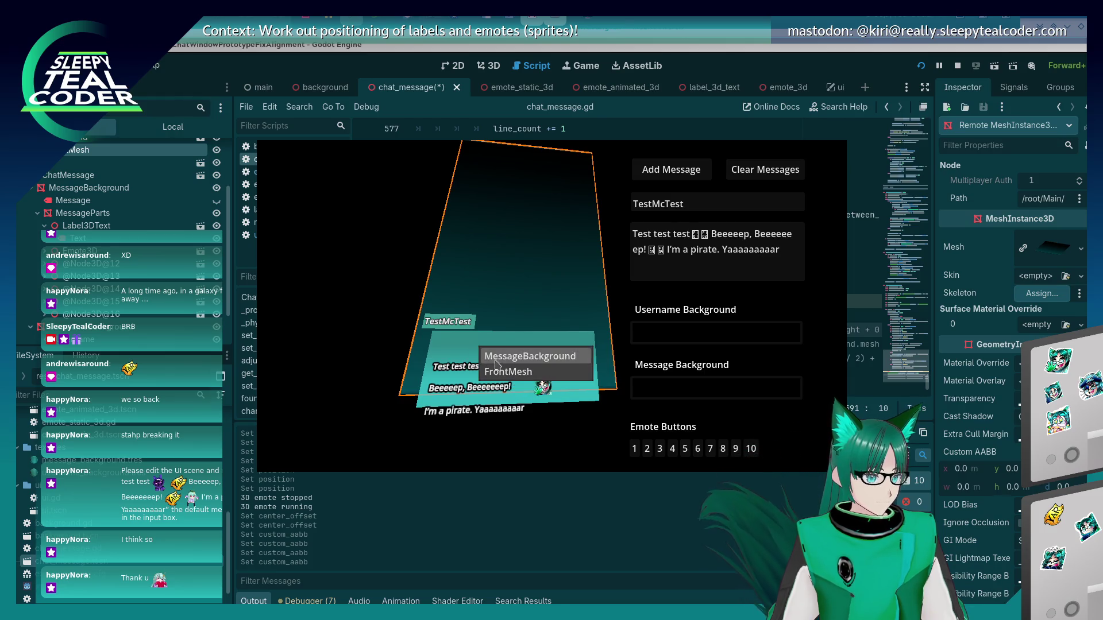
pyautogui.click(506, 353)
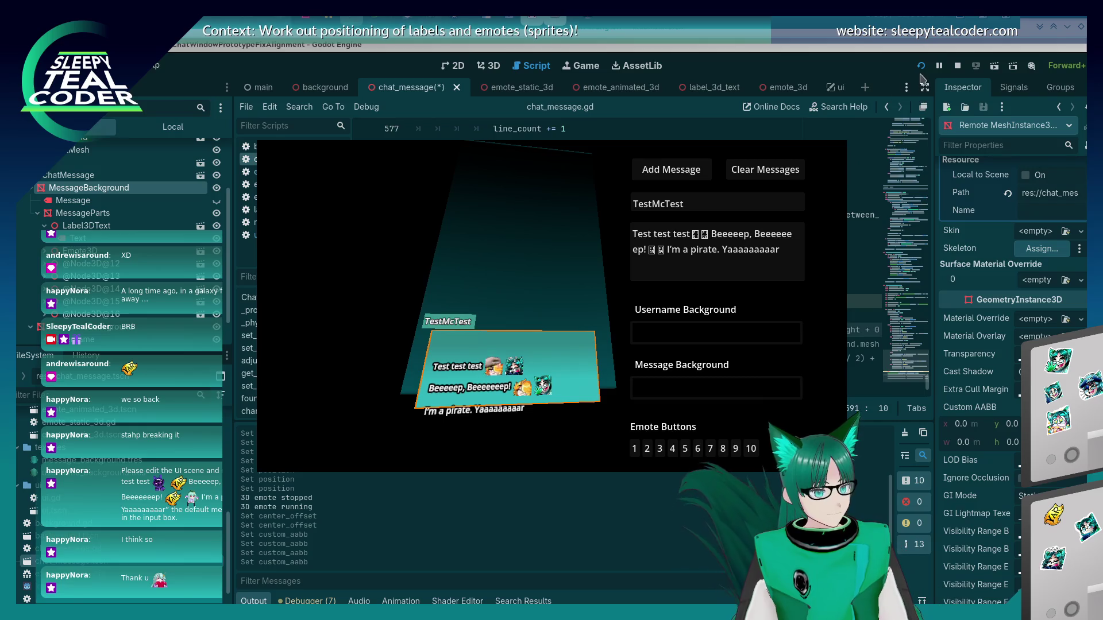
pyautogui.press('F8')
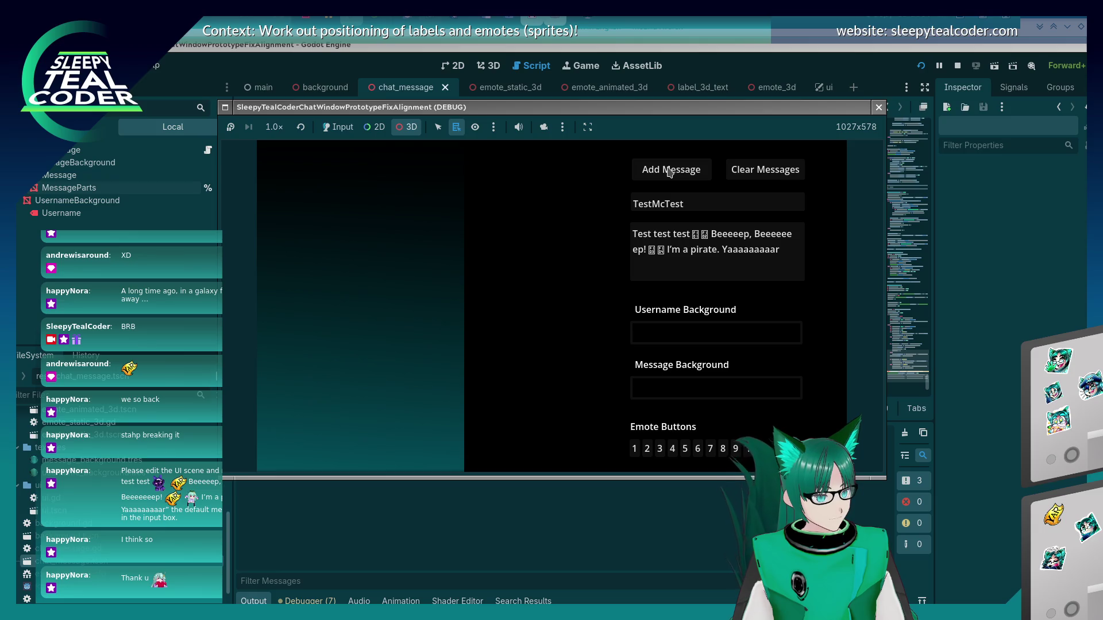
# - Add a TestMcTest message in the relaunched game, then stop it to read the sizing log
pyautogui.click(338, 127)
pyautogui.click(669, 169)
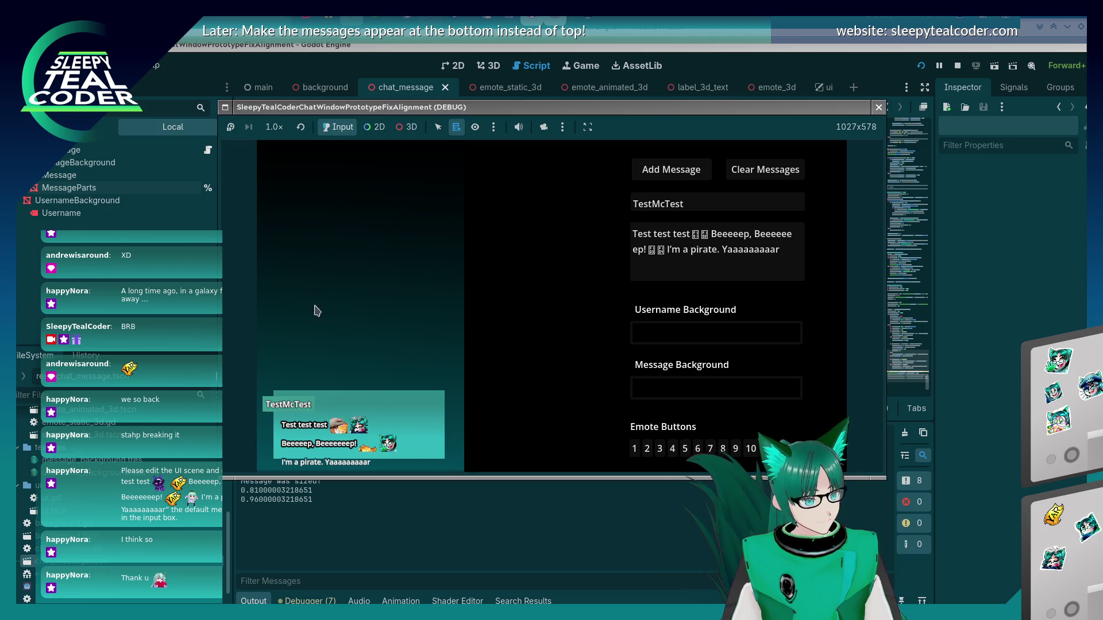
pyautogui.press('F8')
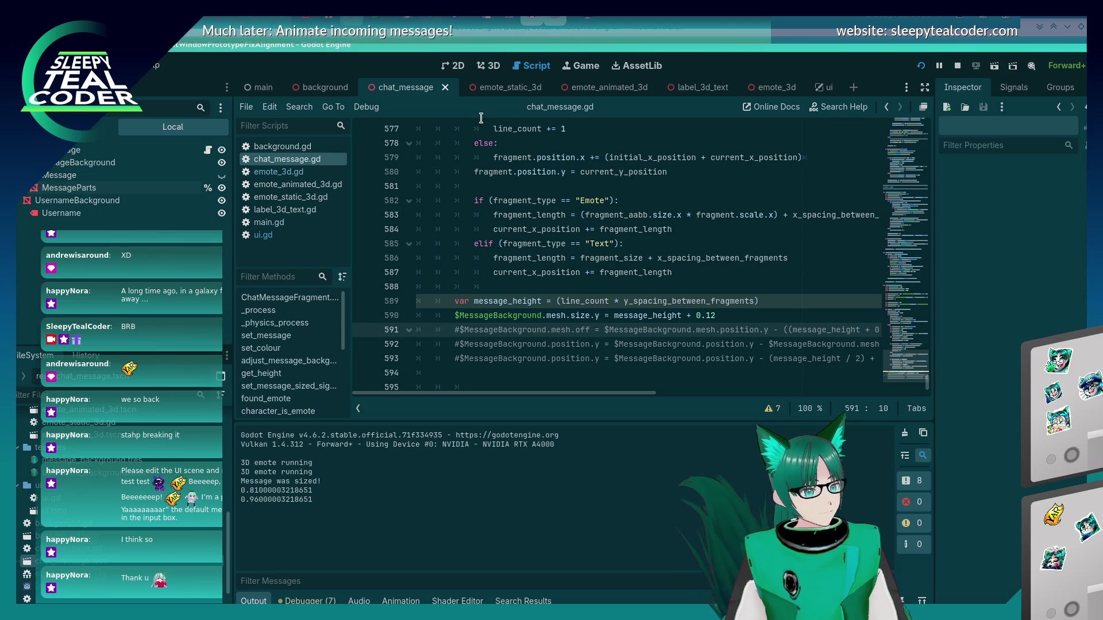
# - In the 3D view, select MessageParts and drag it along X, undoing the moves
pyautogui.scroll(5, 115, 488)
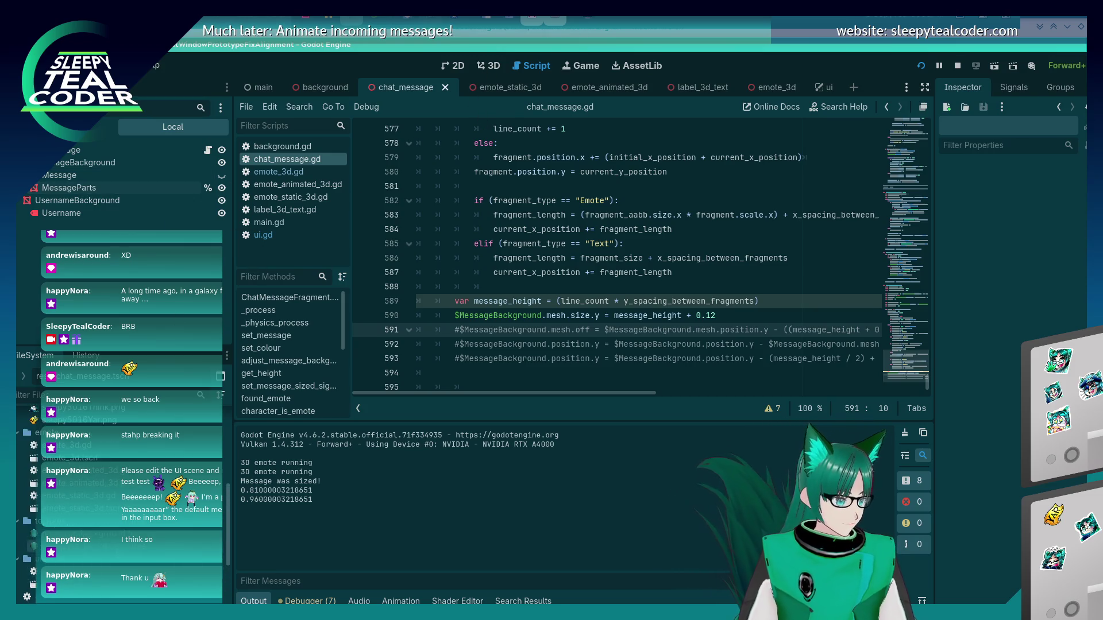
pyautogui.scroll(-3, 115, 488)
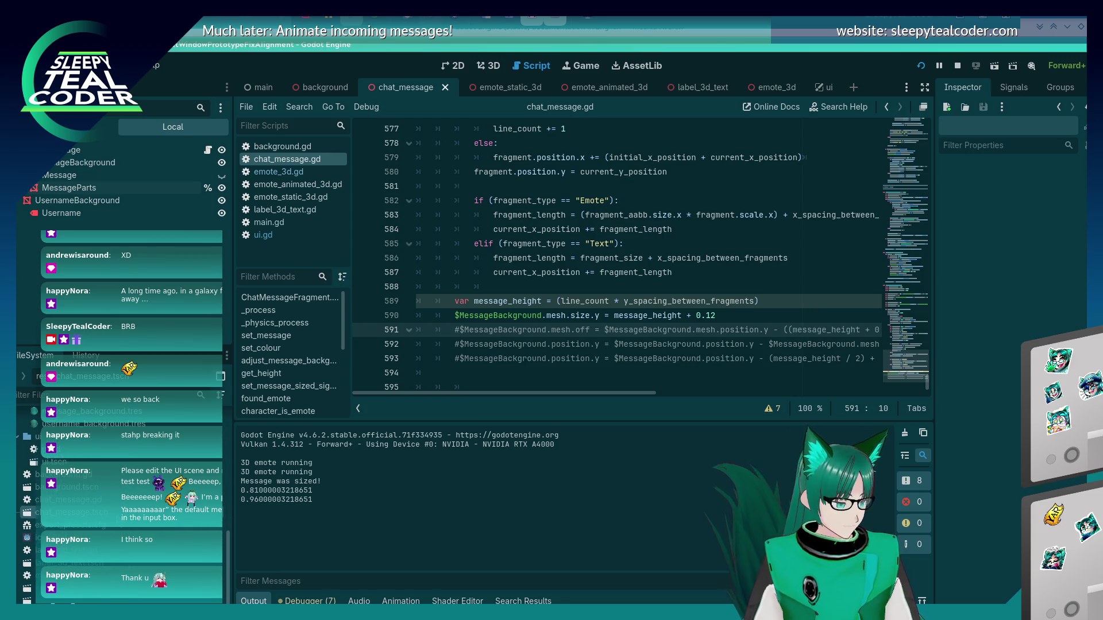
pyautogui.click(488, 66)
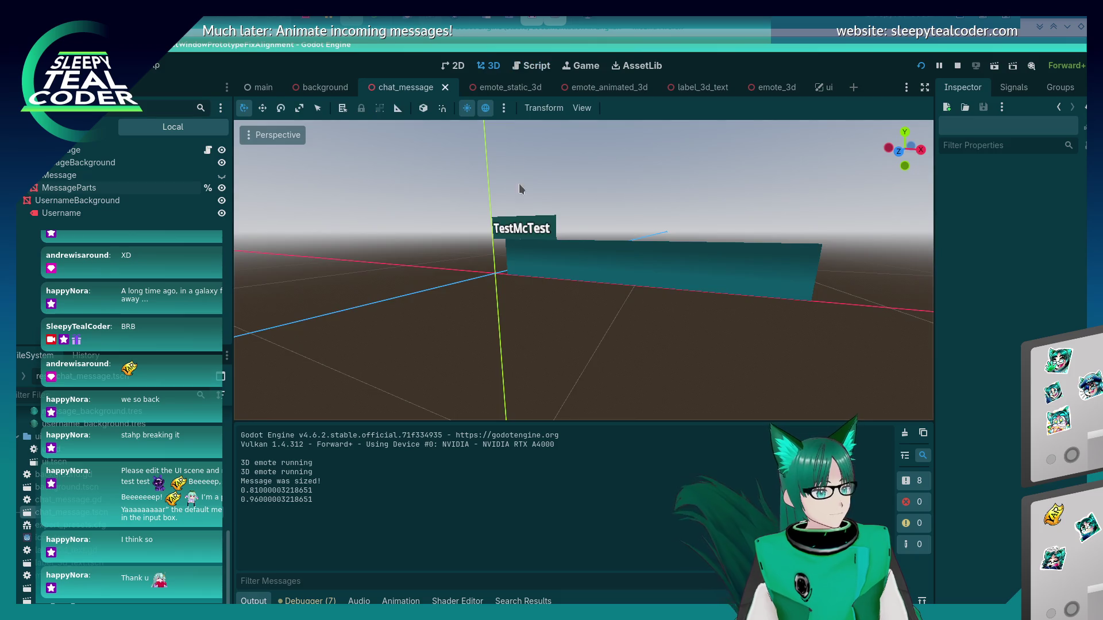
pyautogui.click(636, 252)
pyautogui.click(632, 256)
pyautogui.moveTo(555, 377)
pyautogui.mouseDown()
pyautogui.moveTo(600, 377)
pyautogui.moveTo(592, 382)
pyautogui.mouseUp()
pyautogui.moveTo(709, 270); pyautogui.dragTo(574, 271)
pyautogui.moveTo(511, 255); pyautogui.dragTo(527, 216)
pyautogui.moveTo(577, 247); pyautogui.dragTo(725, 269)
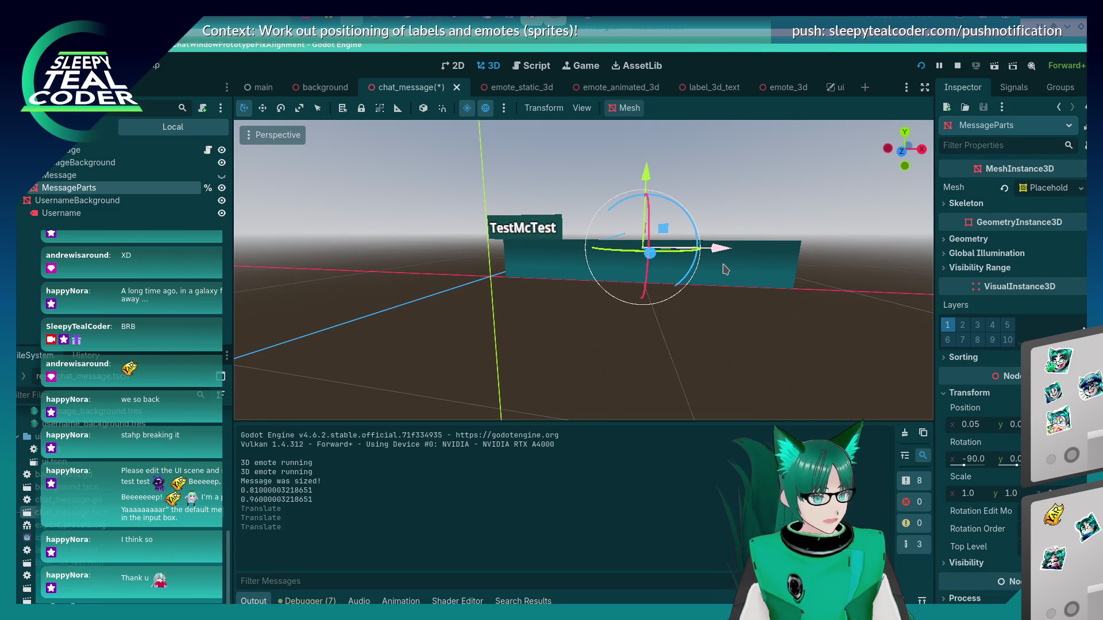
pyautogui.hotkey('ctrl', 'z')
pyautogui.hotkey('ctrl', 'z')
pyautogui.hotkey('ctrl', 'z')
# - Nudge MessageParts along Y and X, checking alignment in the running game after each move
pyautogui.moveTo(638, 184); pyautogui.dragTo(635, 173)
pyautogui.hotkey('alt', 'Tab')
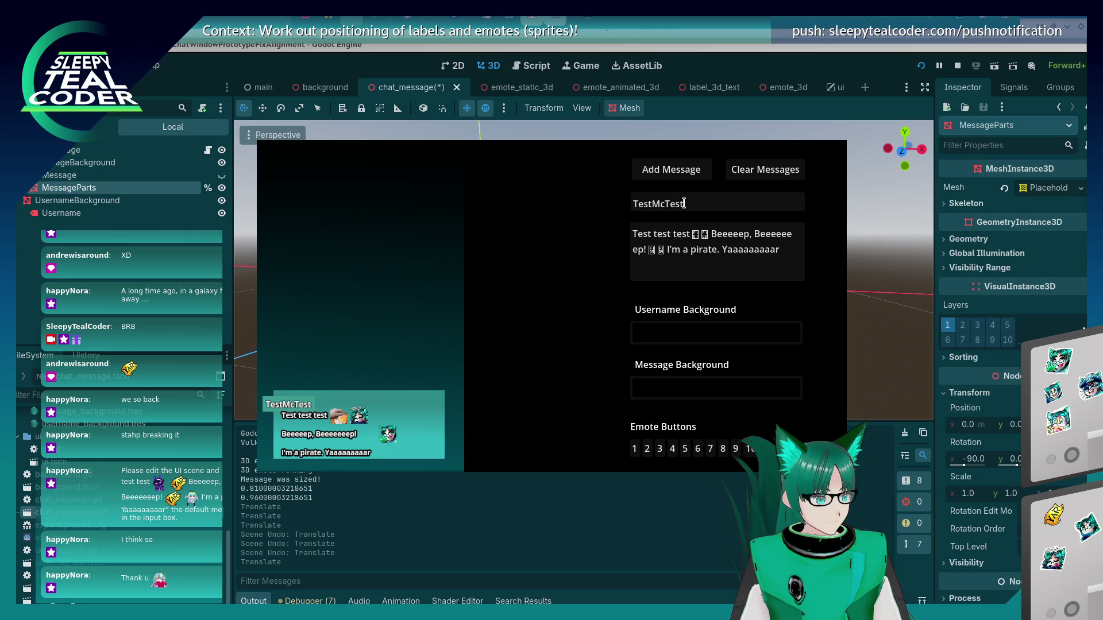
pyautogui.hotkey('alt', 'Tab')
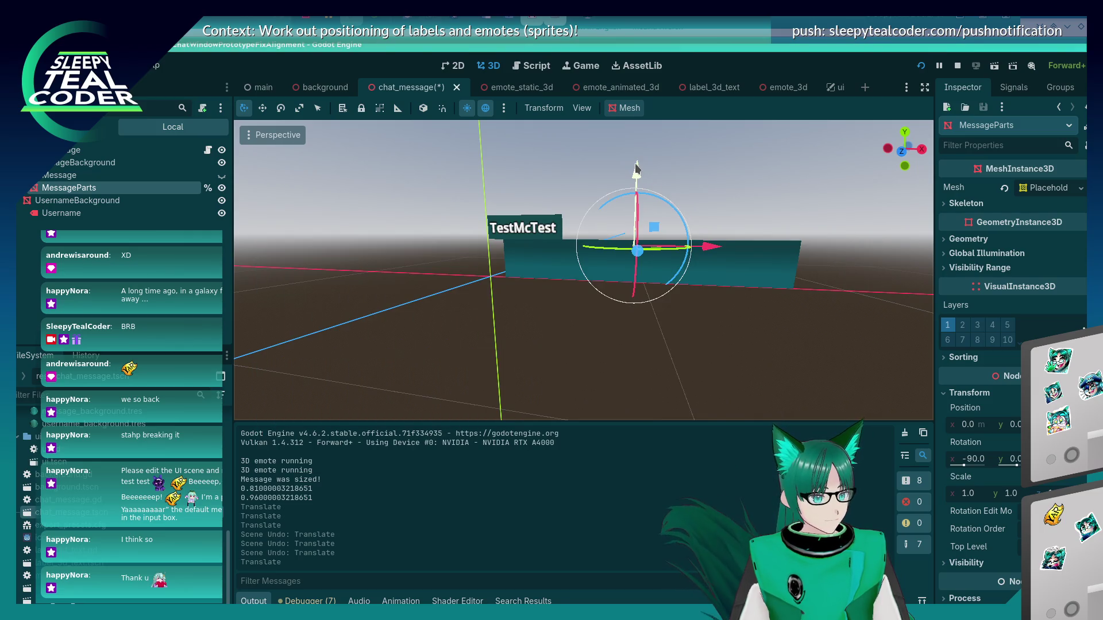
pyautogui.moveTo(636, 169); pyautogui.dragTo(635, 166)
pyautogui.hotkey('alt', 'Tab')
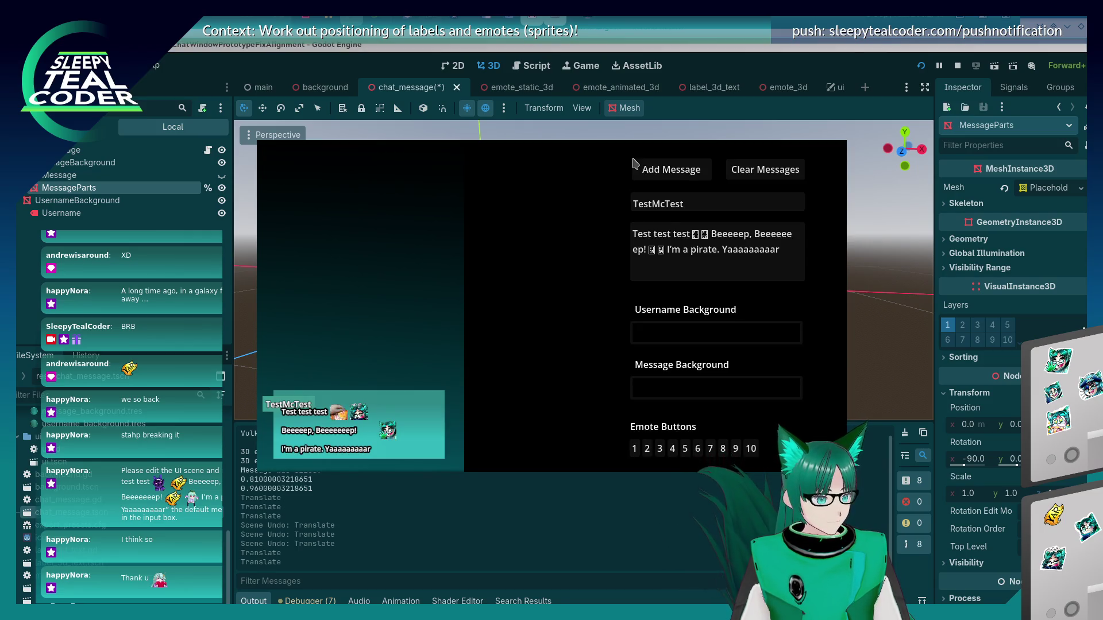
pyautogui.hotkey('alt', 'Tab')
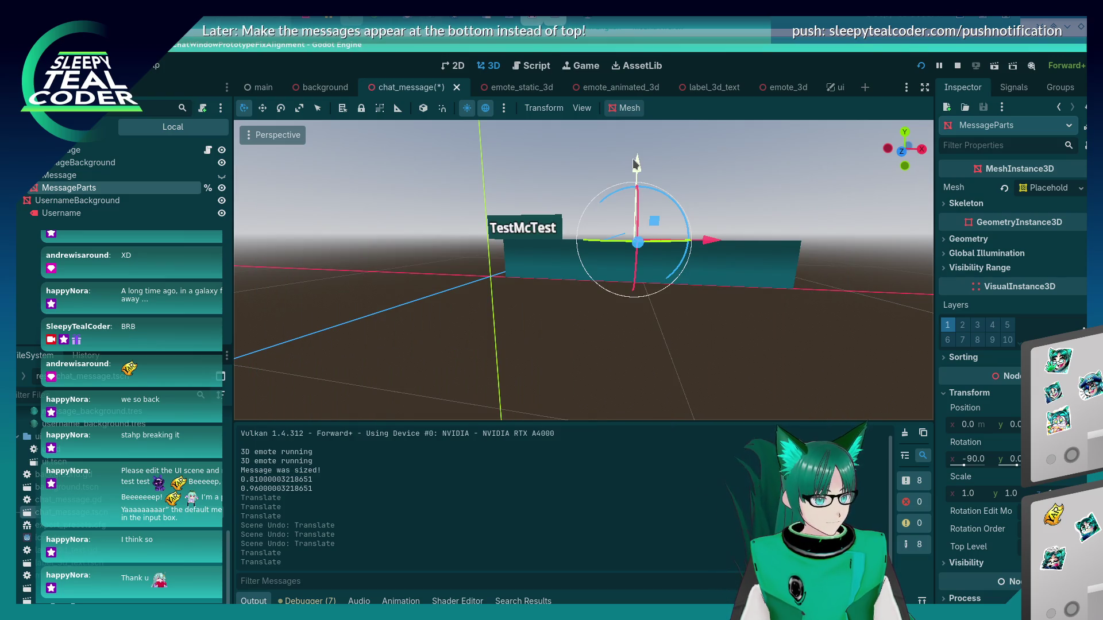
pyautogui.moveTo(712, 241)
pyautogui.mouseDown()
pyautogui.moveTo(592, 241)
pyautogui.moveTo(583, 253)
pyautogui.mouseUp()
pyautogui.hotkey('alt', 'Tab')
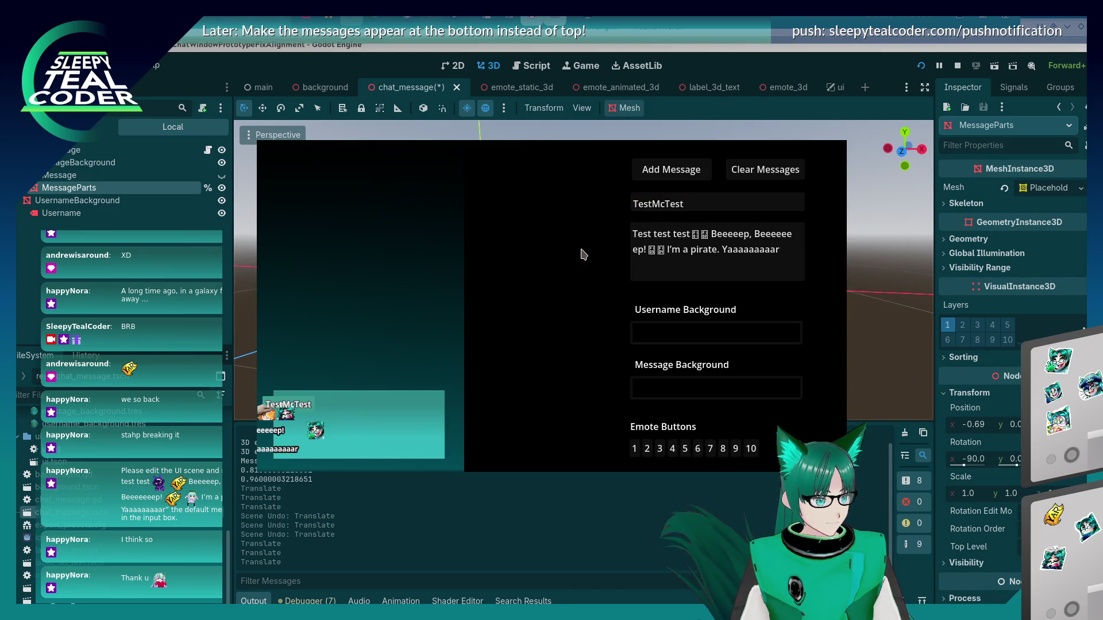
pyautogui.hotkey('alt', 'Tab')
pyautogui.hotkey('ctrl', 'z')
pyautogui.moveTo(639, 176); pyautogui.dragTo(642, 173)
pyautogui.hotkey('alt', 'Tab')
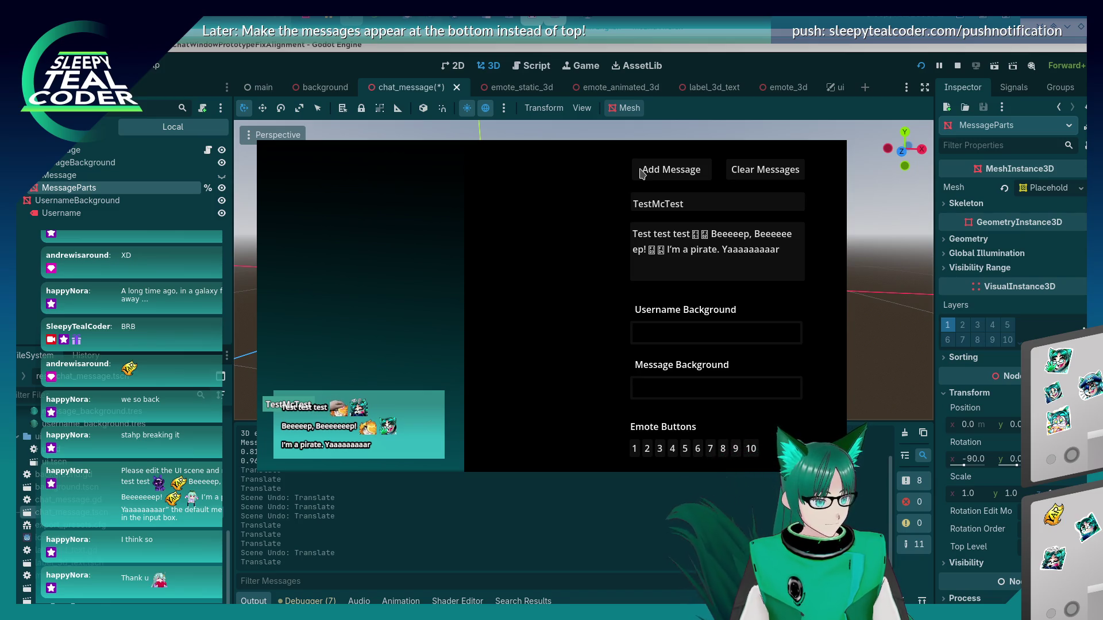
# - Test a shortened message, undo the remaining MessageParts move, and rerun with a TestMcTest message
pyautogui.click(727, 249)
pyautogui.moveTo(782, 253); pyautogui.dragTo(676, 251)
pyautogui.press('BackSpace')
pyautogui.press('BackSpace')
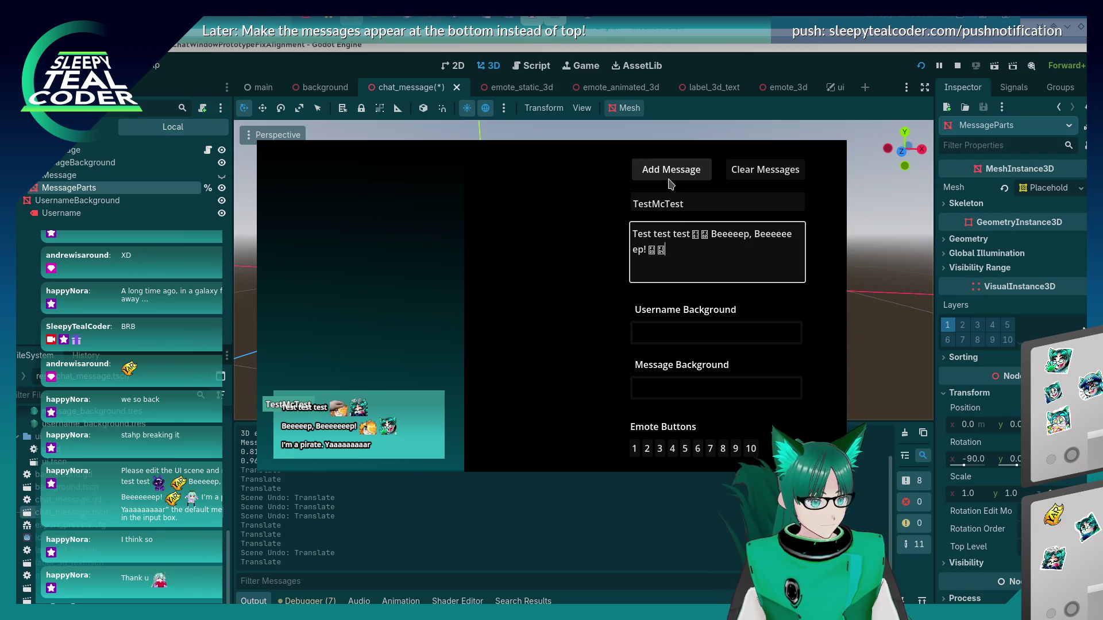
pyautogui.click(671, 170)
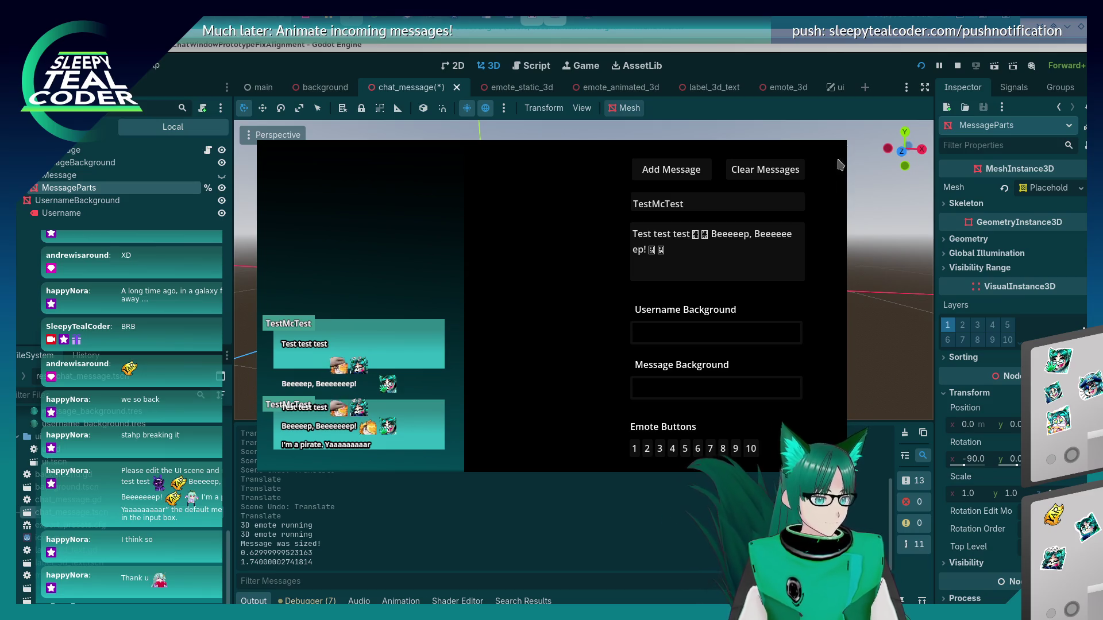
pyautogui.press('F8')
pyautogui.hotkey('ctrl', 'z')
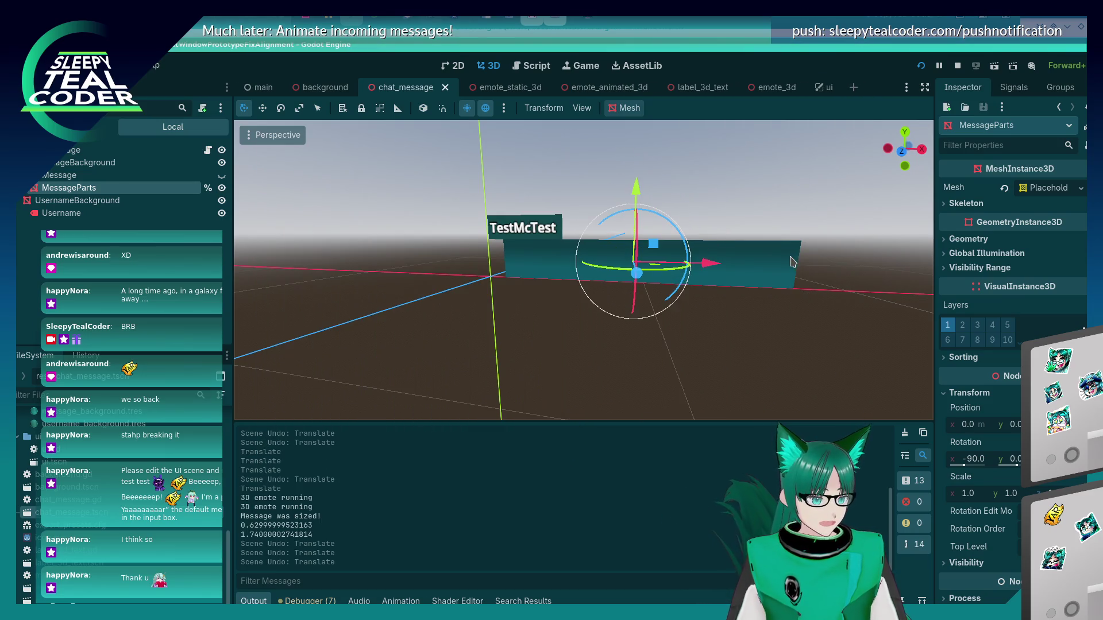
pyautogui.click(921, 65)
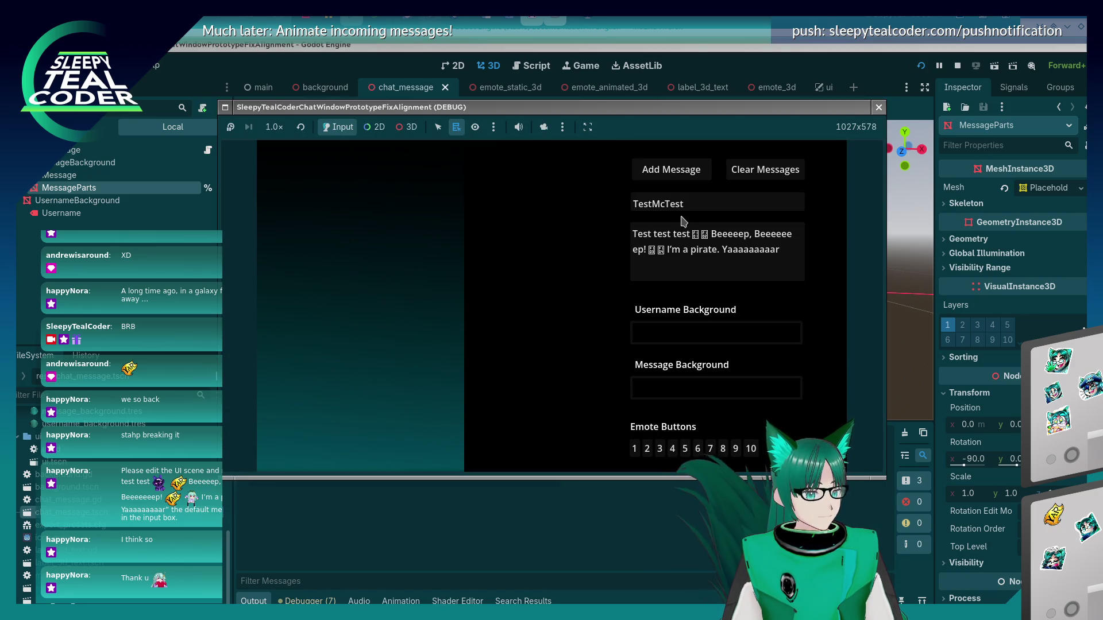
pyautogui.click(689, 170)
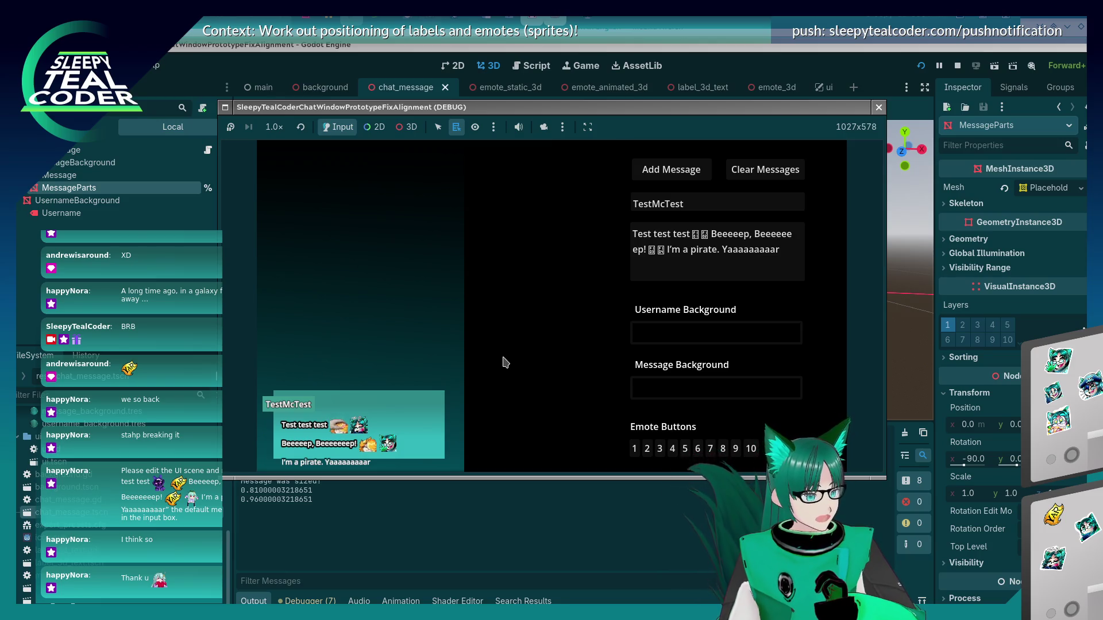
# - Turn on 3D picking in the game toolbar, select the message background mesh, and return to the editor's 3D scene
pyautogui.click(411, 128)
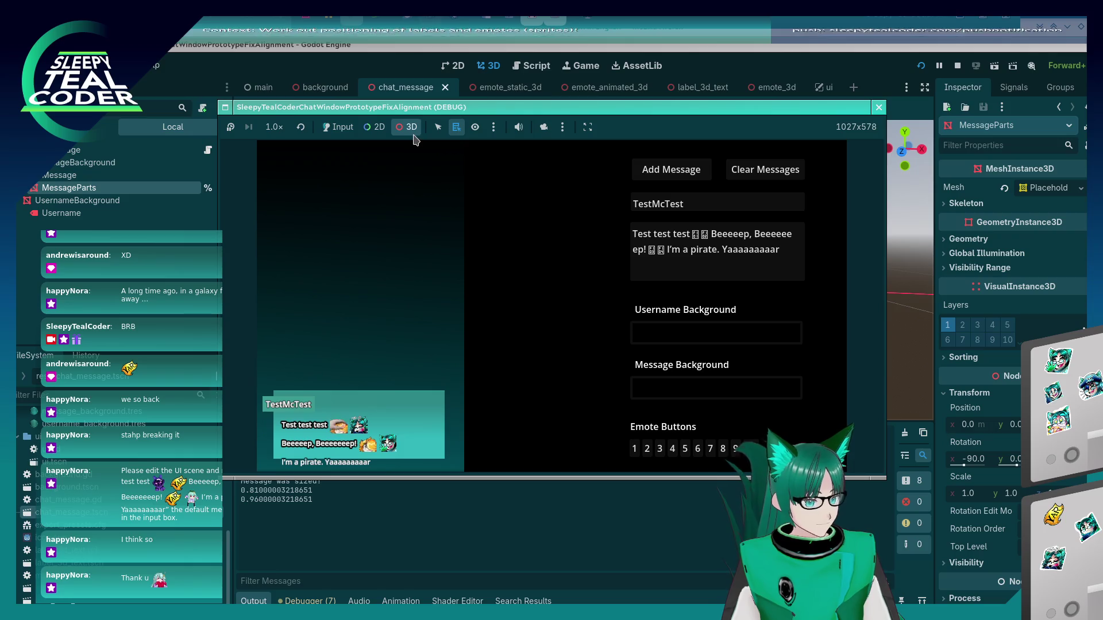
pyautogui.click(410, 132)
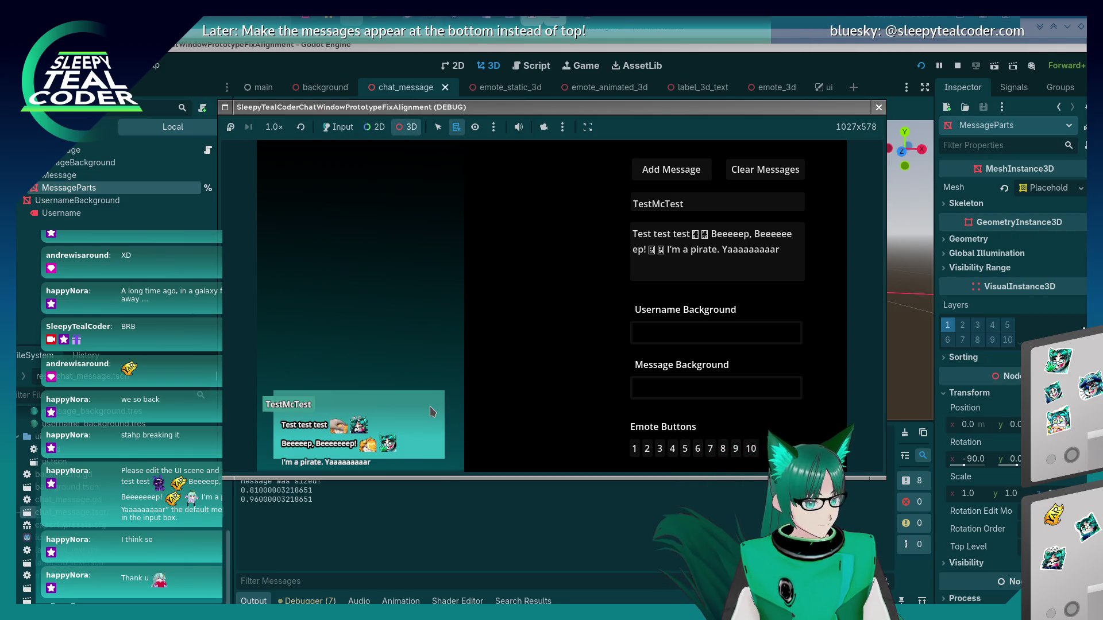
pyautogui.click(439, 415)
pyautogui.click(998, 264)
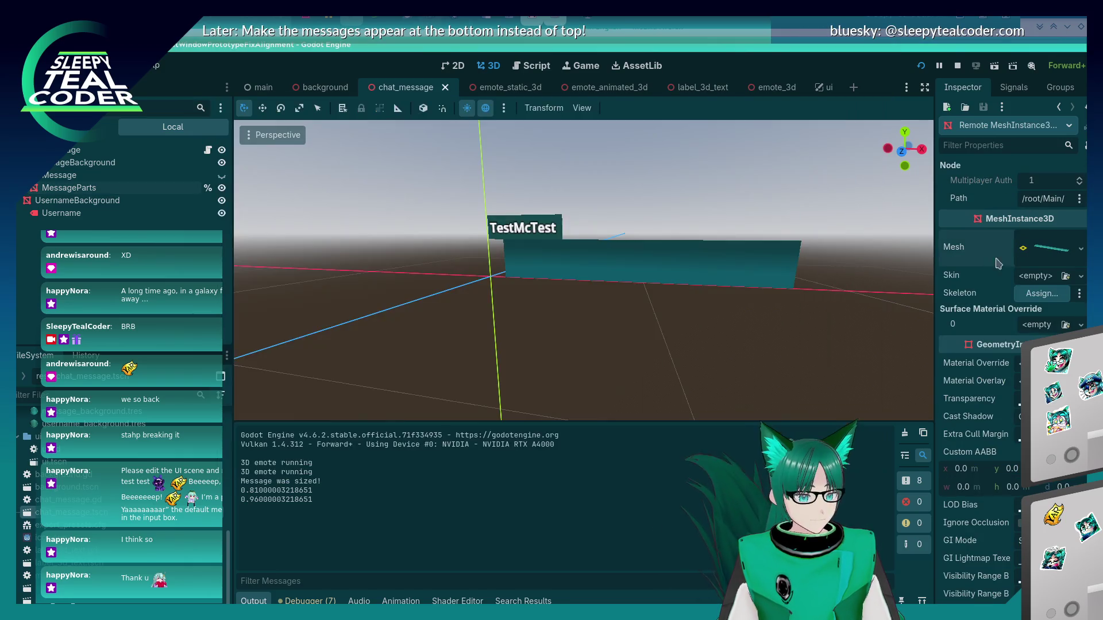
pyautogui.click(1041, 249)
pyautogui.scroll(-2, 988, 402)
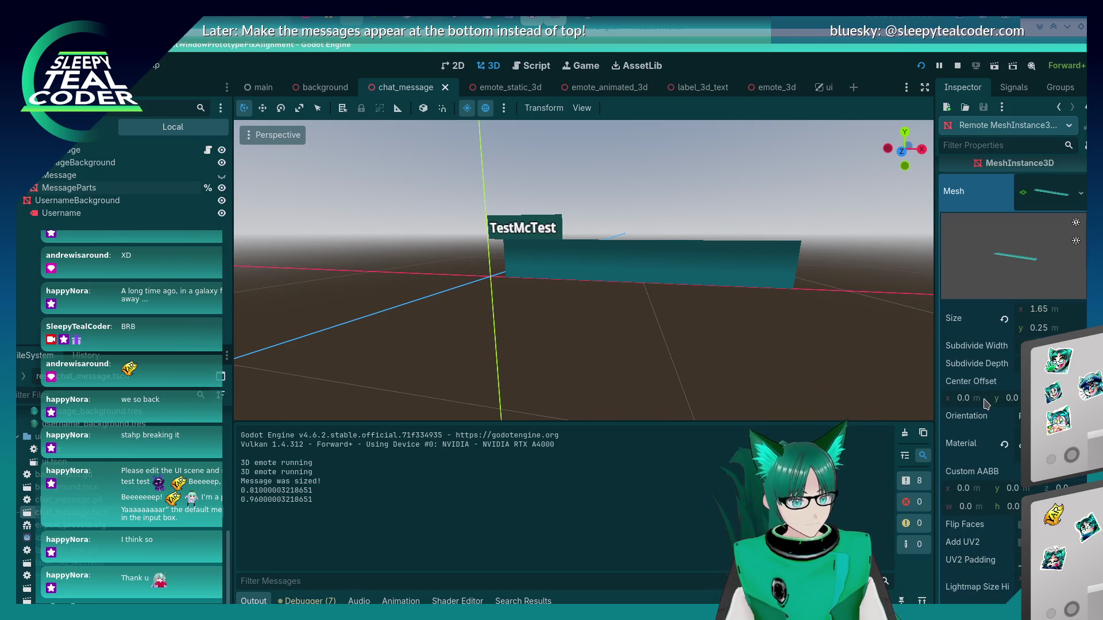
pyautogui.scroll(-2, 988, 402)
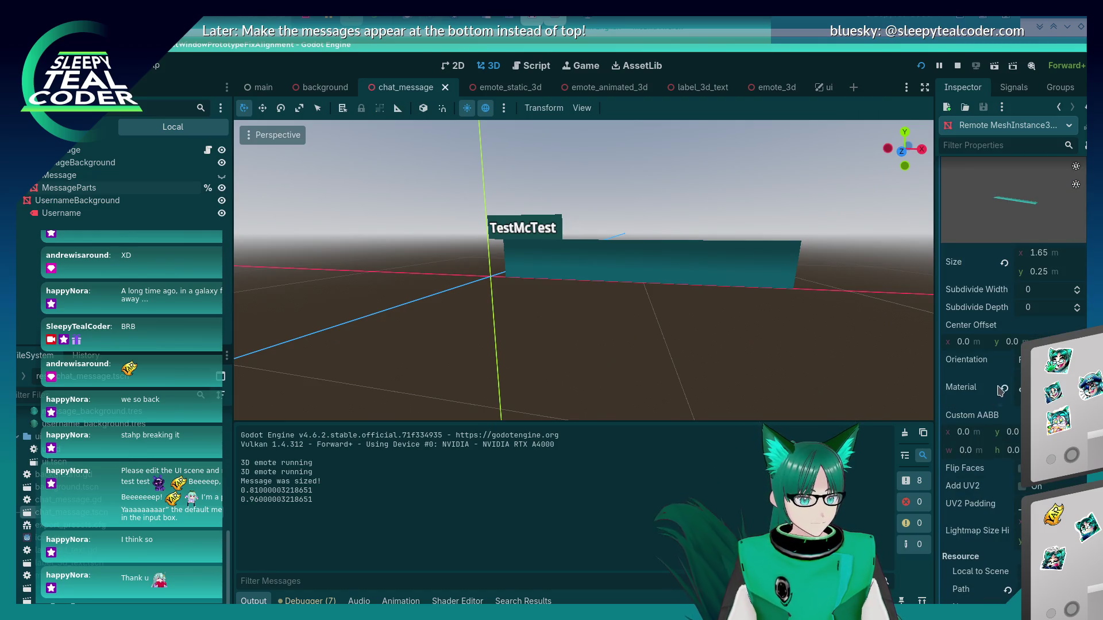
pyautogui.click(1011, 342)
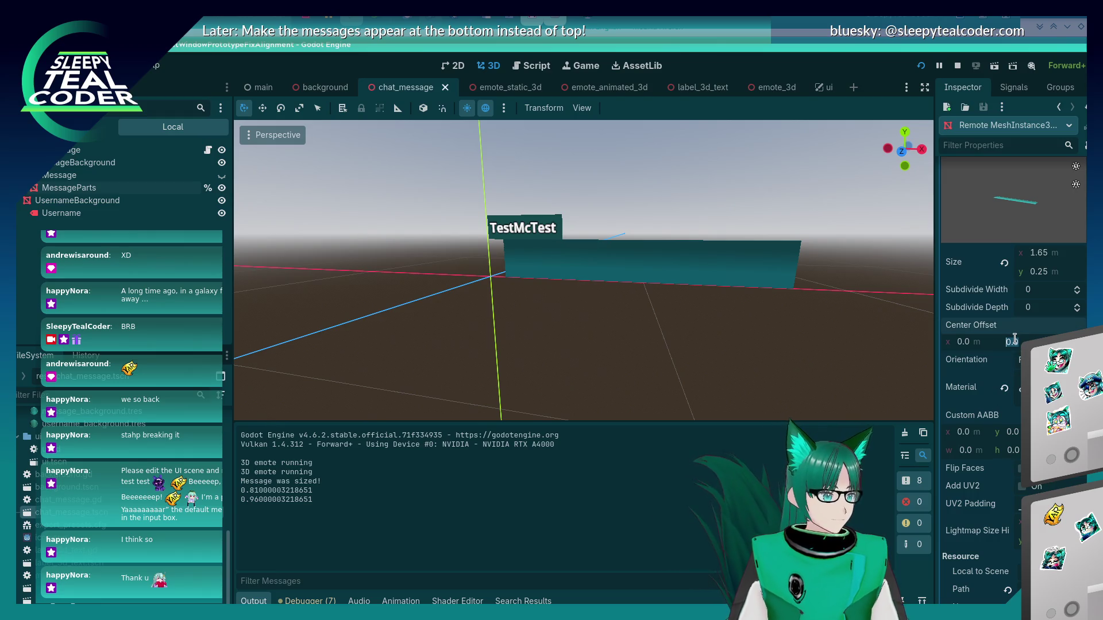
pyautogui.press('Return')
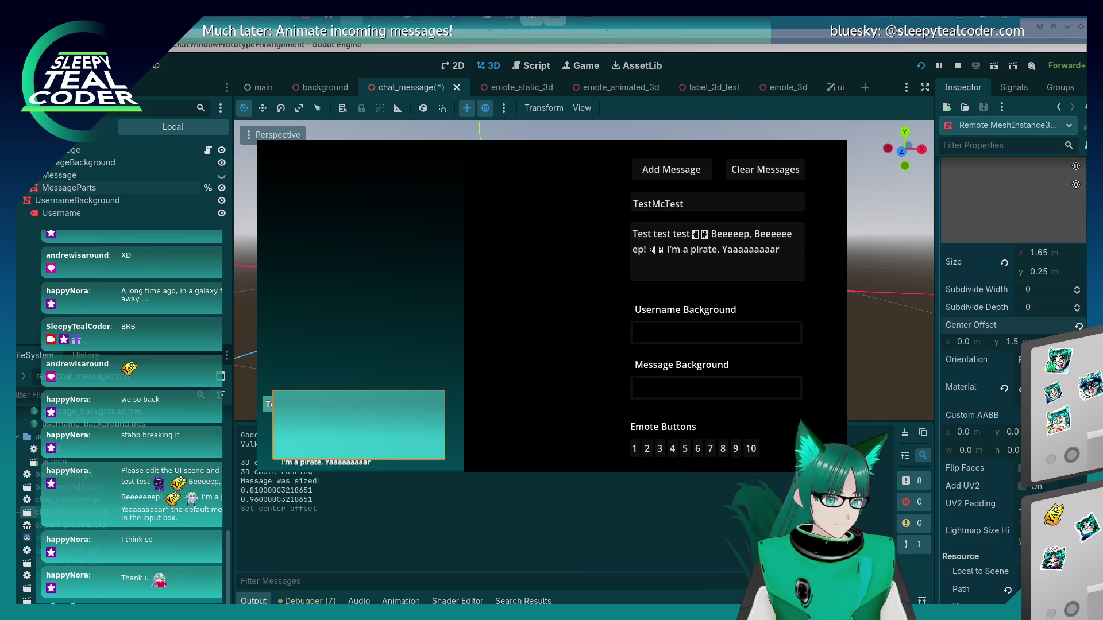
pyautogui.click(421, 371)
pyautogui.rightClick(410, 420)
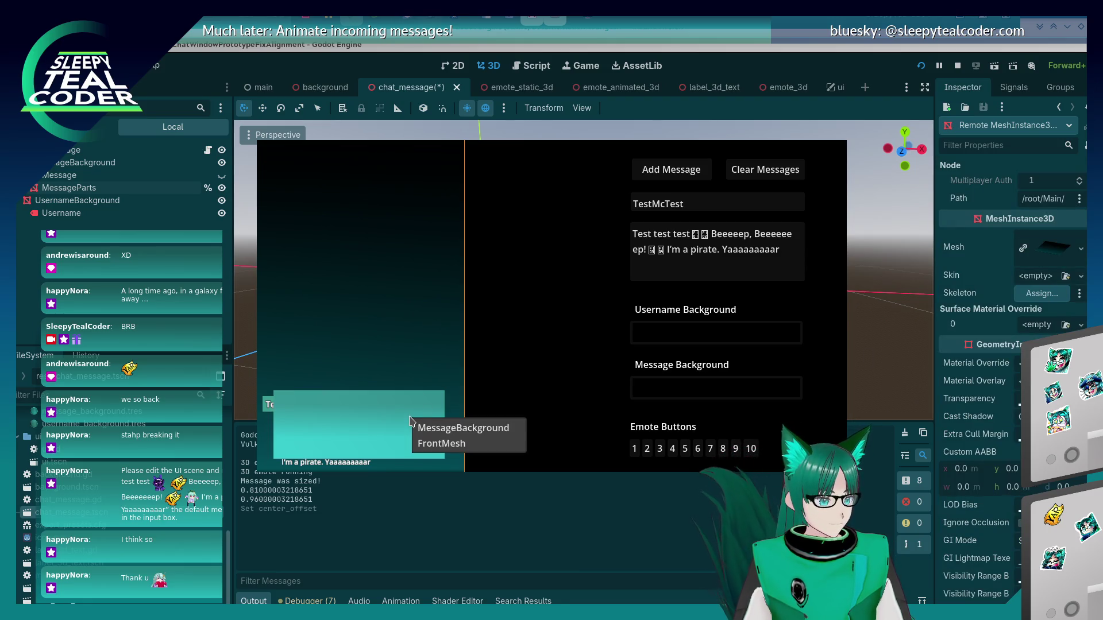
pyautogui.click(441, 429)
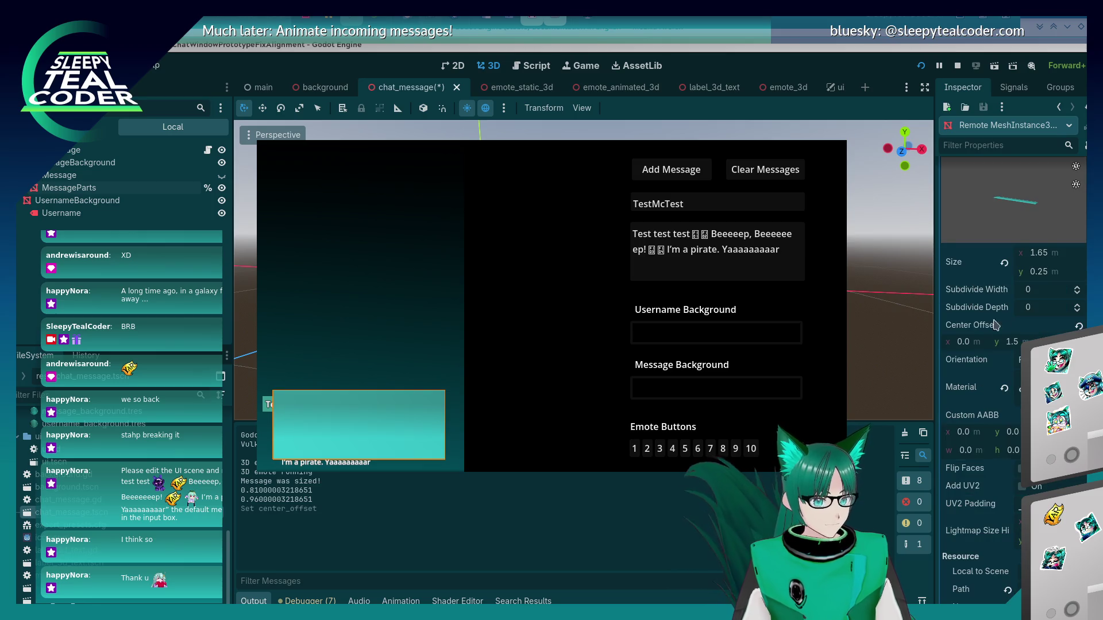
pyautogui.click(1019, 342)
pyautogui.press('Return')
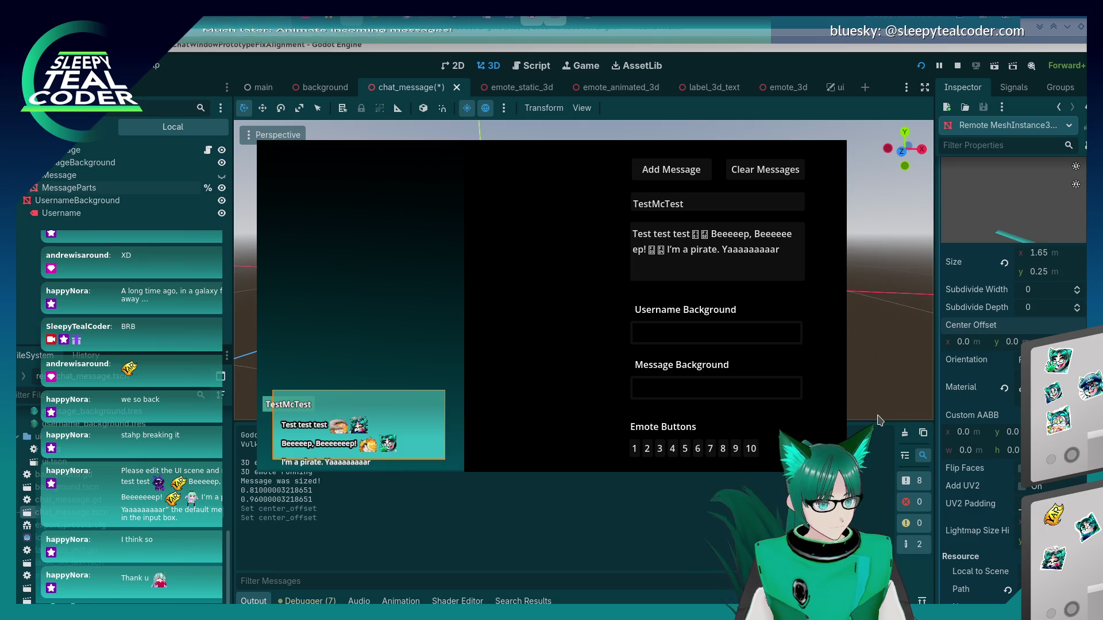
pyautogui.click(982, 485)
pyautogui.scroll(3, 982, 486)
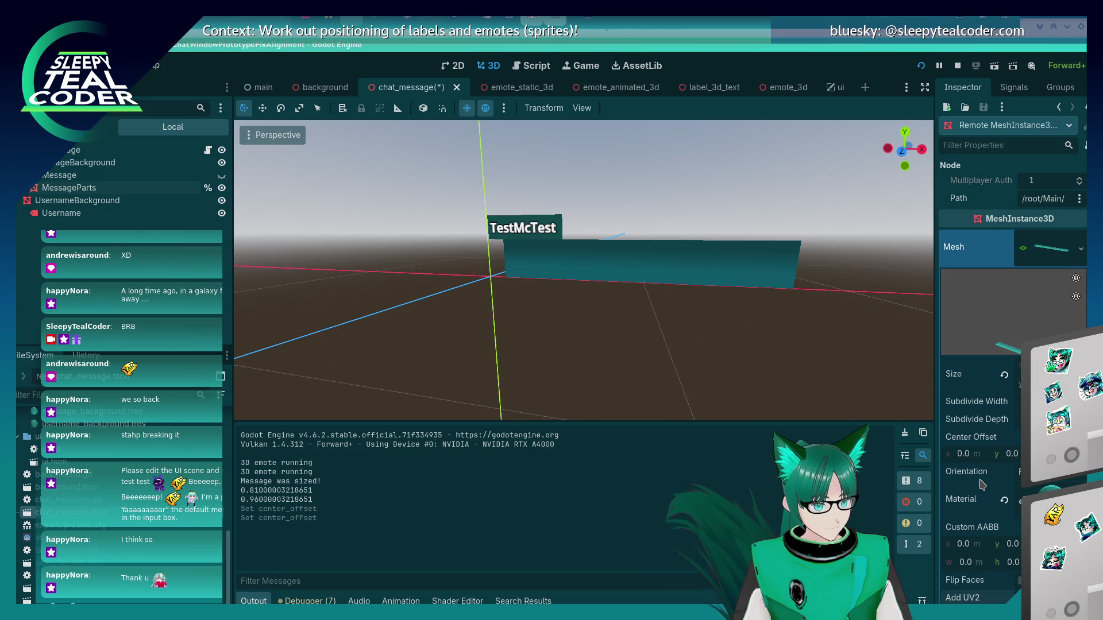
# - Scroll to the remote mesh's Position y field, then select the MessageParts node in the Scene dock
pyautogui.scroll(-8, 982, 486)
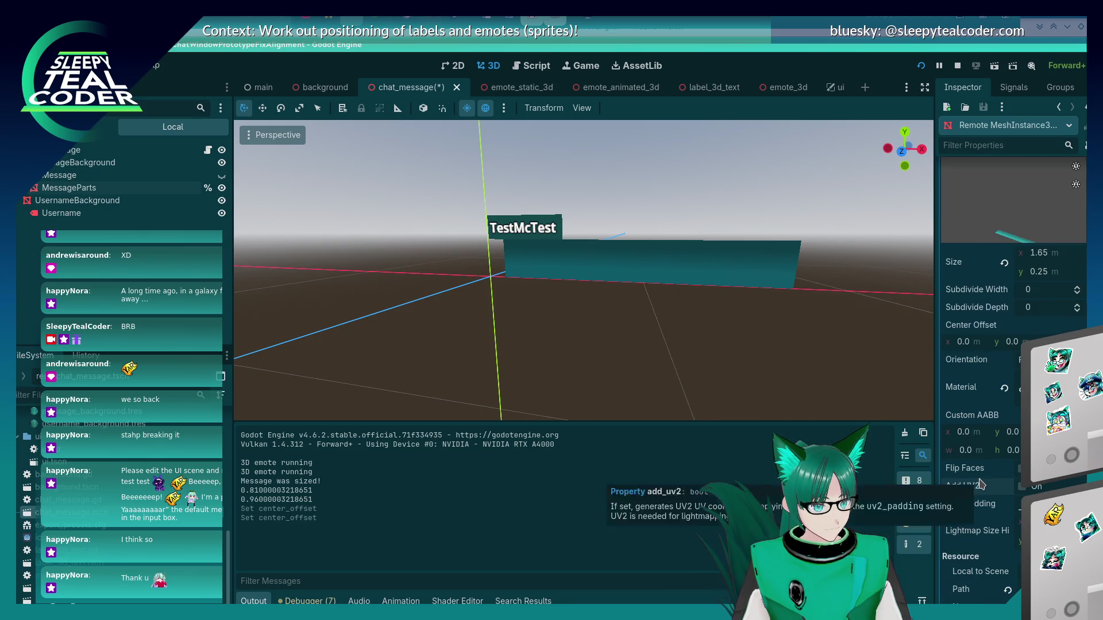
pyautogui.scroll(-2, 981, 484)
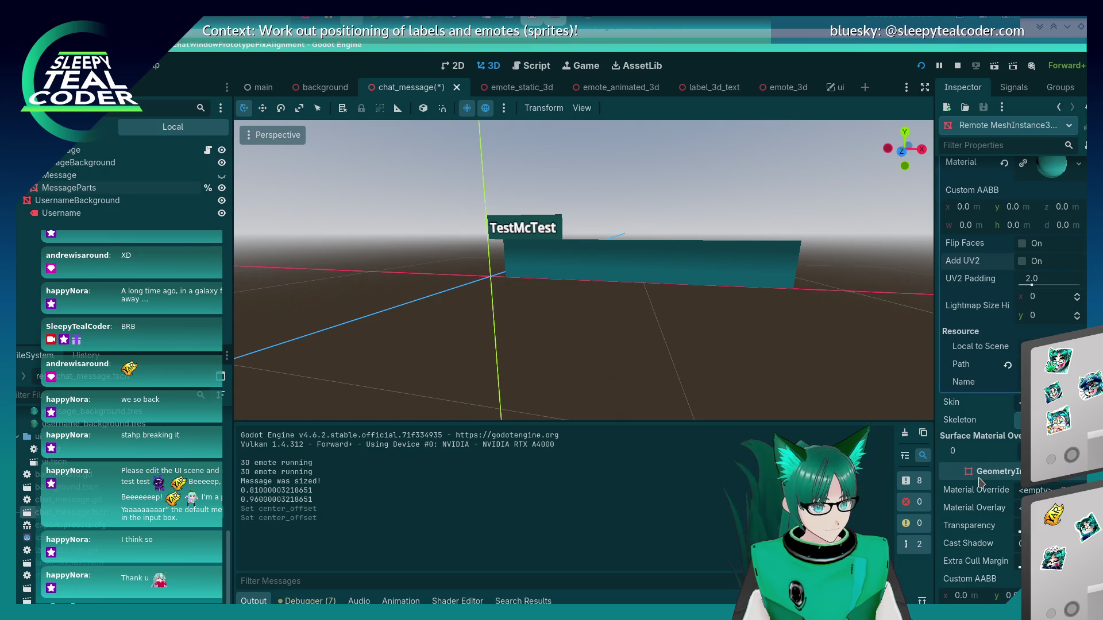
pyautogui.scroll(-4, 981, 484)
pyautogui.scroll(-2, 981, 484)
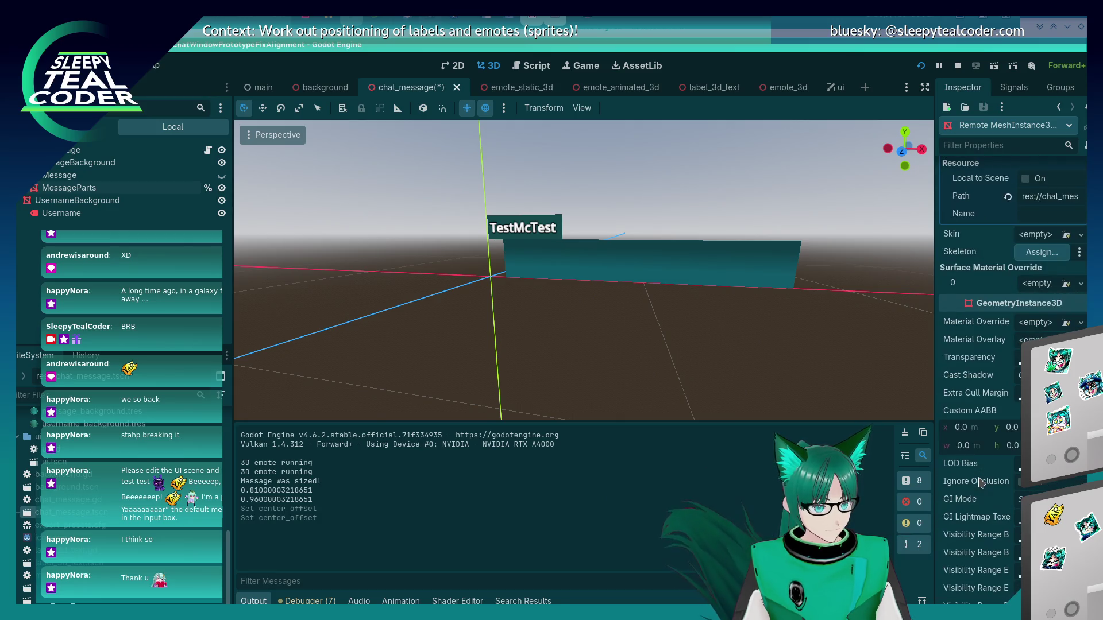
pyautogui.scroll(-6, 981, 484)
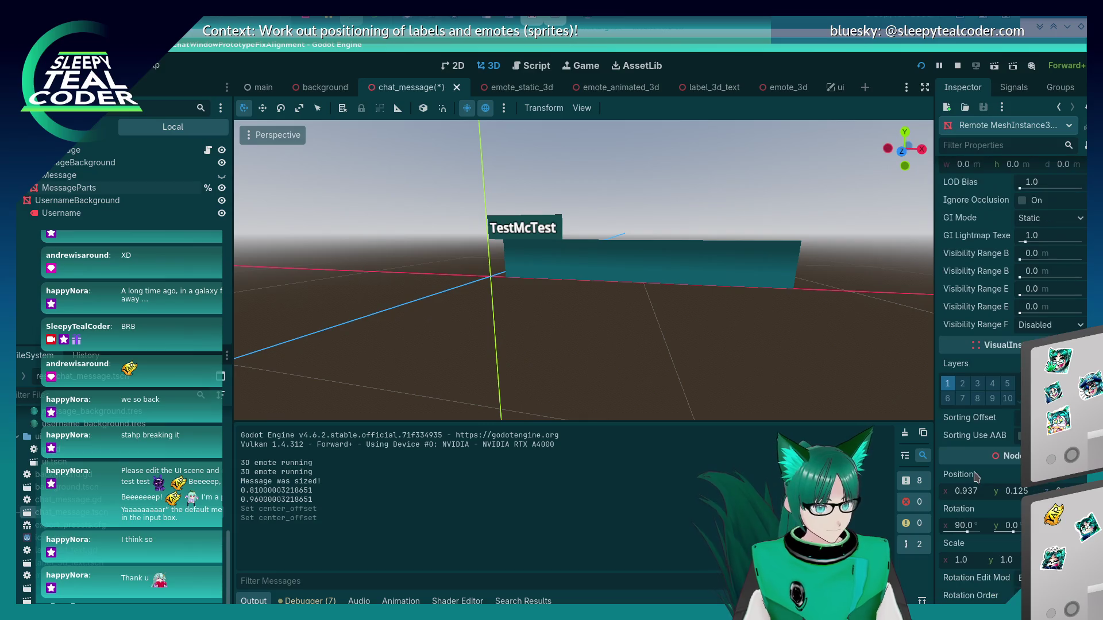
pyautogui.scroll(-2, 974, 477)
pyautogui.click(1005, 382)
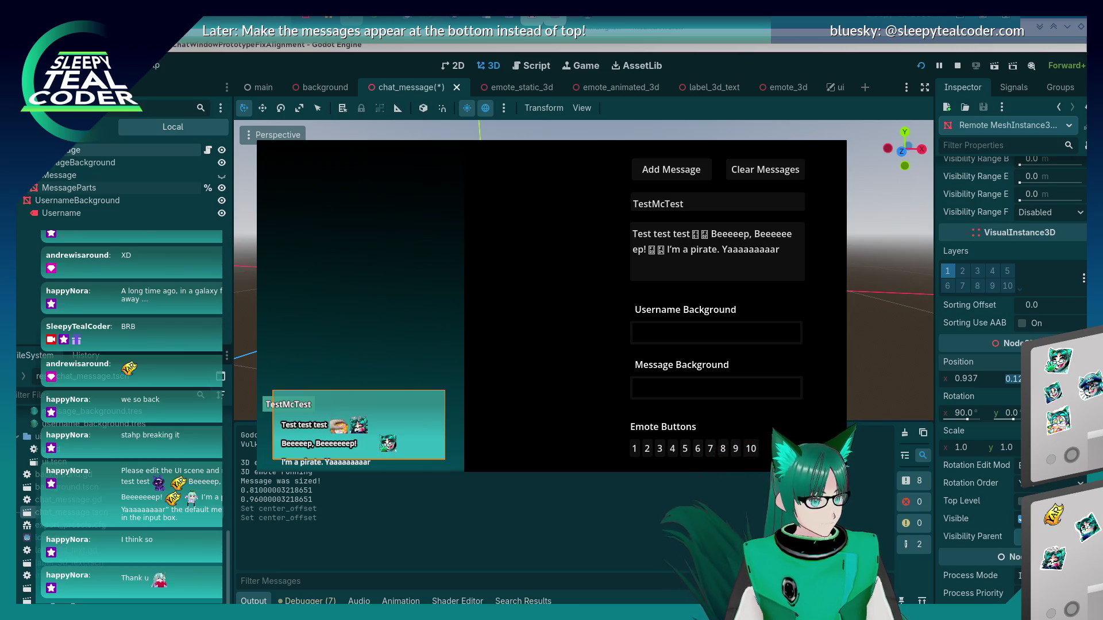
pyautogui.click(46, 188)
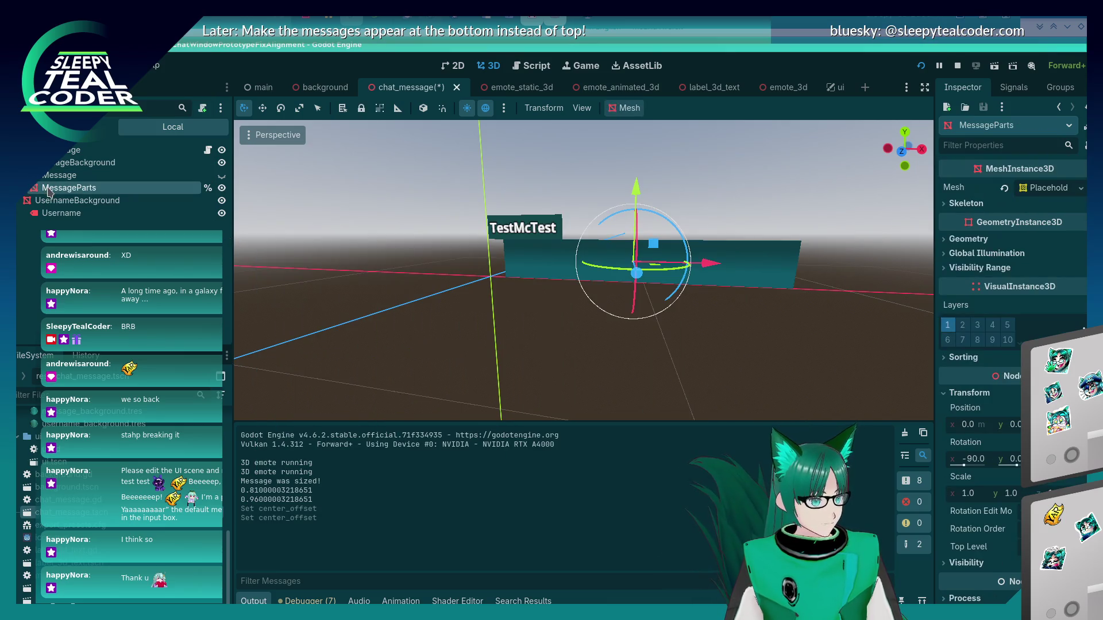
# - Move MessageParts below Username in the scene tree, then save and rerun with F5
pyautogui.moveTo(49, 193)
pyautogui.mouseDown()
pyautogui.moveTo(65, 187)
pyautogui.moveTo(64, 153)
pyautogui.mouseUp()
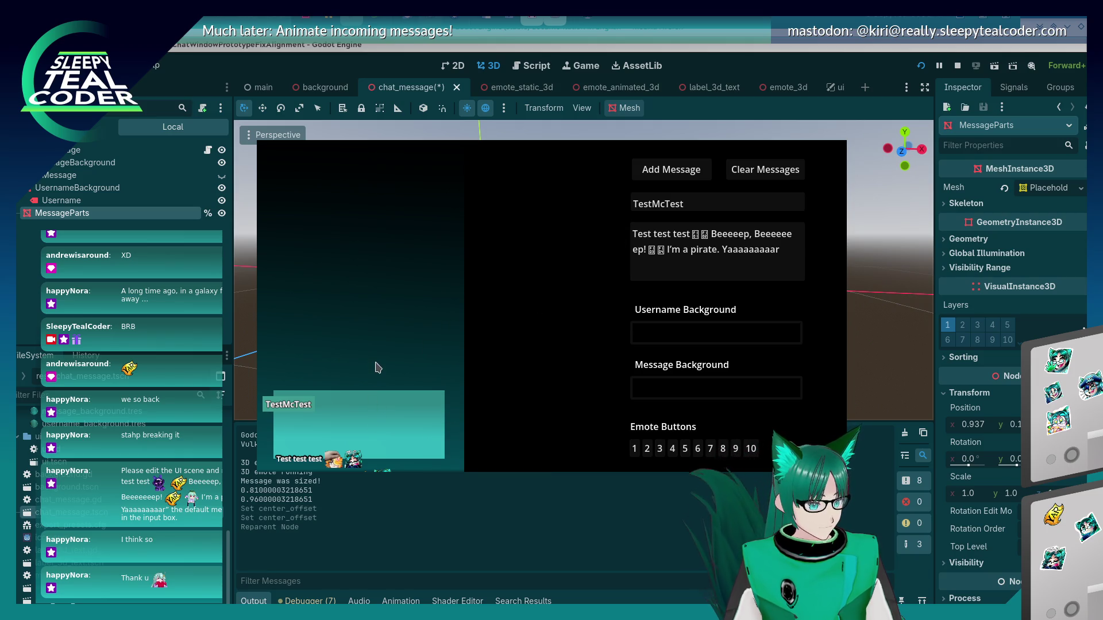
pyautogui.click(154, 316)
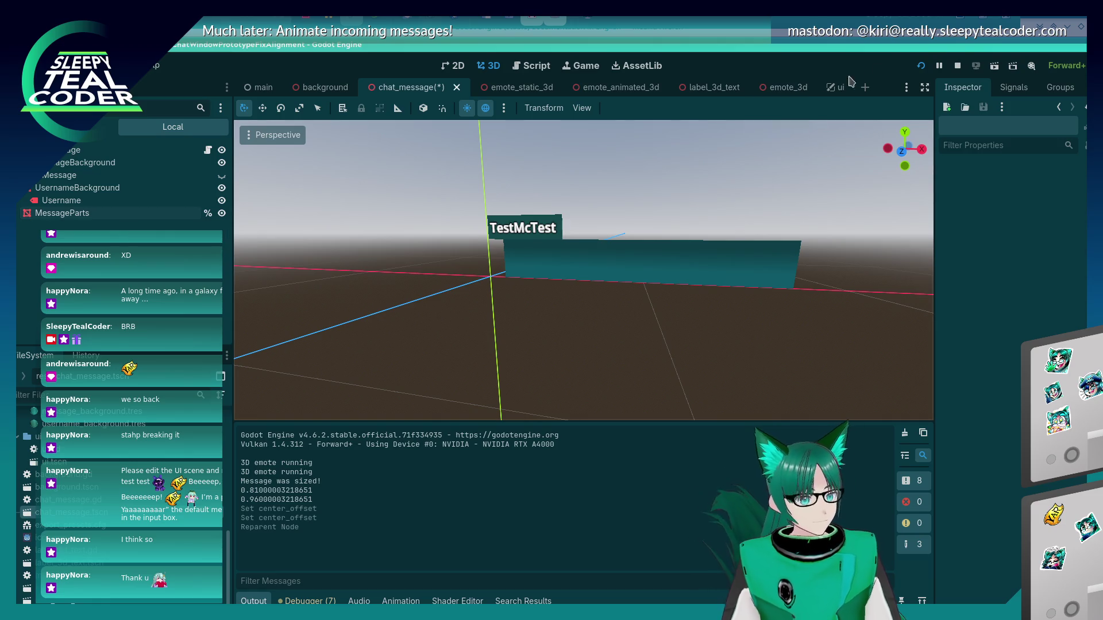
pyautogui.press('F5')
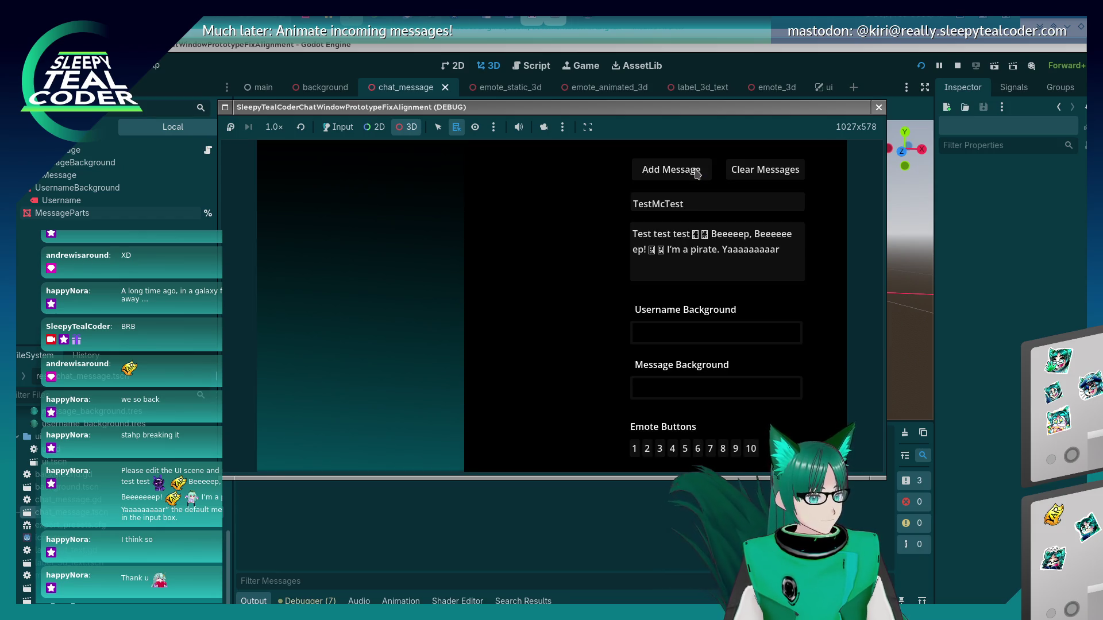
# - Add a test message in the game and pick its MessageBackground mesh for inspection
pyautogui.click(337, 127)
pyautogui.click(654, 174)
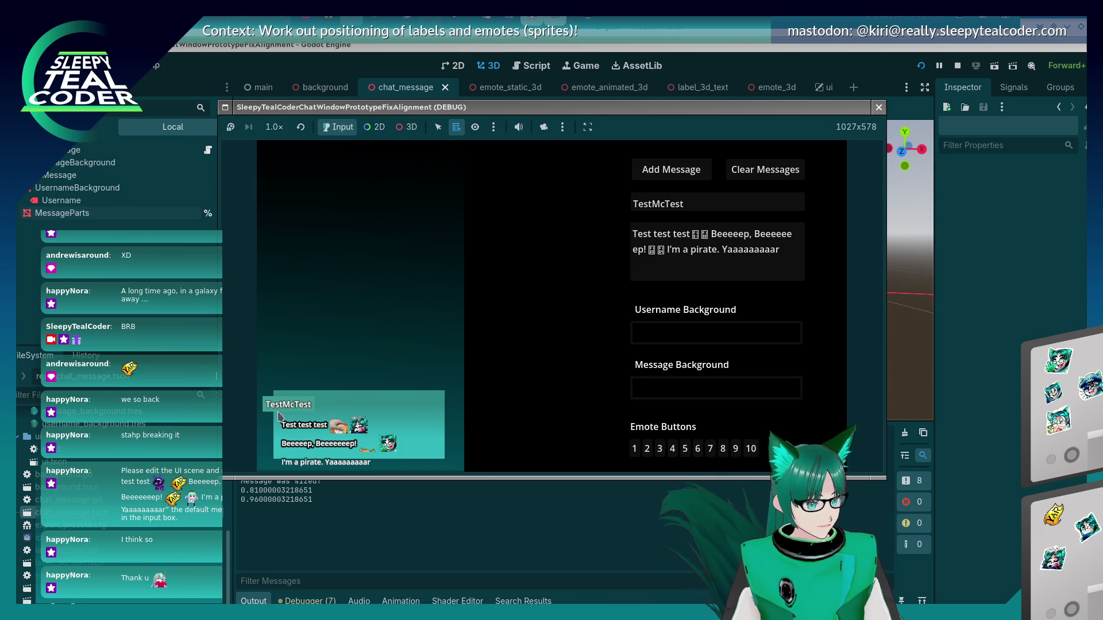
pyautogui.click(96, 164)
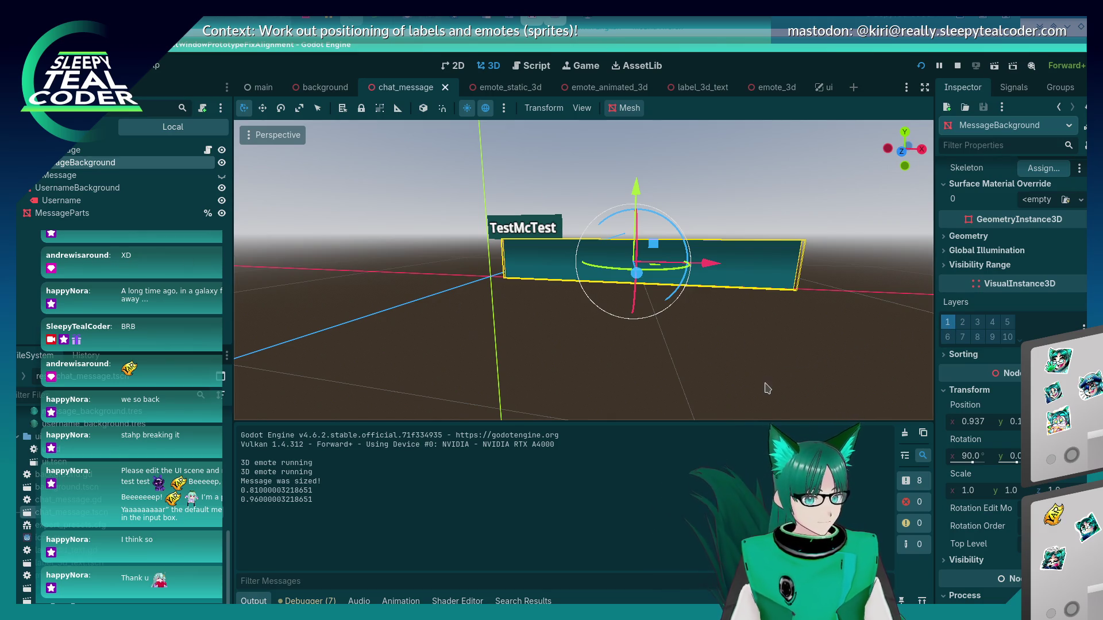
pyautogui.hotkey('alt', 'Tab')
pyautogui.hotkey('alt', 'Tab')
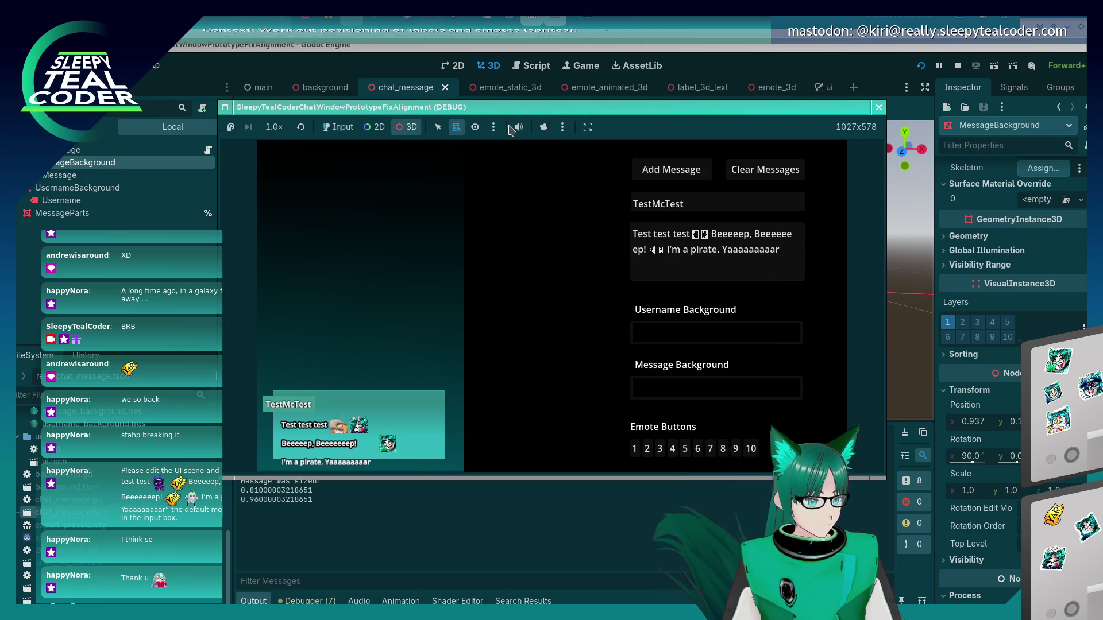
pyautogui.click(541, 131)
pyautogui.click(452, 376)
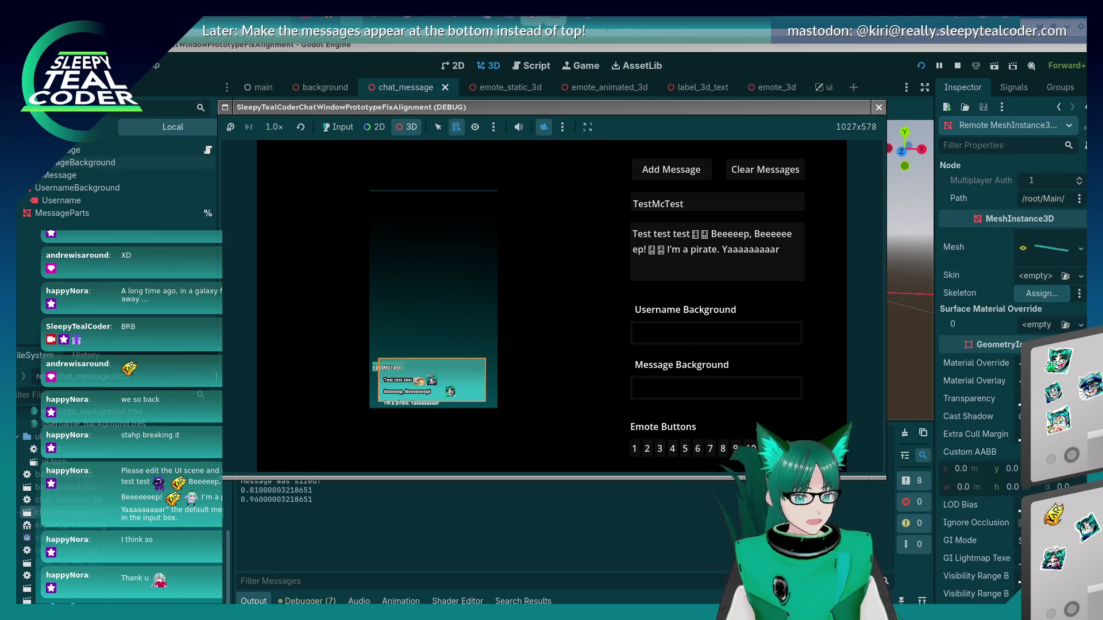
# - Set the background mesh's Position y to 0, then nudge it slightly lower
pyautogui.scroll(-5, 996, 450)
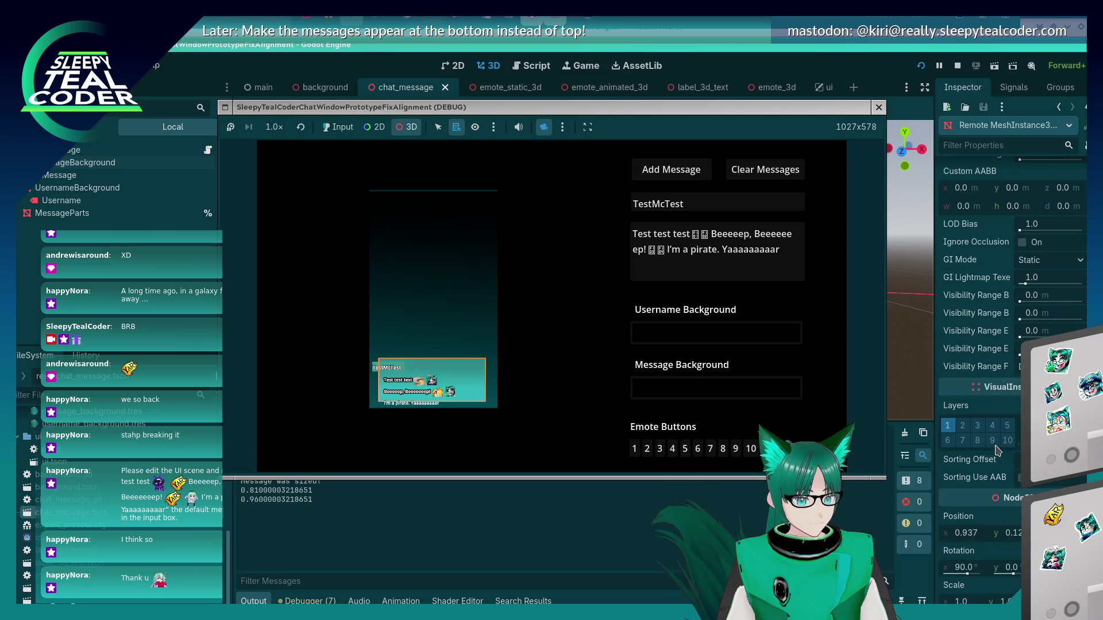
pyautogui.scroll(-2, 997, 451)
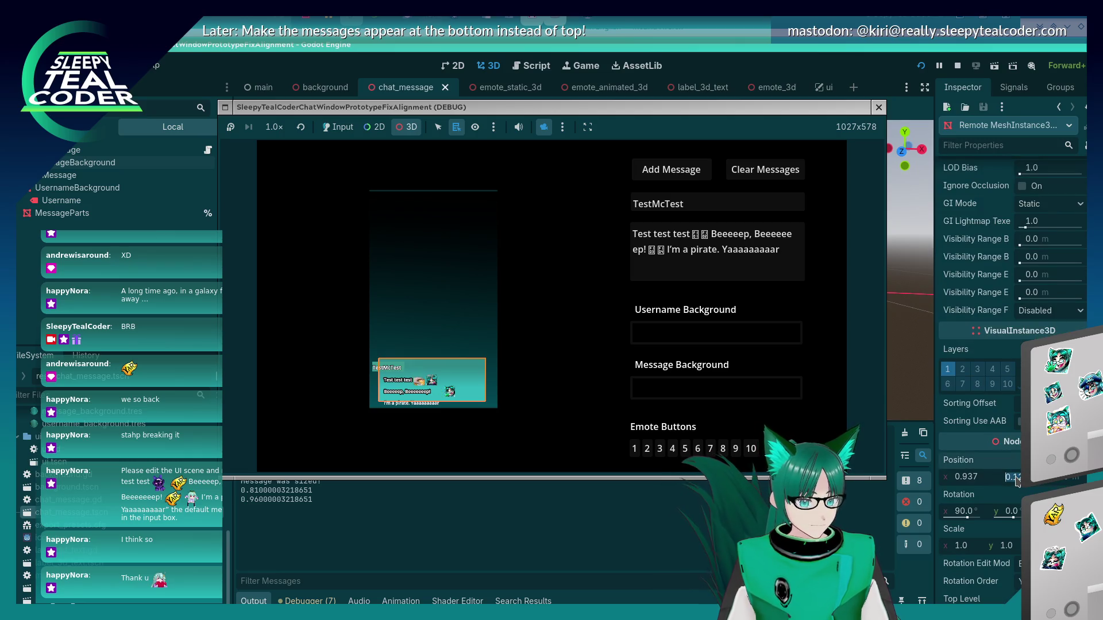
pyautogui.write('0')
pyautogui.press('Return')
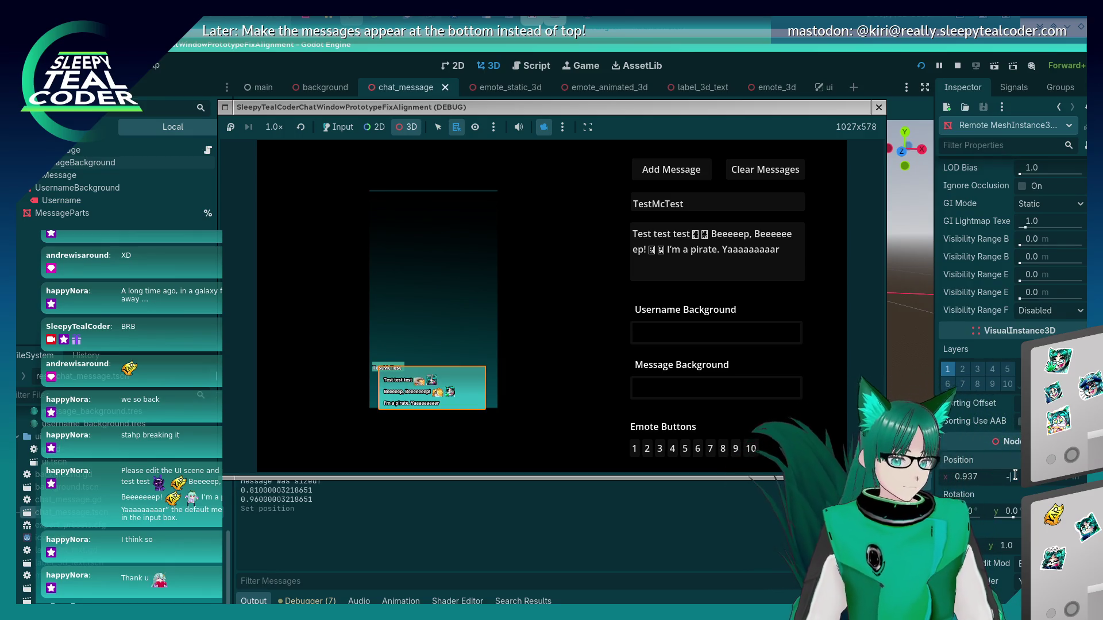
pyautogui.press('Return')
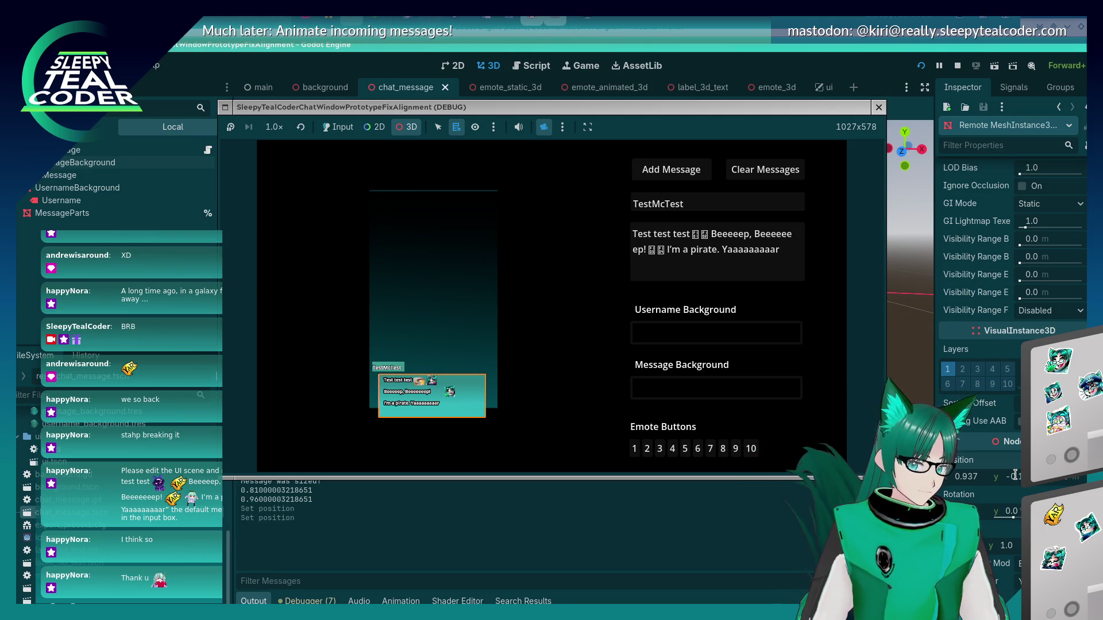
pyautogui.press('Return')
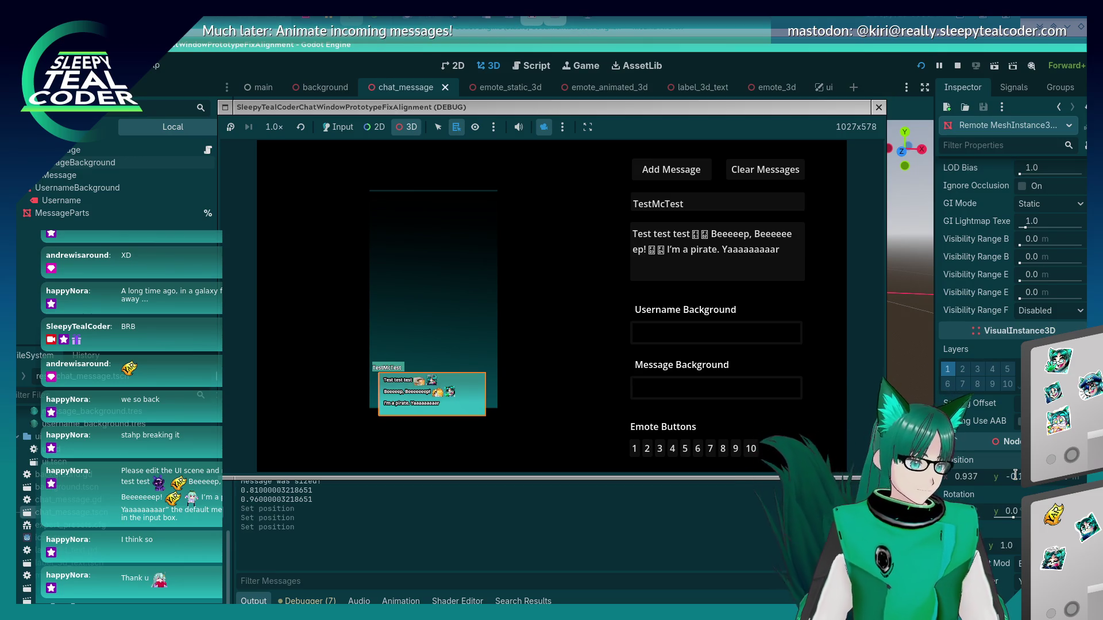
# - Orbit the game view to see the message from an angle
pyautogui.moveTo(393, 343)
pyautogui.mouseDown()
pyautogui.moveTo(423, 313)
pyautogui.moveTo(485, 351)
pyautogui.moveTo(607, 300)
pyautogui.moveTo(542, 318)
pyautogui.mouseUp()
pyautogui.scroll(3, 464, 358)
pyautogui.scroll(-3, 464, 357)
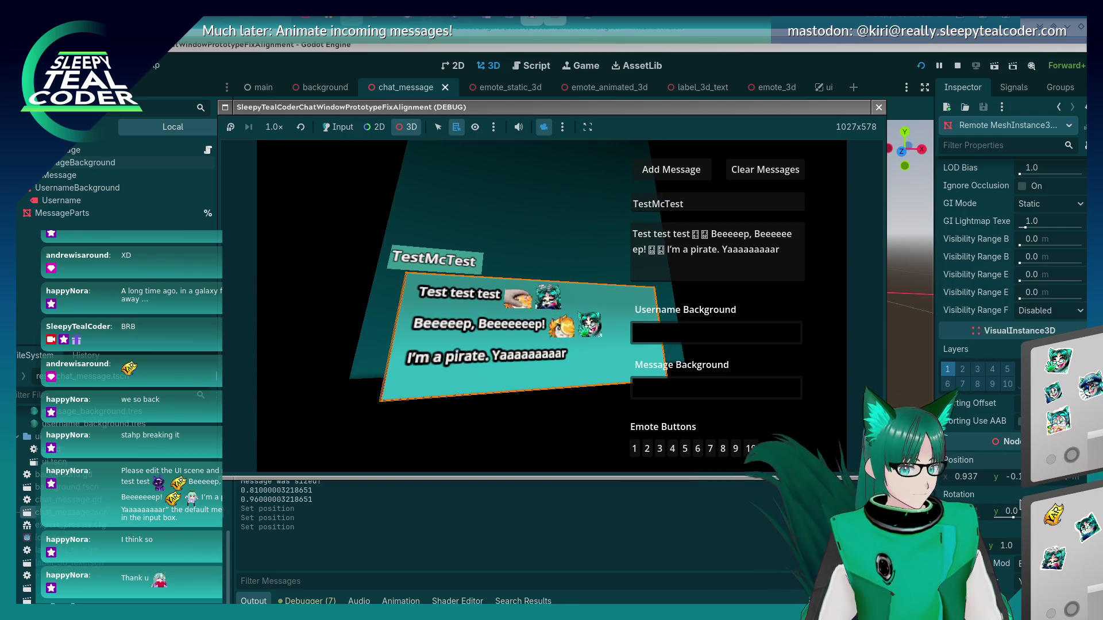
pyautogui.click(1008, 477)
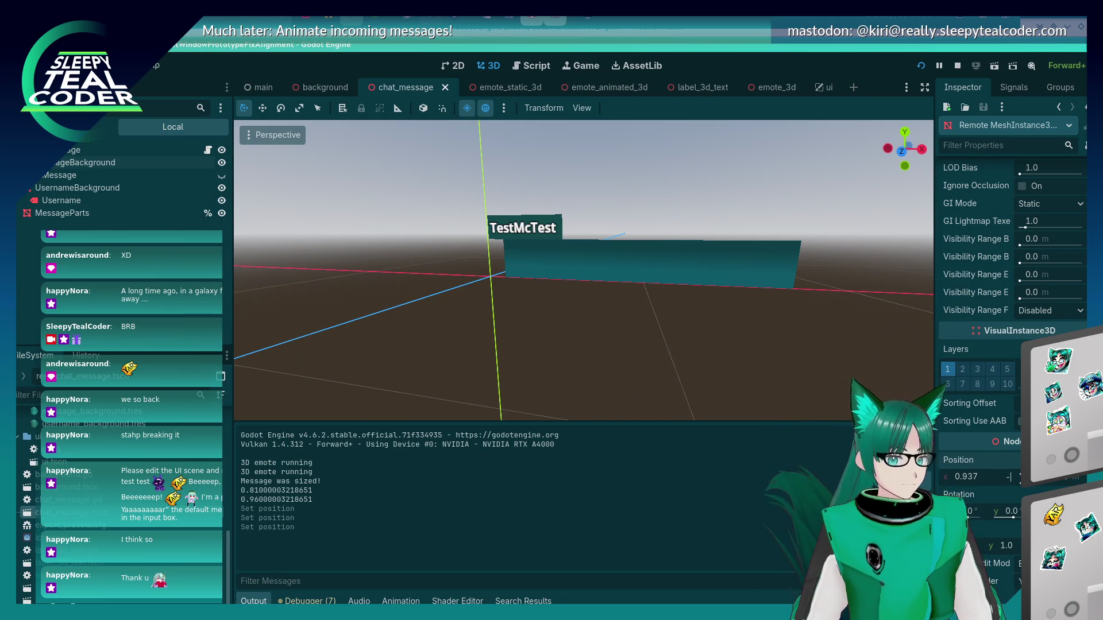
pyautogui.hotkey('alt', 'Tab')
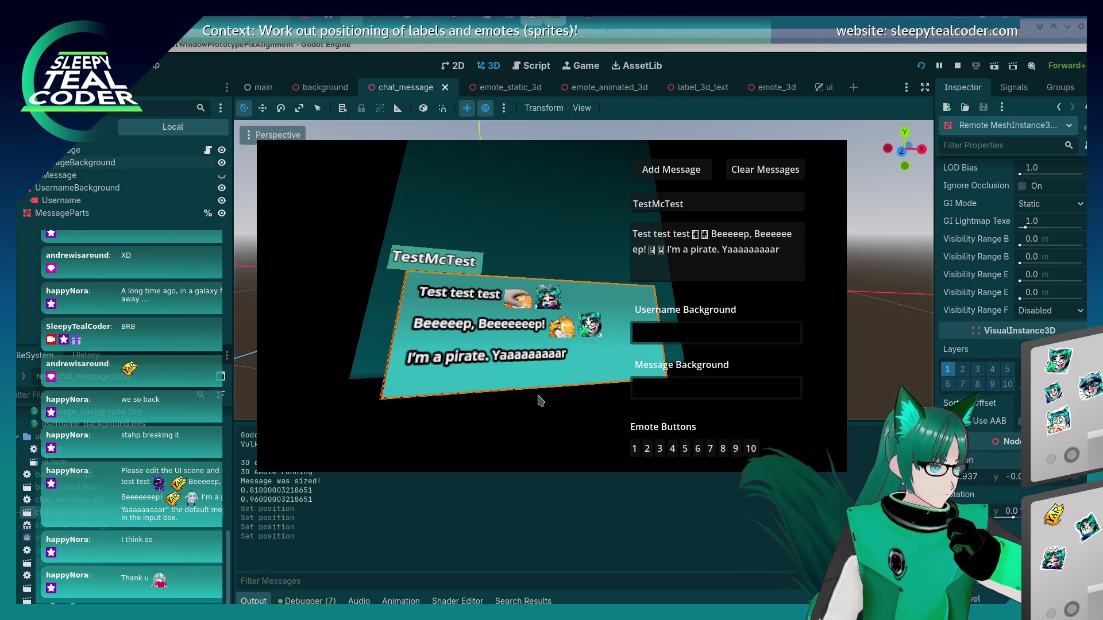
pyautogui.hotkey('alt', 'Tab')
pyautogui.click(441, 303)
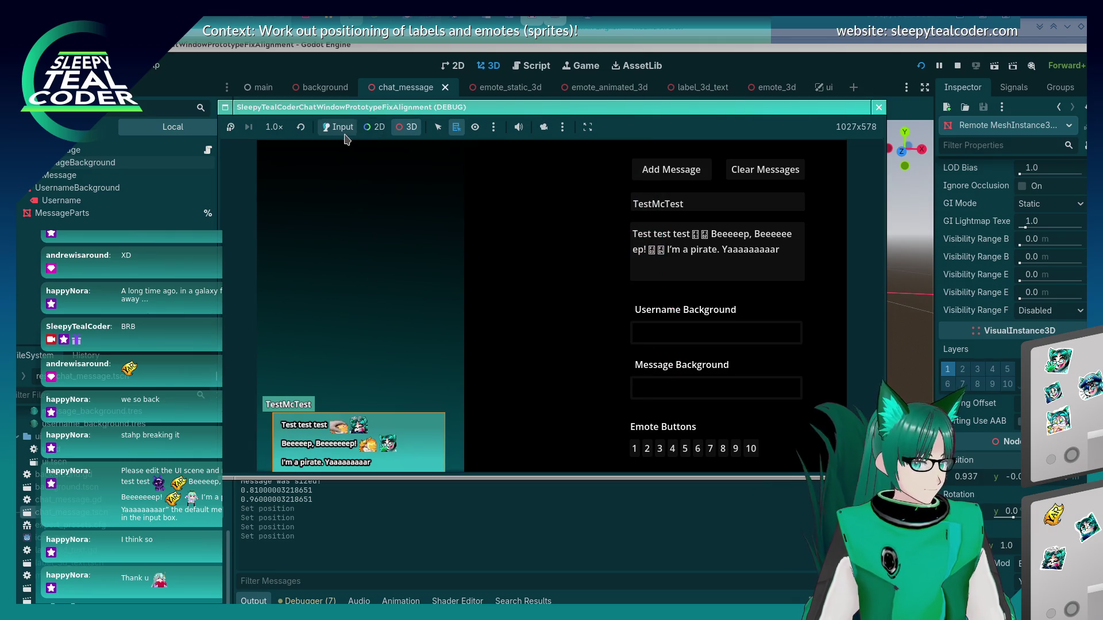
# - Pick the chat backdrop and teal message panel in the game, then tilt the view downward
pyautogui.click(417, 336)
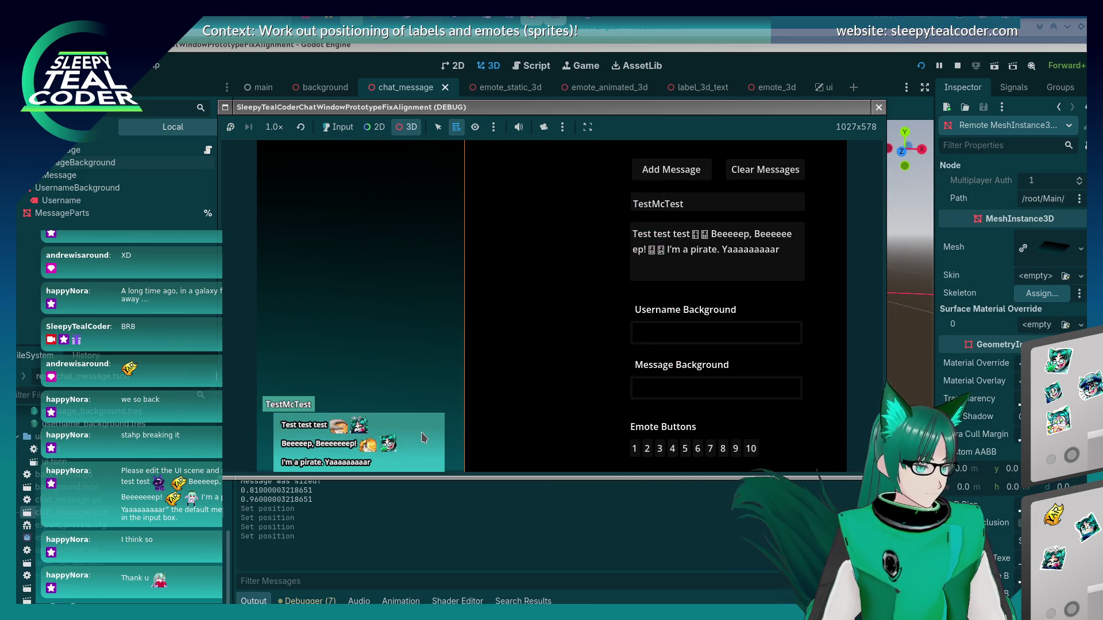
pyautogui.click(438, 442)
pyautogui.click(1036, 485)
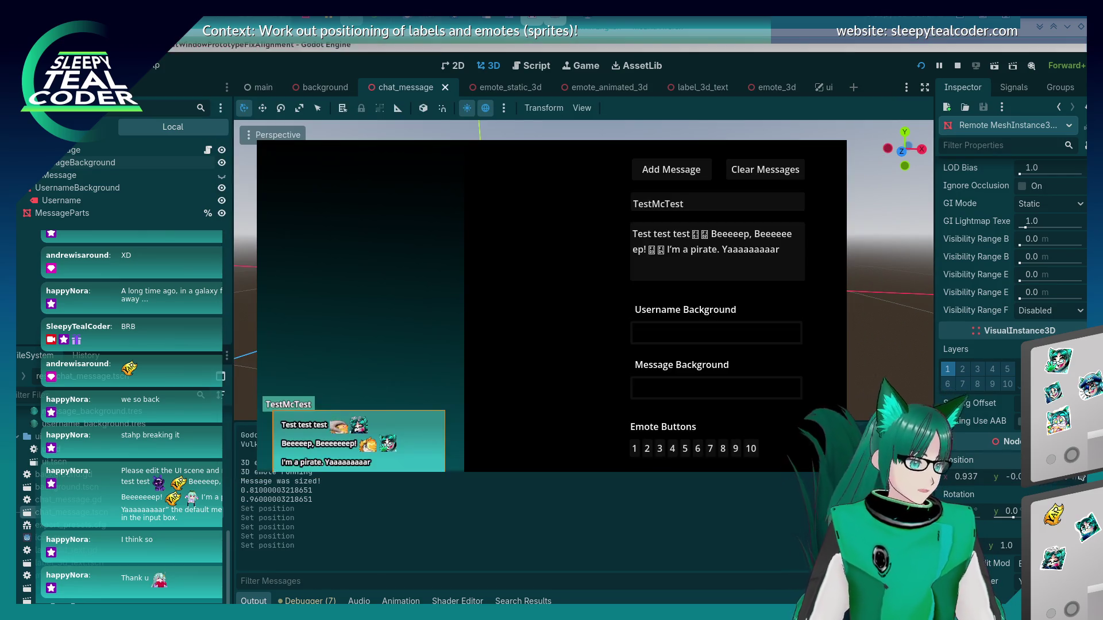
pyautogui.hotkey('alt', 'Tab')
pyautogui.click(415, 269)
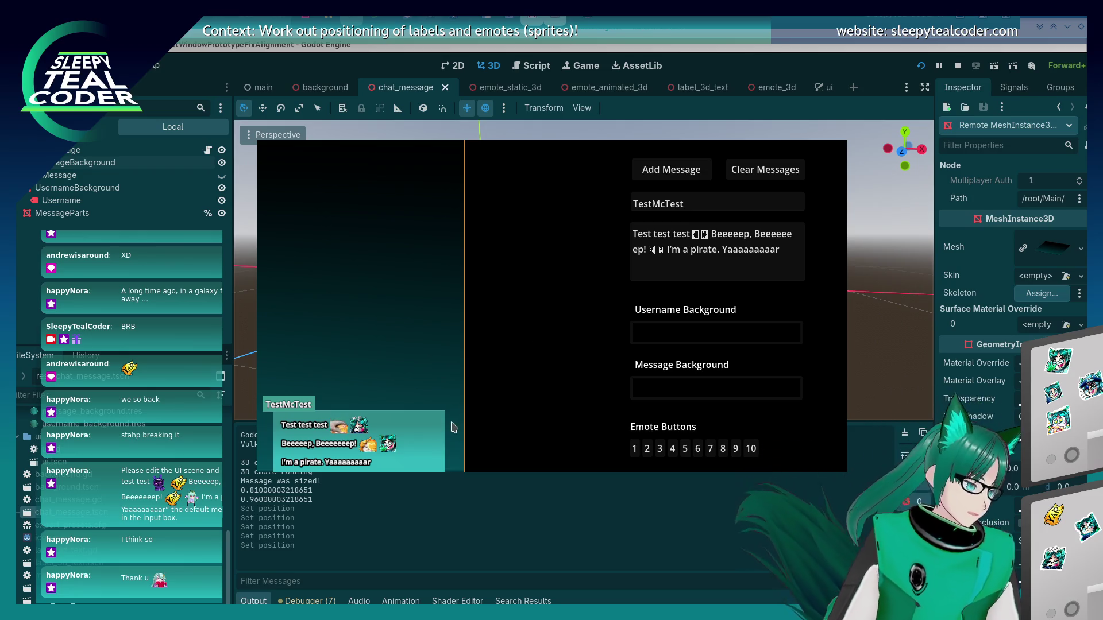
pyautogui.click(456, 450)
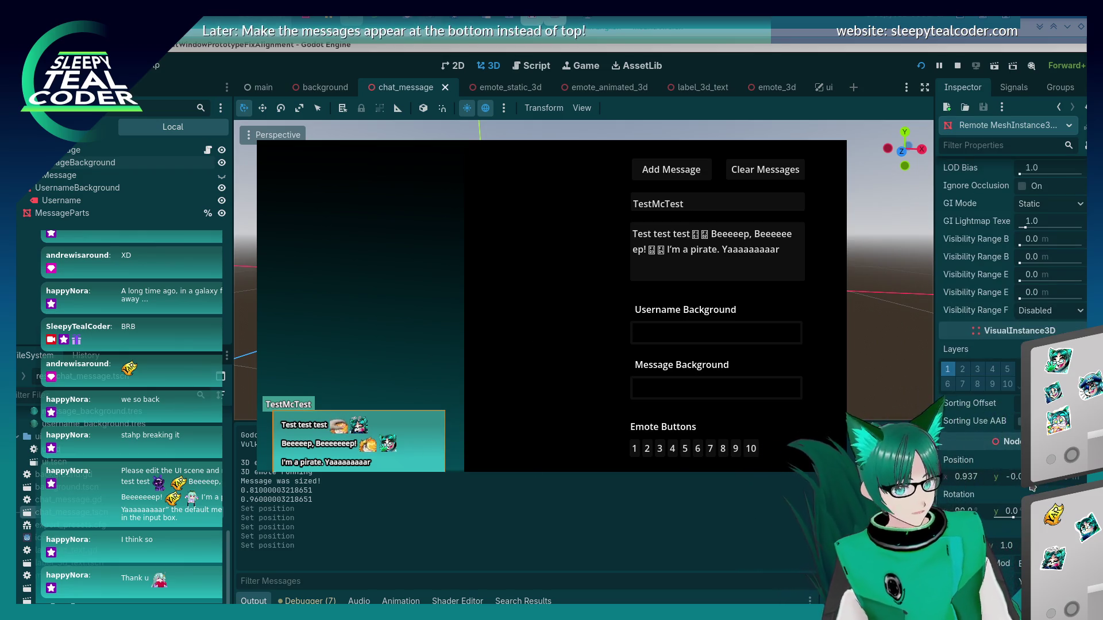
pyautogui.hotkey('alt', 'Tab')
pyautogui.hotkey('alt', 'Tab')
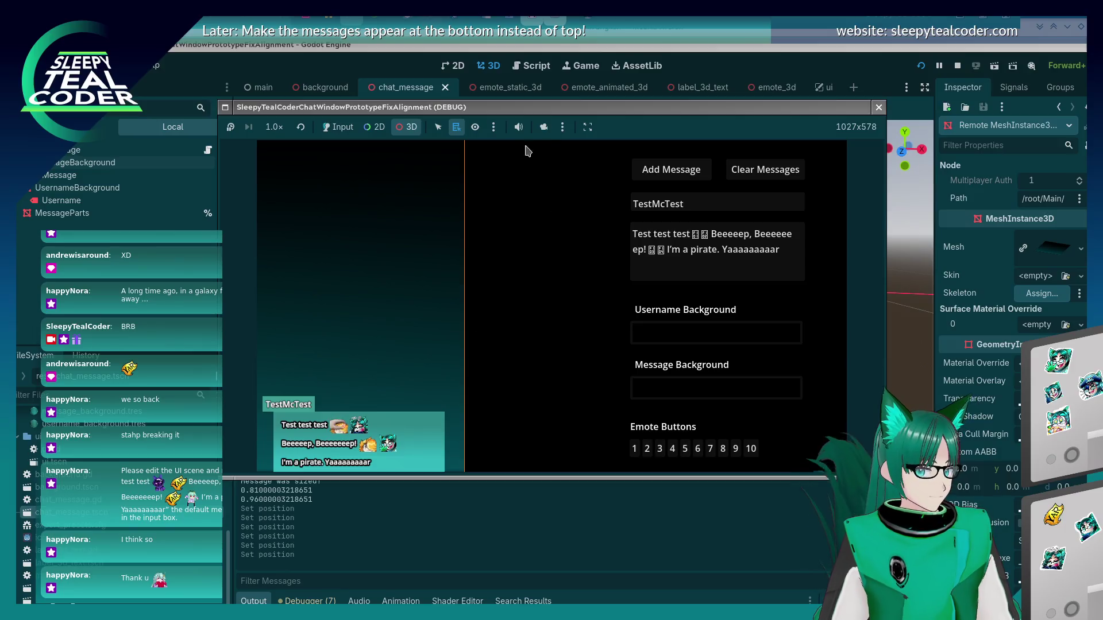
pyautogui.moveTo(541, 290); pyautogui.dragTo(528, 381)
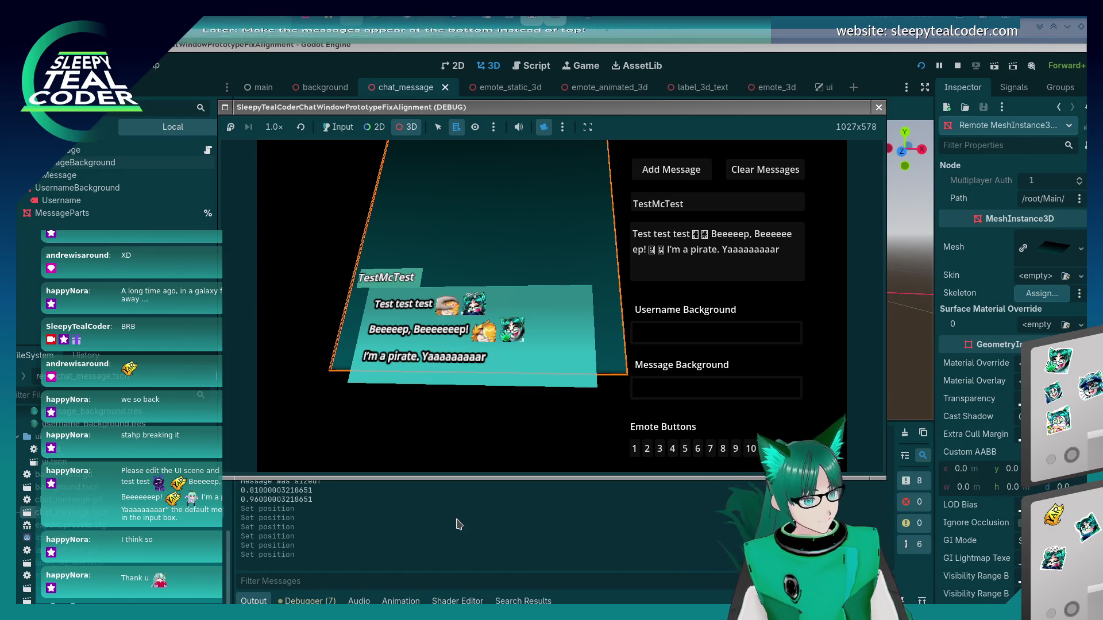
# - Select MessageParts, drag it slightly down along Y twice, and run the scene to save and relaunch
pyautogui.click(86, 223)
pyautogui.click(86, 216)
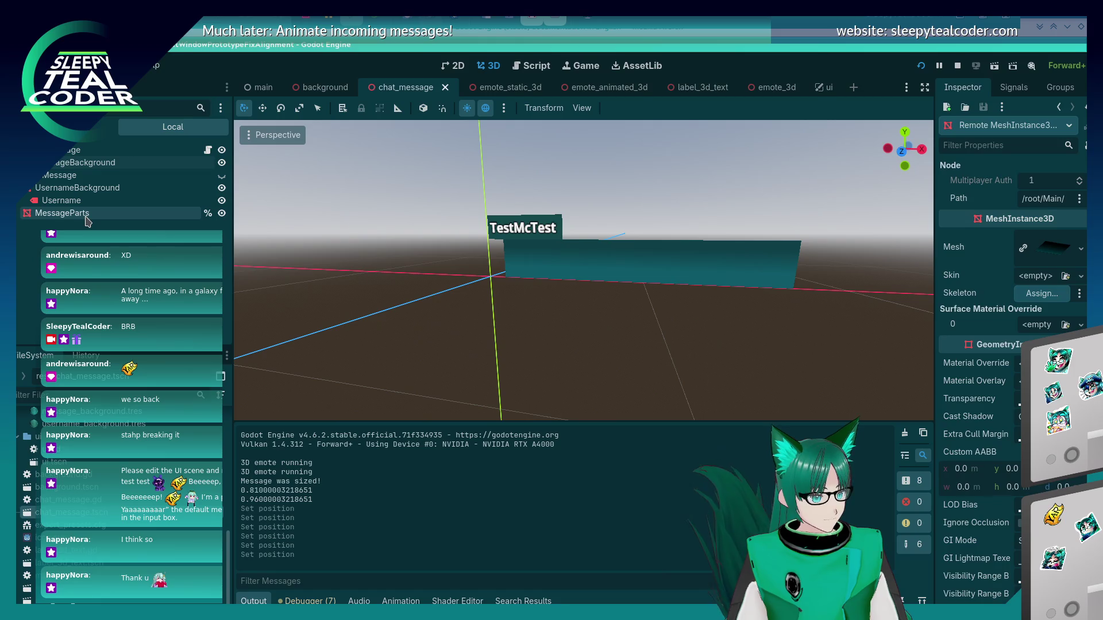
pyautogui.moveTo(639, 192); pyautogui.dragTo(639, 195)
pyautogui.hotkey('alt', 'Tab')
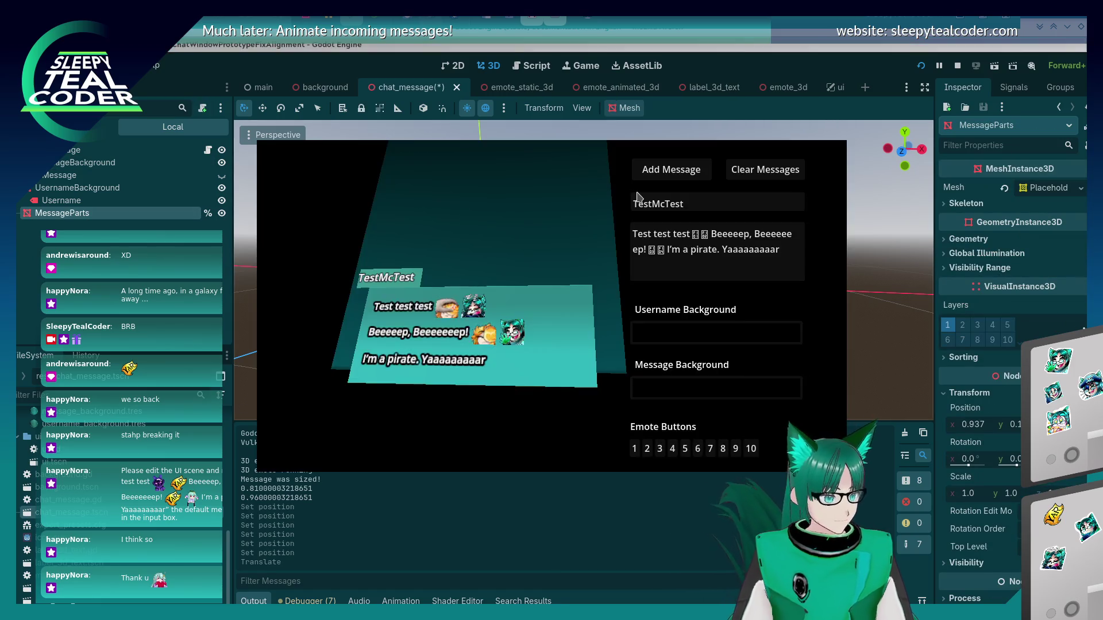
pyautogui.hotkey('alt', 'Tab')
pyautogui.moveTo(638, 193); pyautogui.dragTo(637, 196)
pyautogui.hotkey('alt', 'Tab')
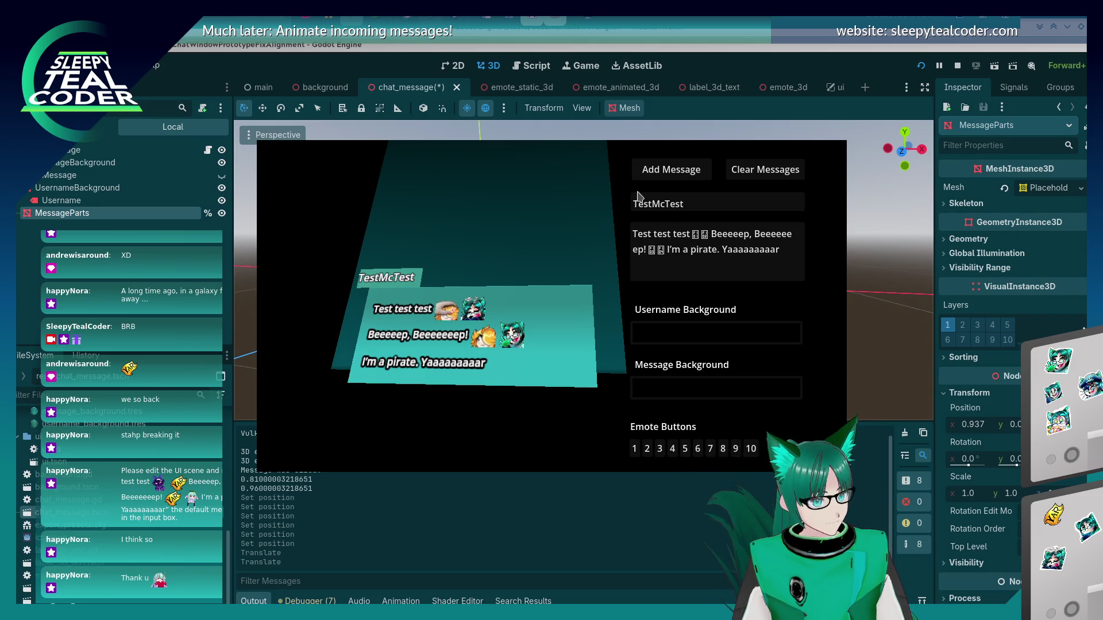
pyautogui.click(922, 67)
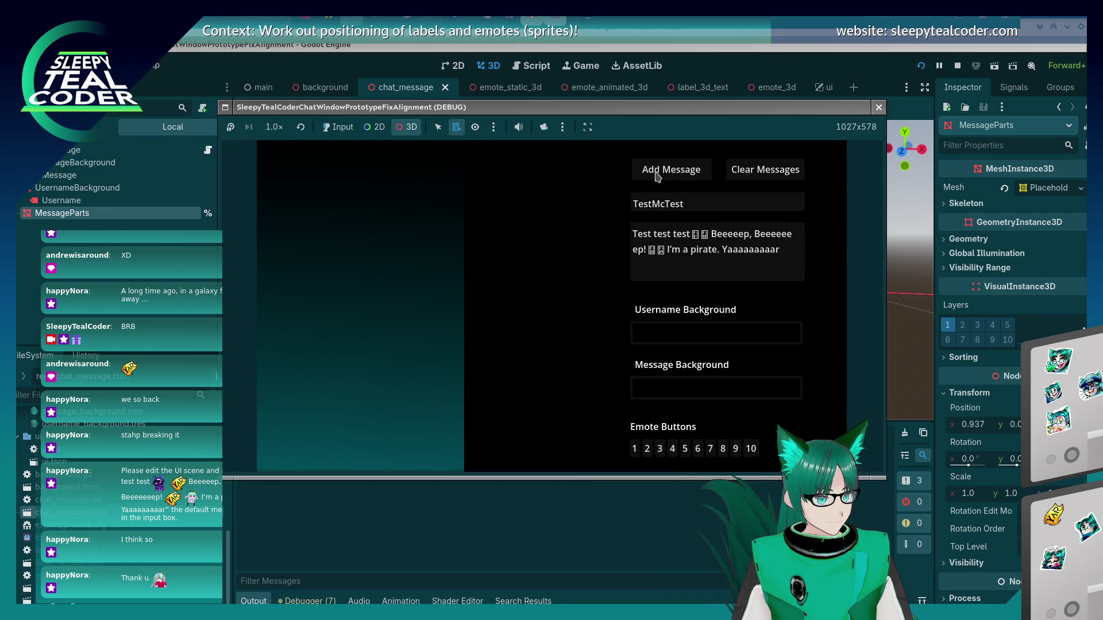
# - Add a test message, enable camera override and 3D picking, and select its background mesh
pyautogui.click(651, 181)
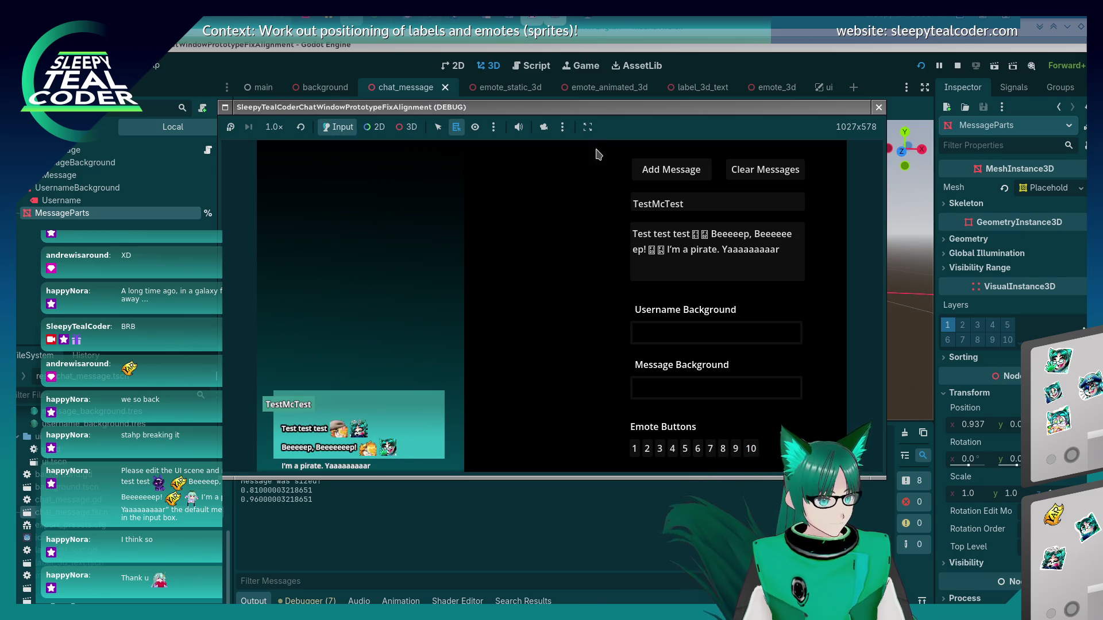
pyautogui.click(542, 127)
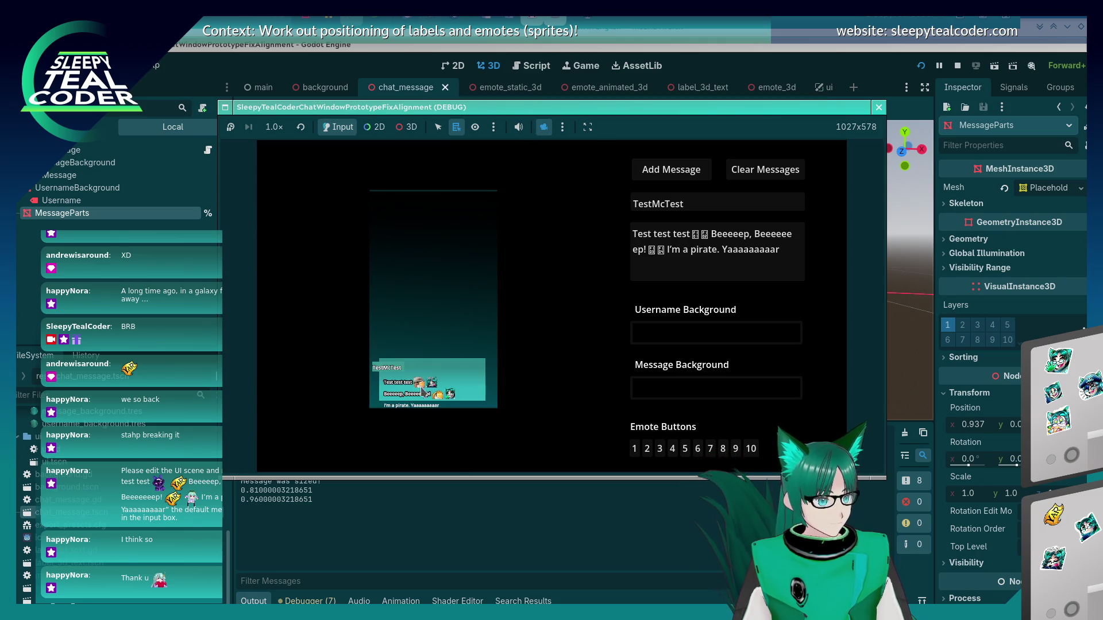
pyautogui.click(410, 127)
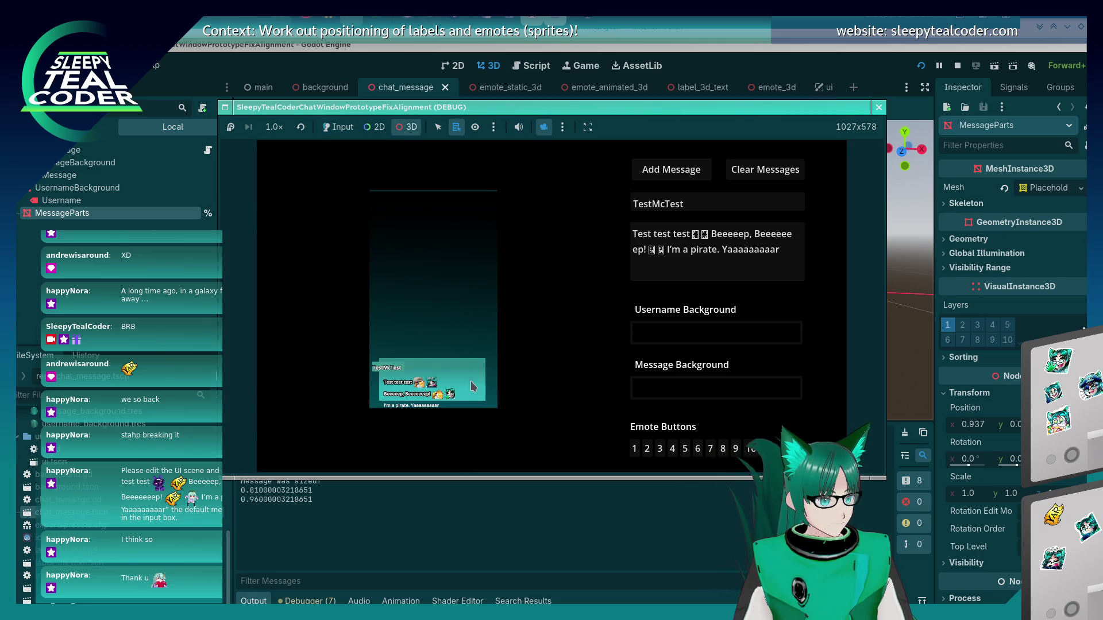
pyautogui.click(484, 391)
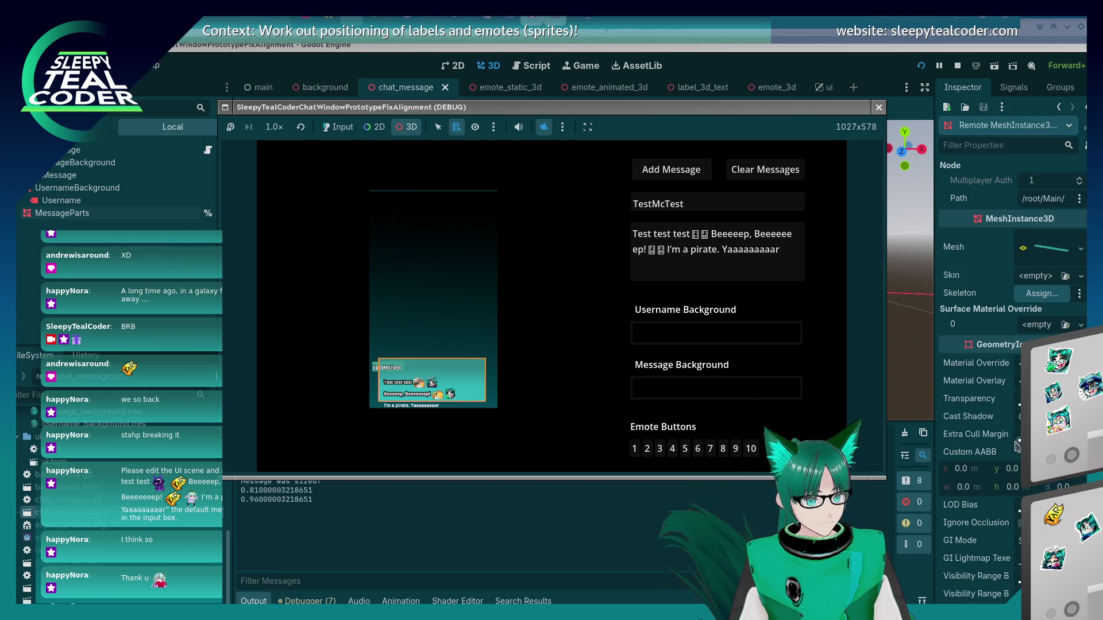
# - Try two Position y edits on the live mesh, then undo them back to y 0.12
pyautogui.scroll(-10, 976, 459)
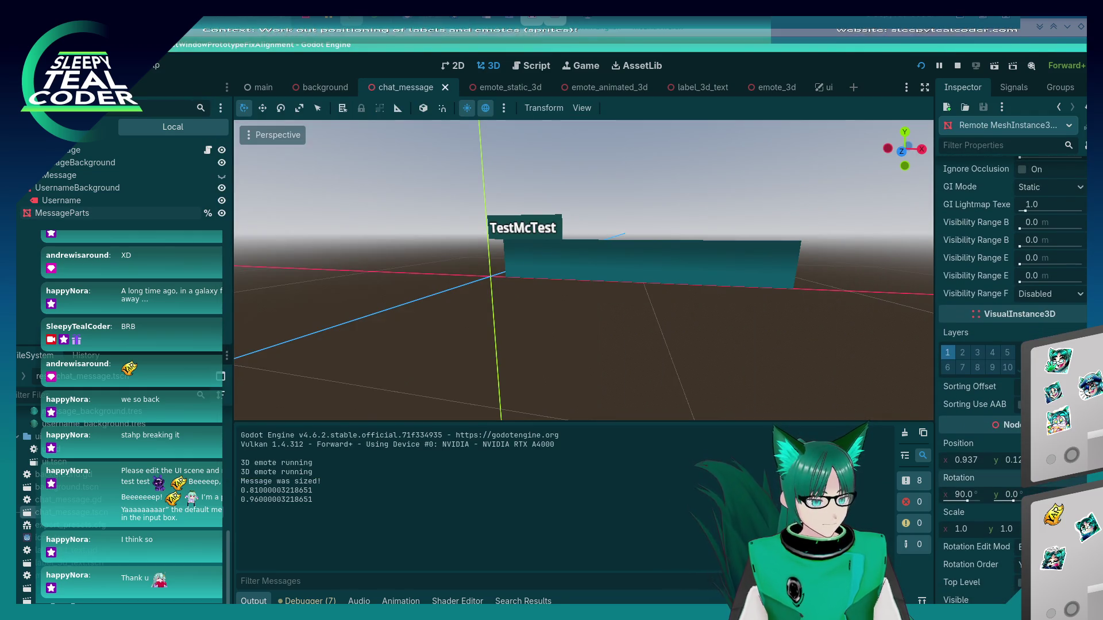
pyautogui.click(1011, 460)
pyautogui.write('-0.8')
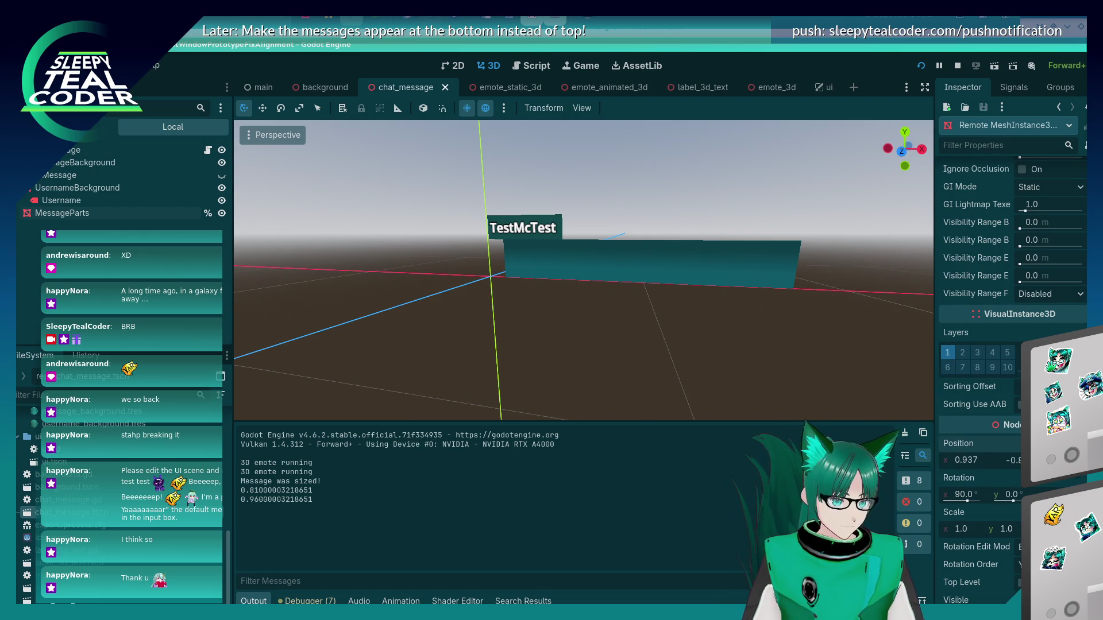
pyautogui.press('Return')
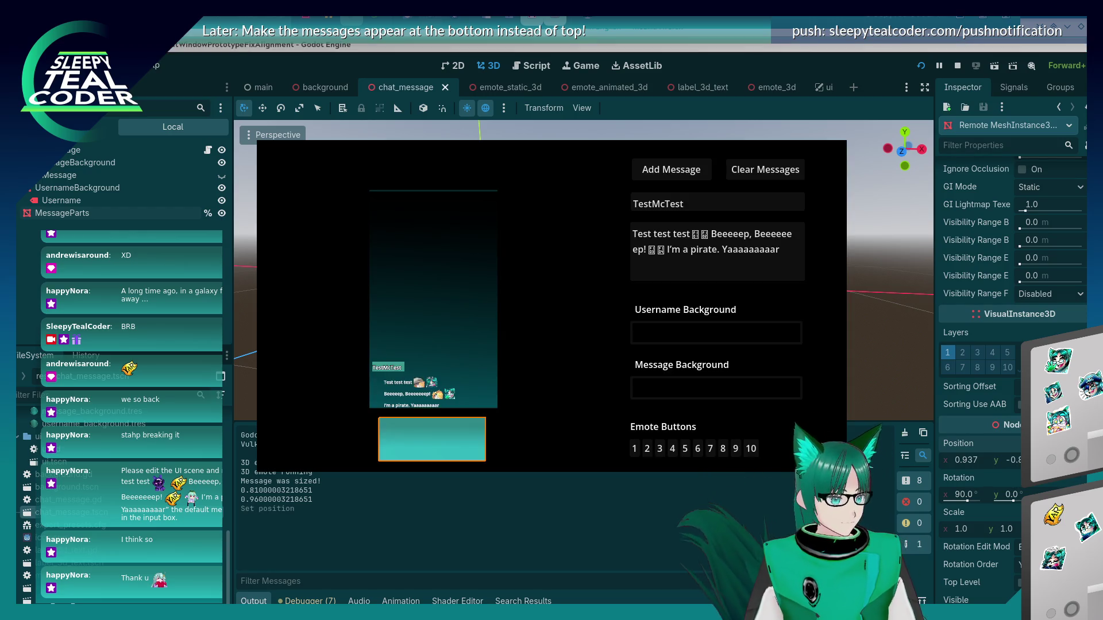
pyautogui.click(1012, 461)
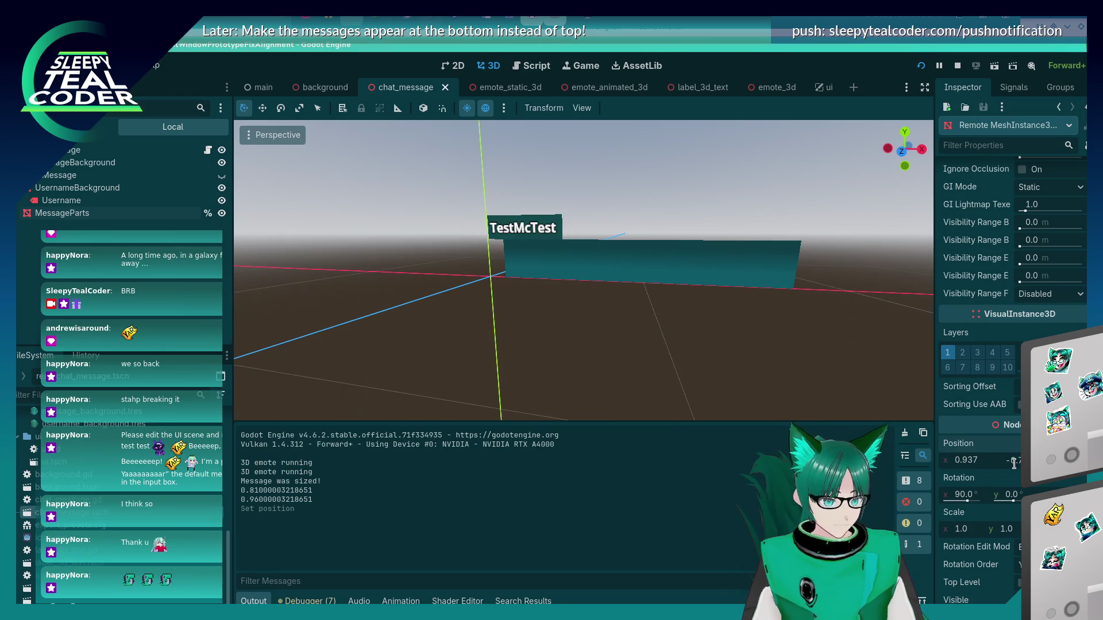
pyautogui.press('Return')
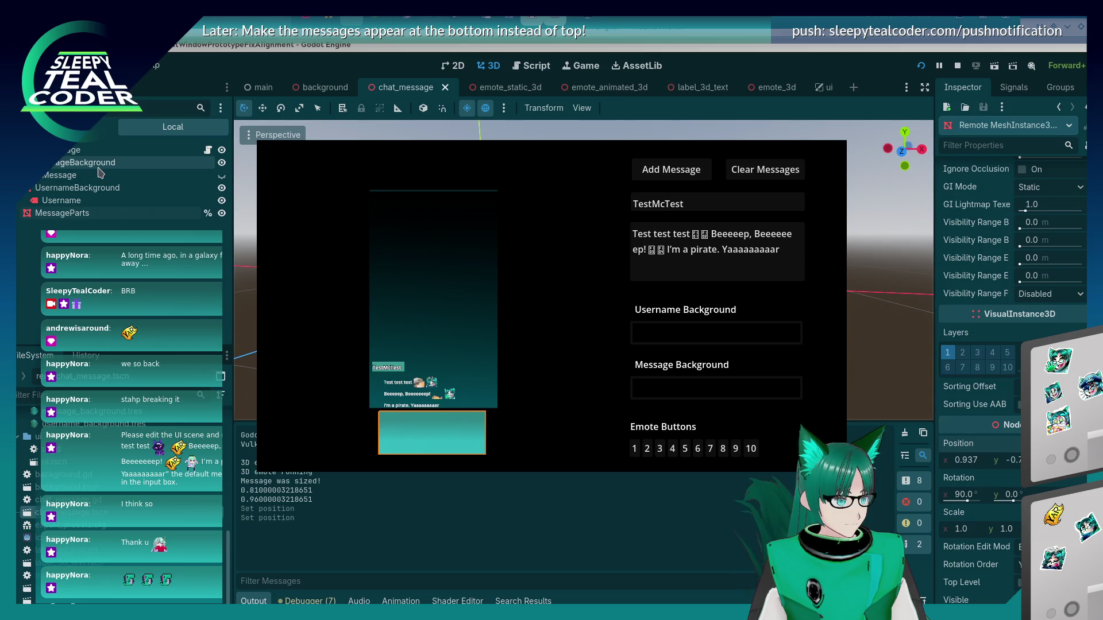
pyautogui.click(301, 295)
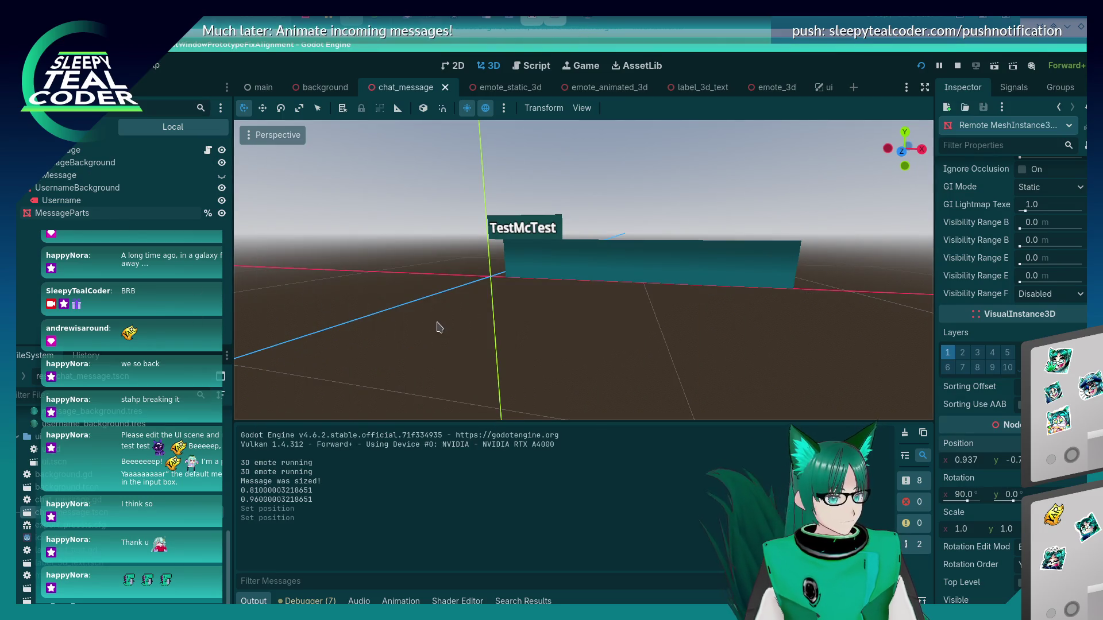
pyautogui.hotkey('ctrl', 'z')
pyautogui.hotkey('ctrl', 'z')
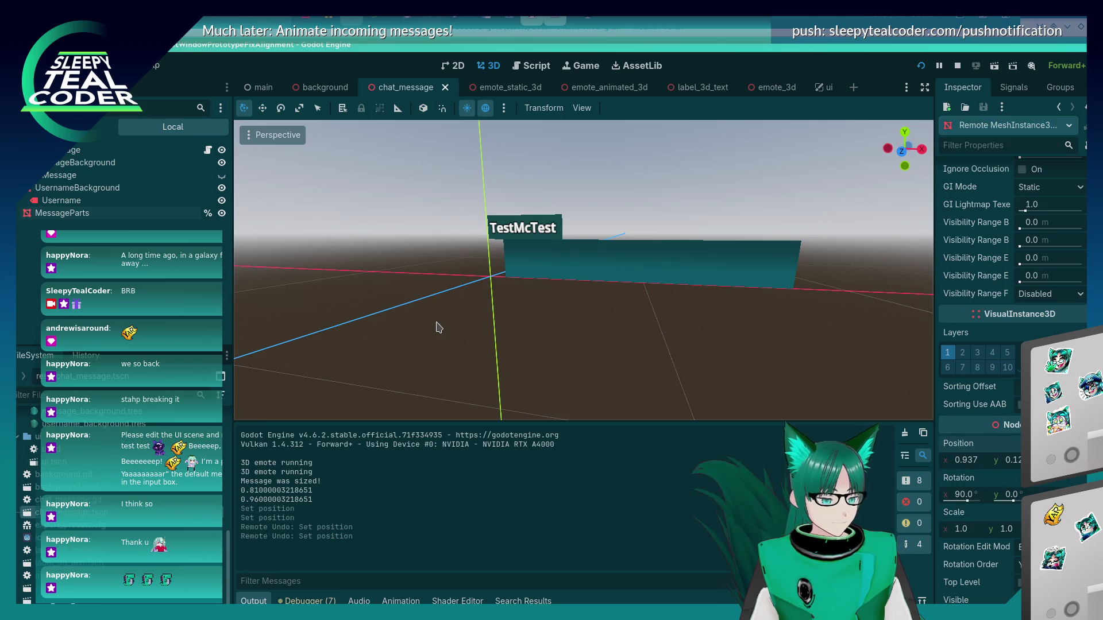
pyautogui.hotkey('alt', 'Tab')
# - Pick the MessageBackground mesh from the objects listed under the message in the game
pyautogui.click(90, 220)
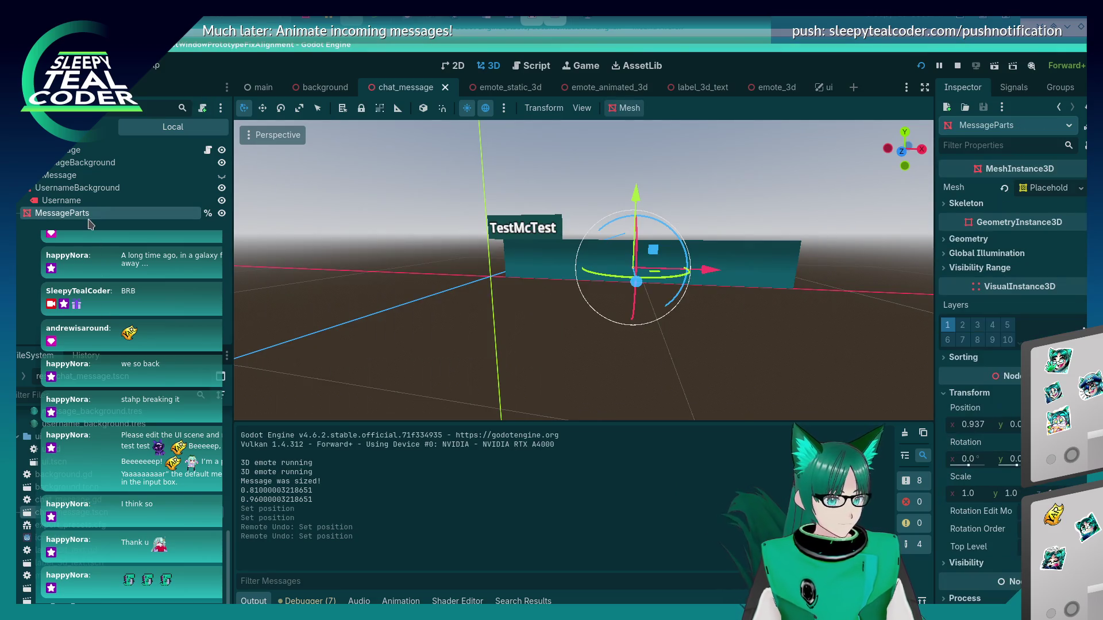
pyautogui.hotkey('alt', 'Tab')
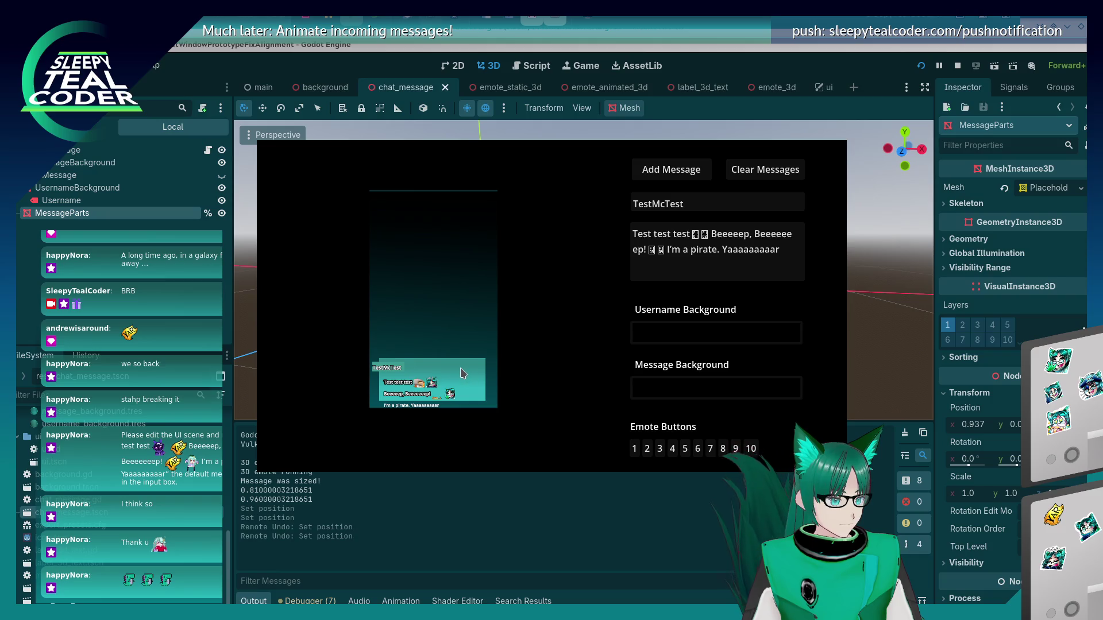
pyautogui.keyDown('alt'); pyautogui.rightClick(464, 371); pyautogui.keyUp('alt')
pyautogui.click(474, 380)
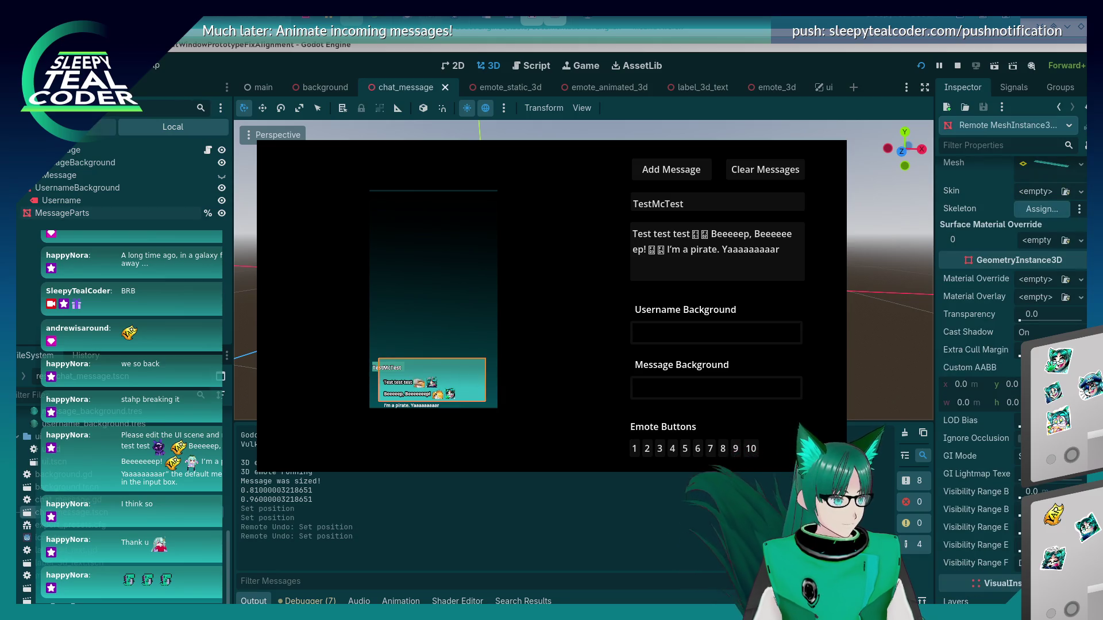
pyautogui.click(100, 127)
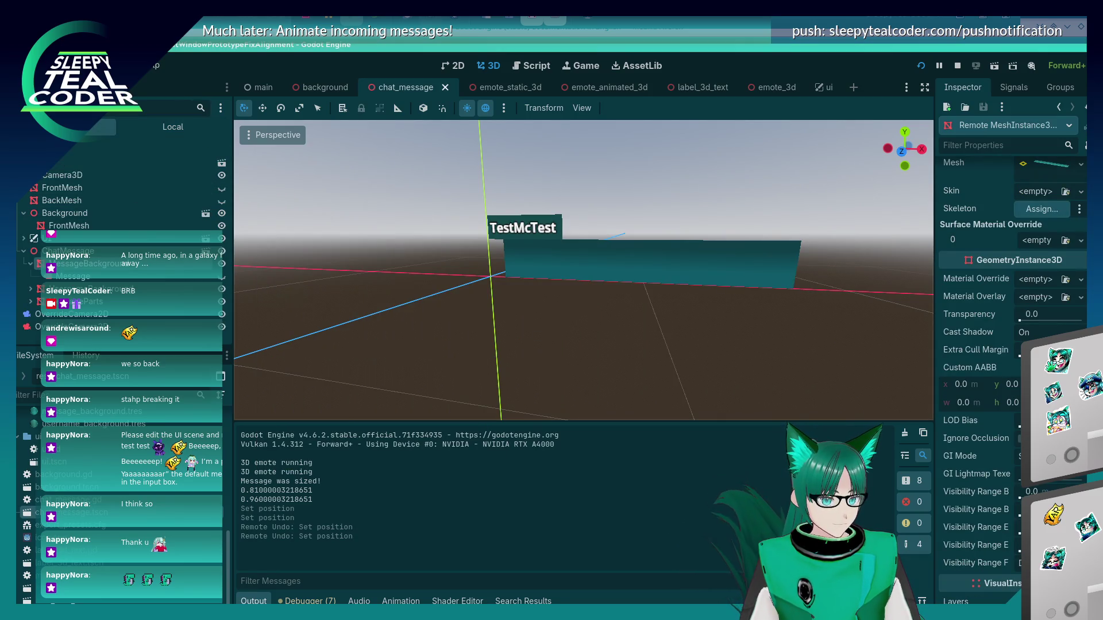
pyautogui.scroll(-10, 1013, 379)
# - Try Position y values 0 and -0.5 on the live background mesh
pyautogui.click(1013, 367)
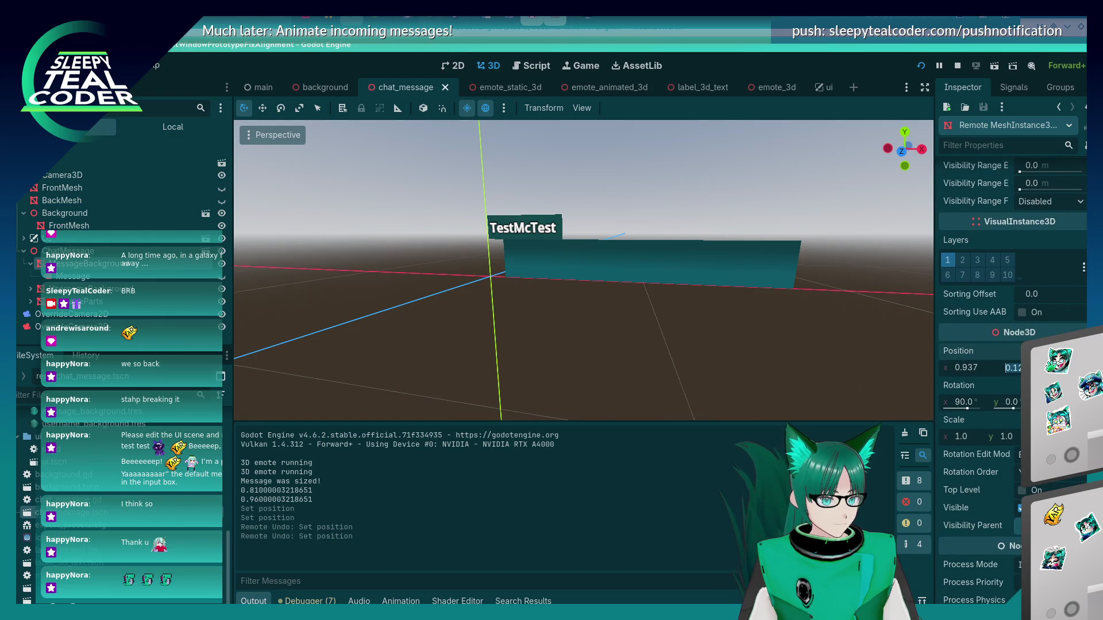
pyautogui.write('0')
pyautogui.press('Return')
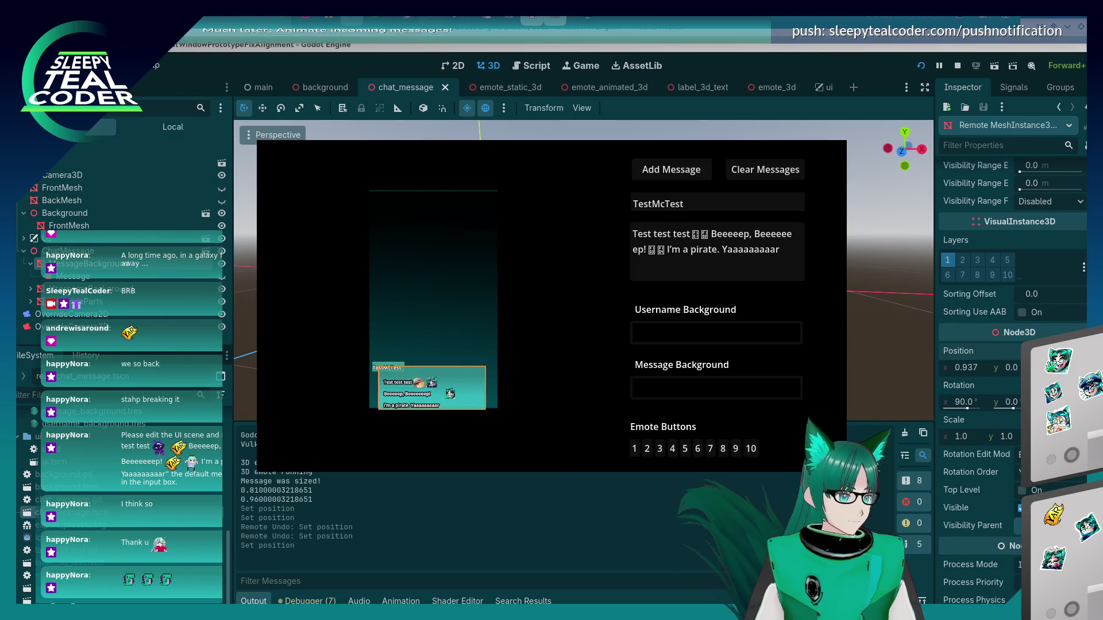
pyautogui.click(1011, 367)
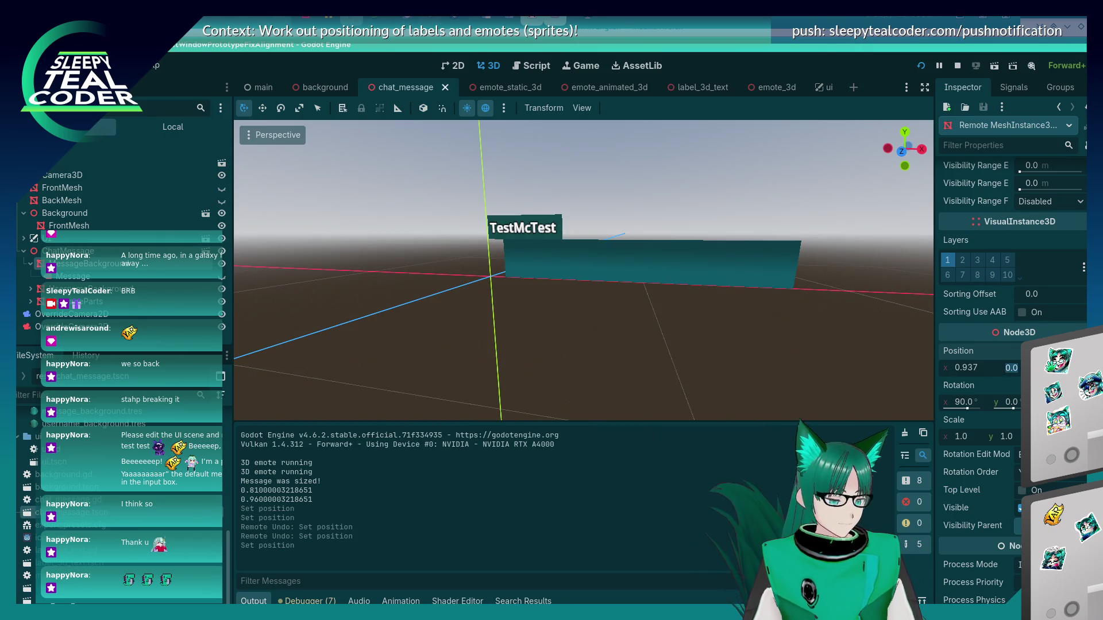
pyautogui.write('-0.5')
pyautogui.press('Return')
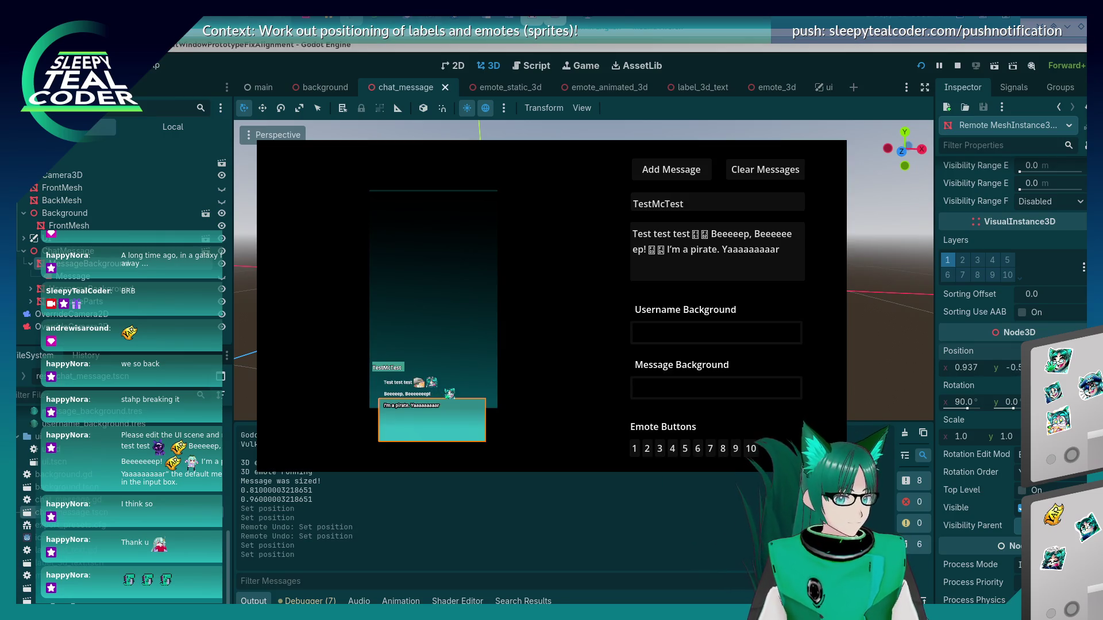
# - Refine the background's Position y to -0.1, then -0.05, and view through the game camera again
pyautogui.click(1012, 368)
pyautogui.write('-0.1')
pyautogui.press('Return')
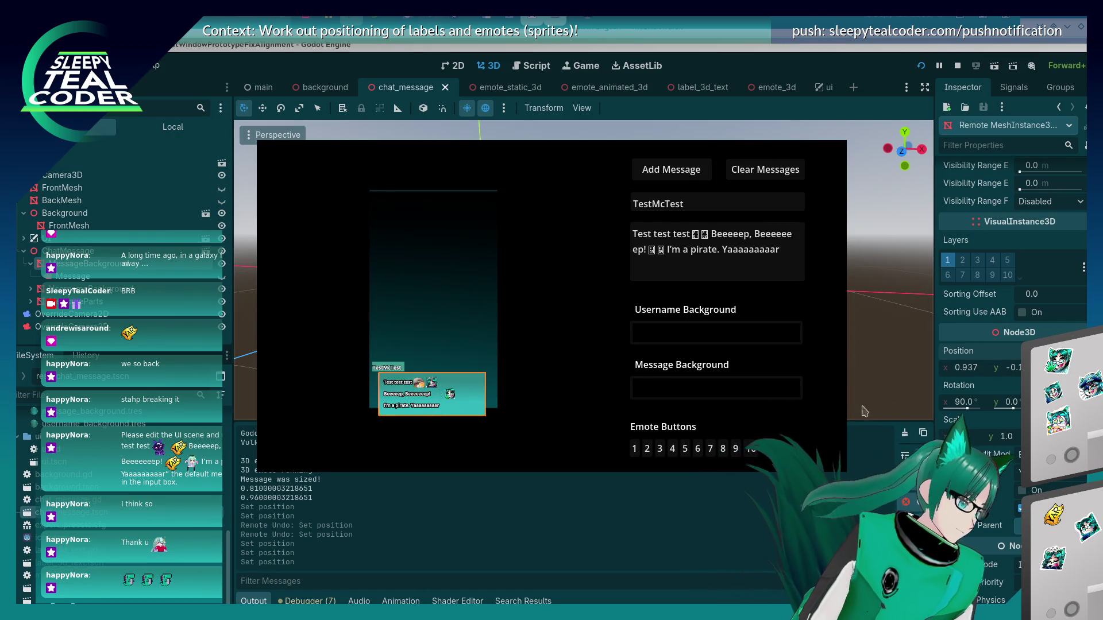
pyautogui.click(1018, 370)
pyautogui.write('-0.05')
pyautogui.press('Return')
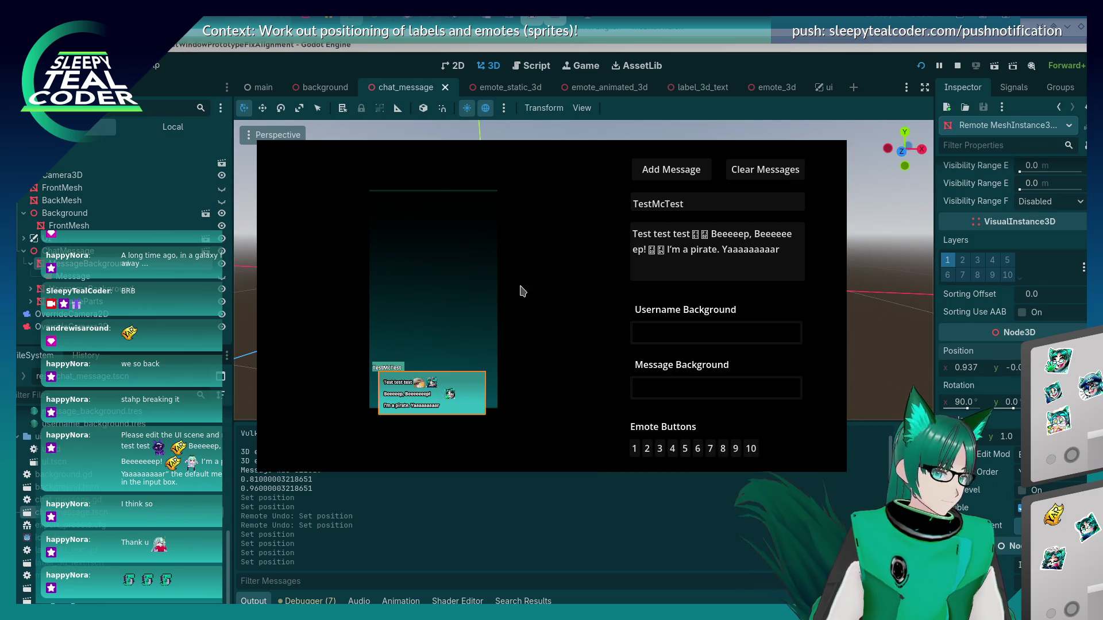
pyautogui.hotkey('alt', 'Tab')
pyautogui.click(543, 128)
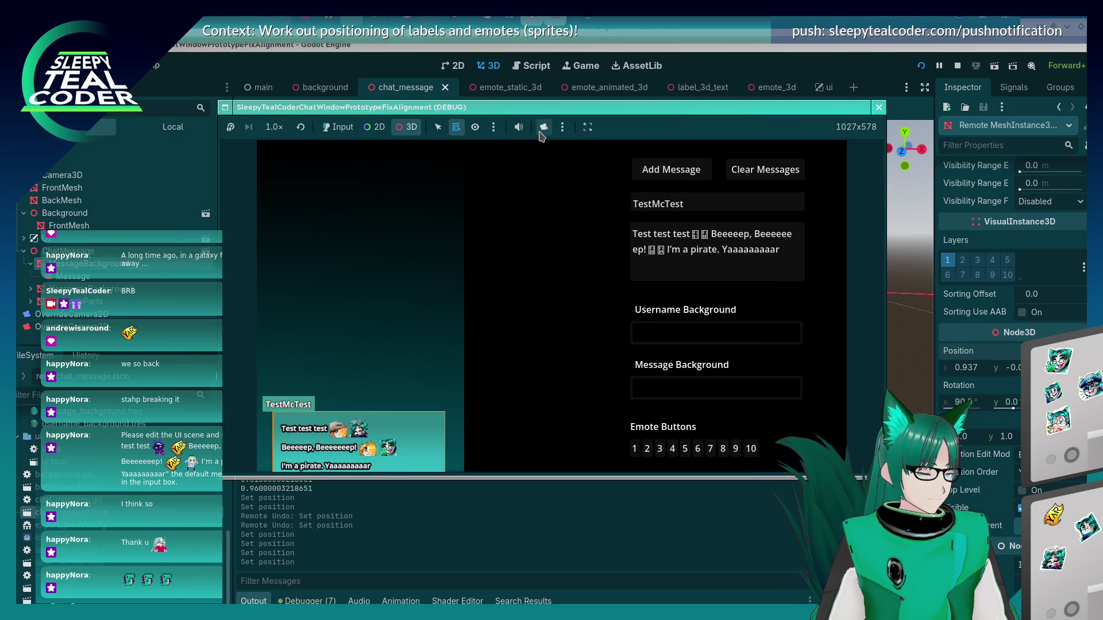
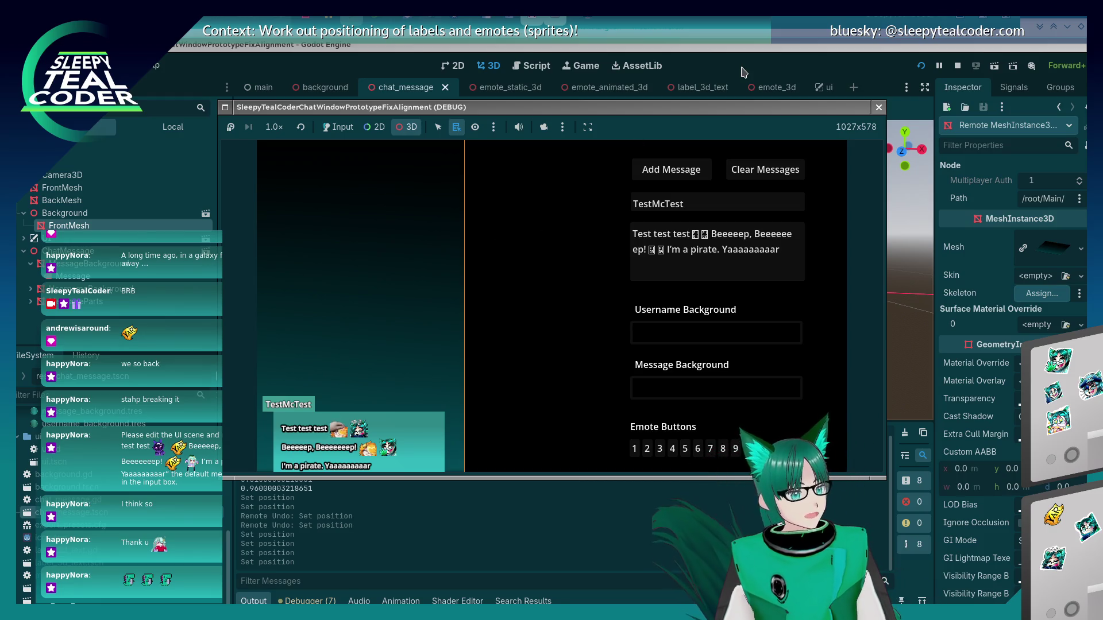
# - In chat_message.gd, toggle comments on the mesh-size and message-height lines, then test-run the game
pyautogui.press('F8')
pyautogui.click(532, 65)
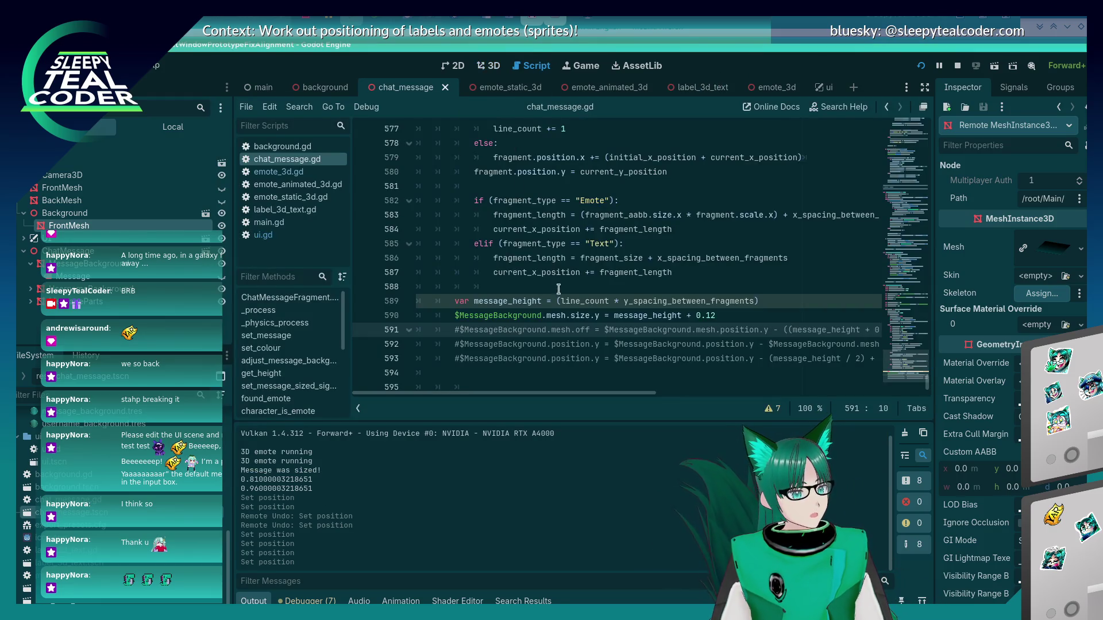
pyautogui.scroll(-1, 565, 315)
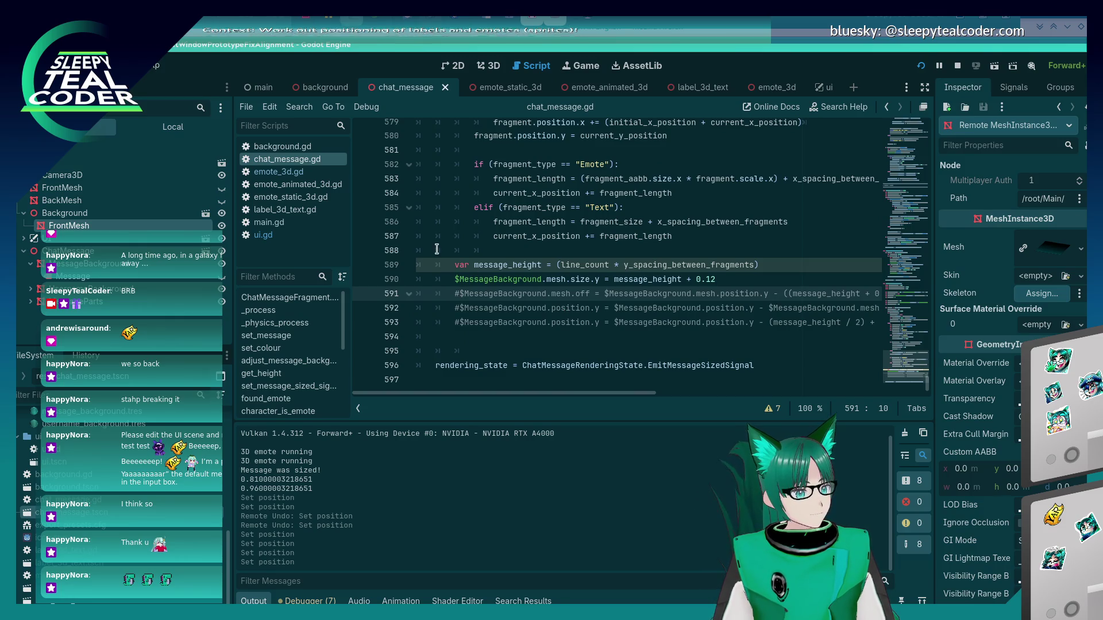
pyautogui.press('Up')
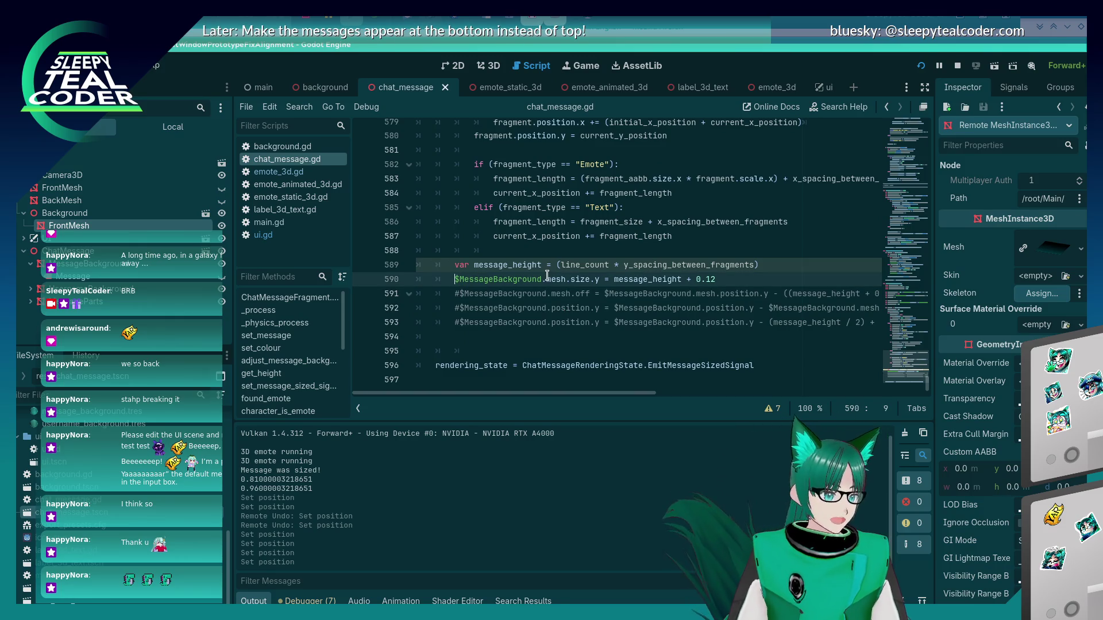
pyautogui.hotkey('ctrl', 'k')
pyautogui.press('Up')
pyautogui.hotkey('ctrl', 'k')
pyautogui.hotkey('ctrl', 'k')
pyautogui.press('Down')
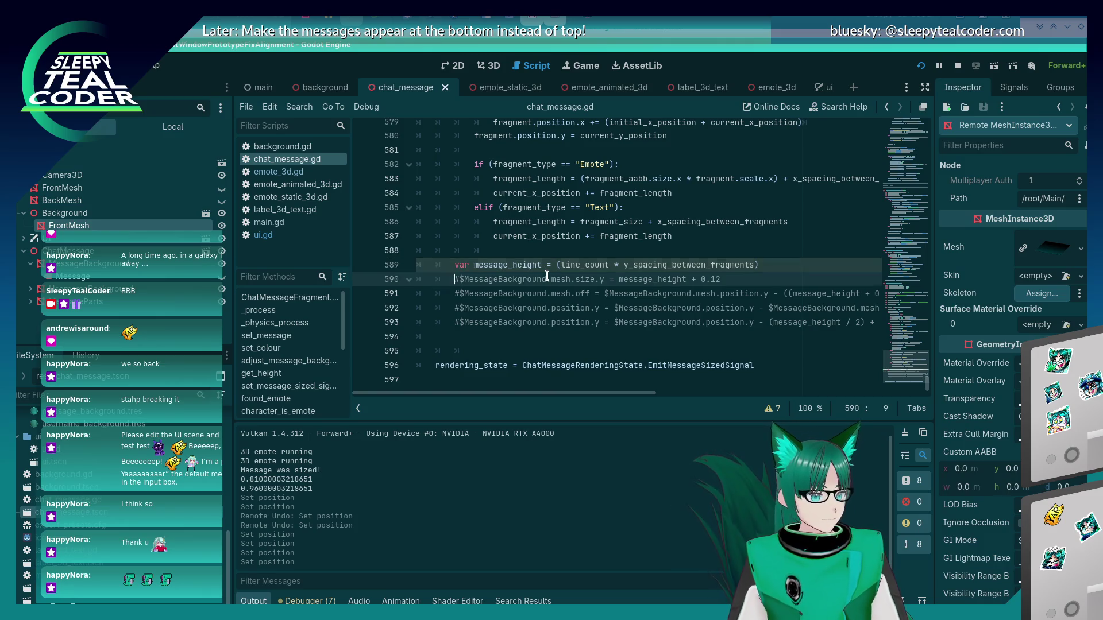
pyautogui.hotkey('ctrl', 'k')
pyautogui.press('F5')
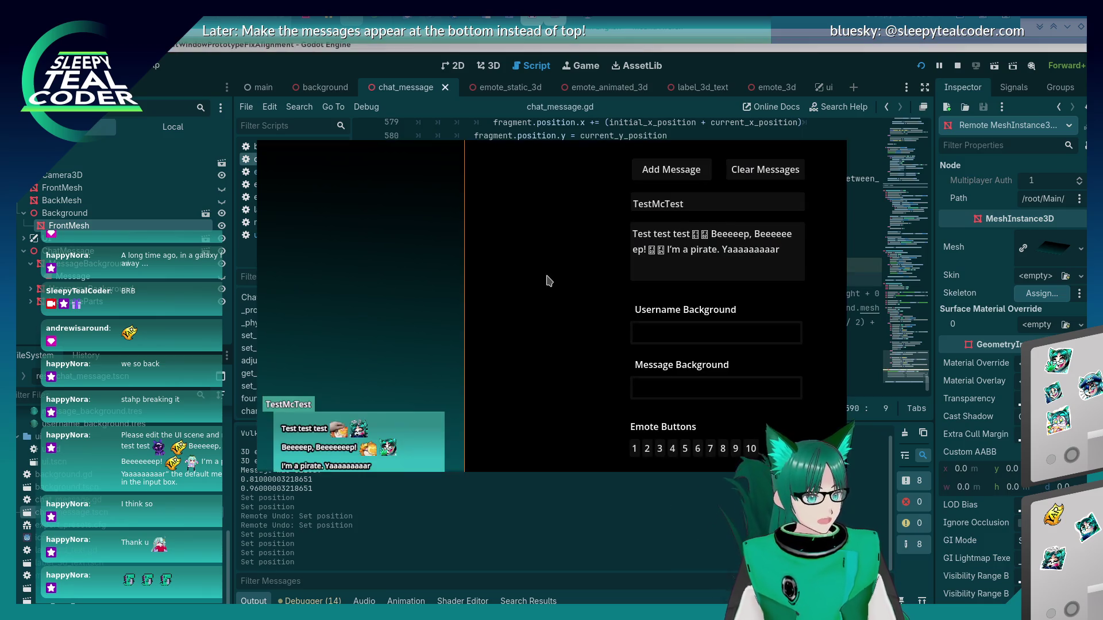
# - Uncomment the background offset line 591 and relaunch the game to test it
pyautogui.hotkey('alt', 'Tab')
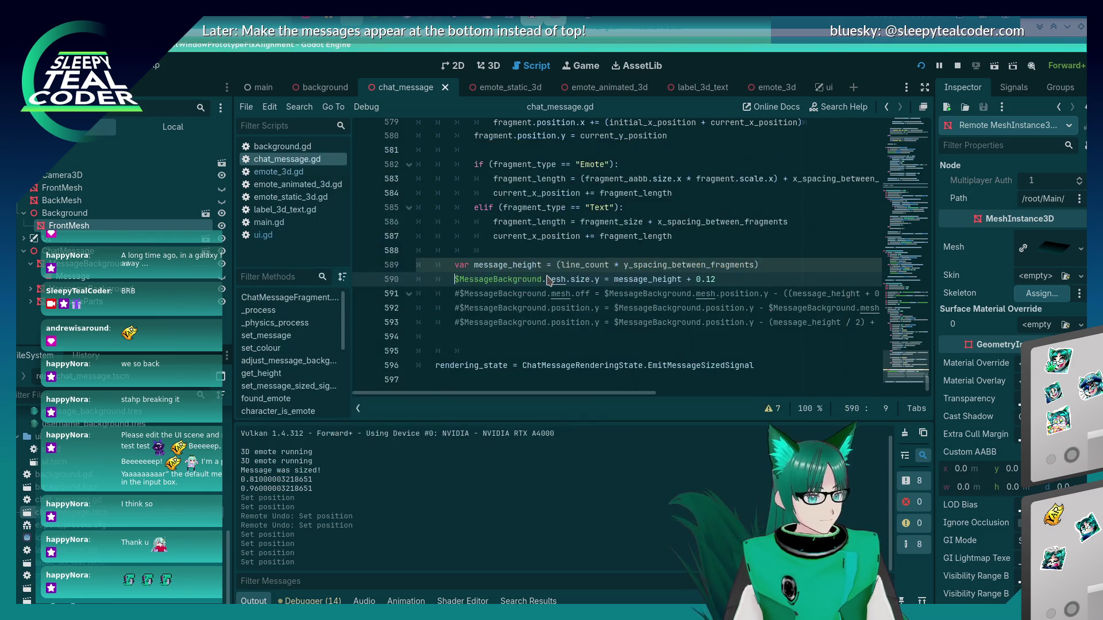
pyautogui.press('Down')
pyautogui.hotkey('ctrl', 'k')
pyautogui.press('End')
pyautogui.press('Left')
pyautogui.press('Left')
pyautogui.press('Left')
pyautogui.press('F5')
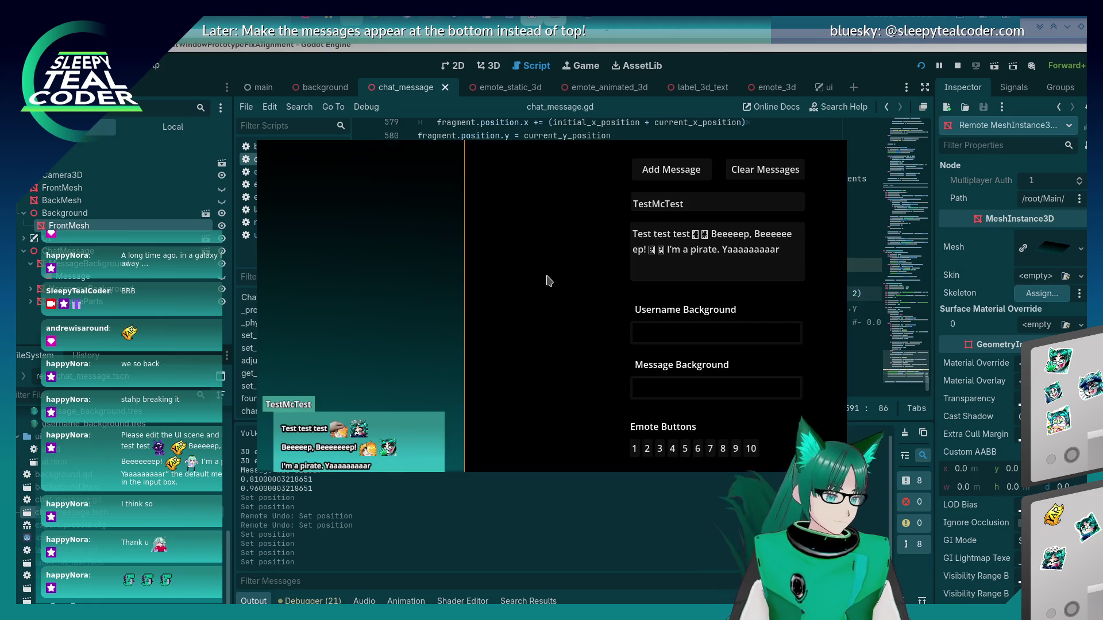
pyautogui.hotkey('alt', 'Tab')
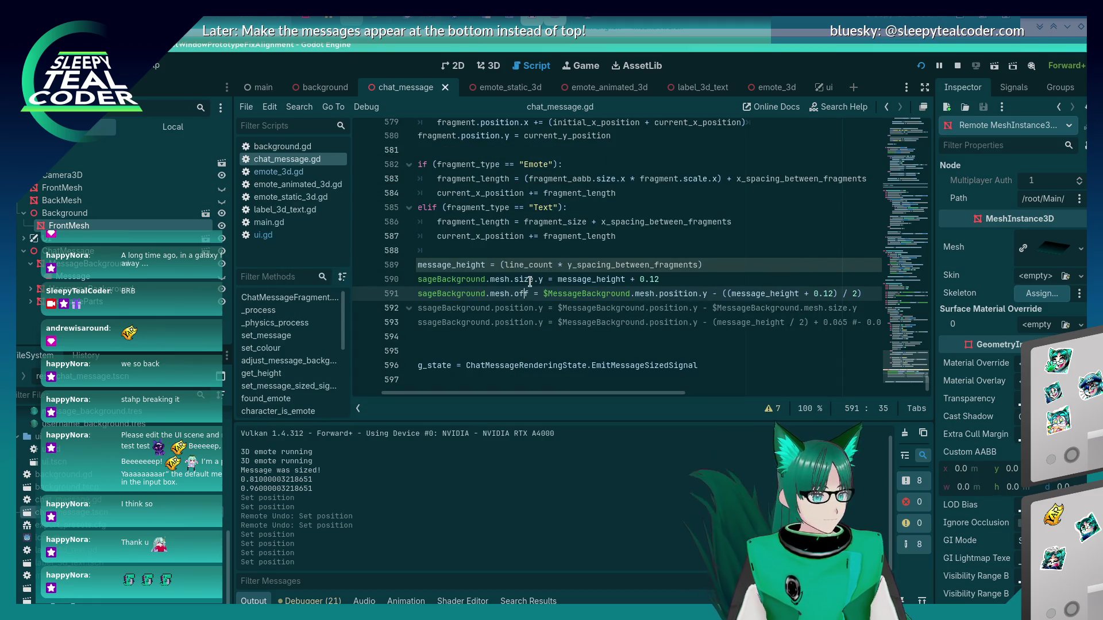
# - Change mesh.off to position.y on both sides of line 591 and save the script
pyautogui.press('BackSpace')
pyautogui.press('BackSpace')
pyautogui.press('Delete')
pyautogui.press('BackSpace')
pyautogui.press('BackSpace')
pyautogui.press('BackSpace')
pyautogui.write('pos')
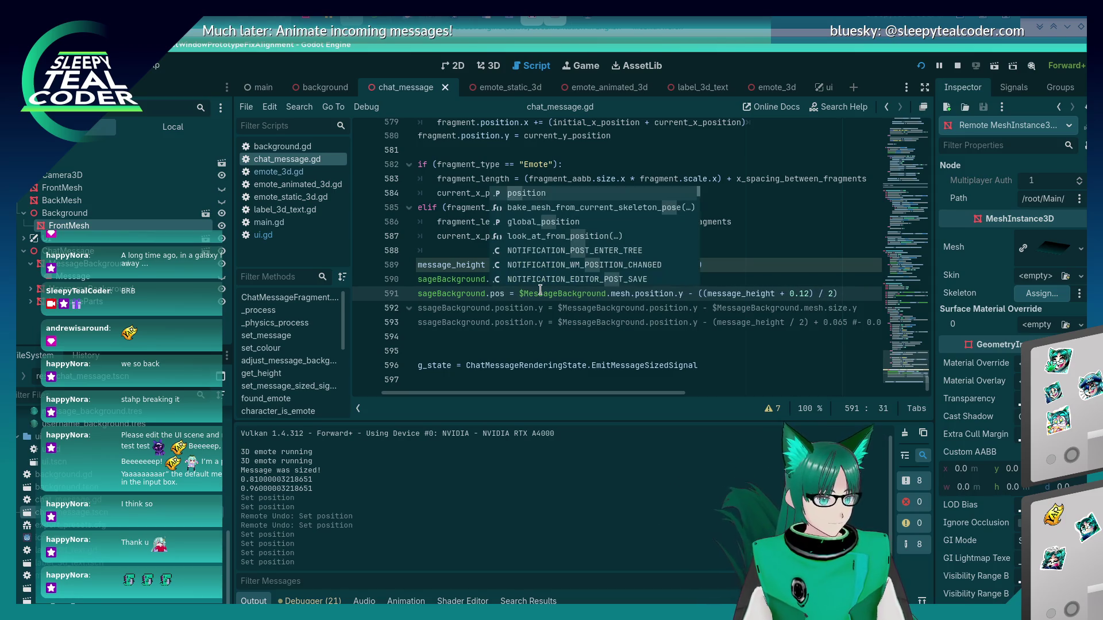
pyautogui.press('Return')
pyautogui.write('.y')
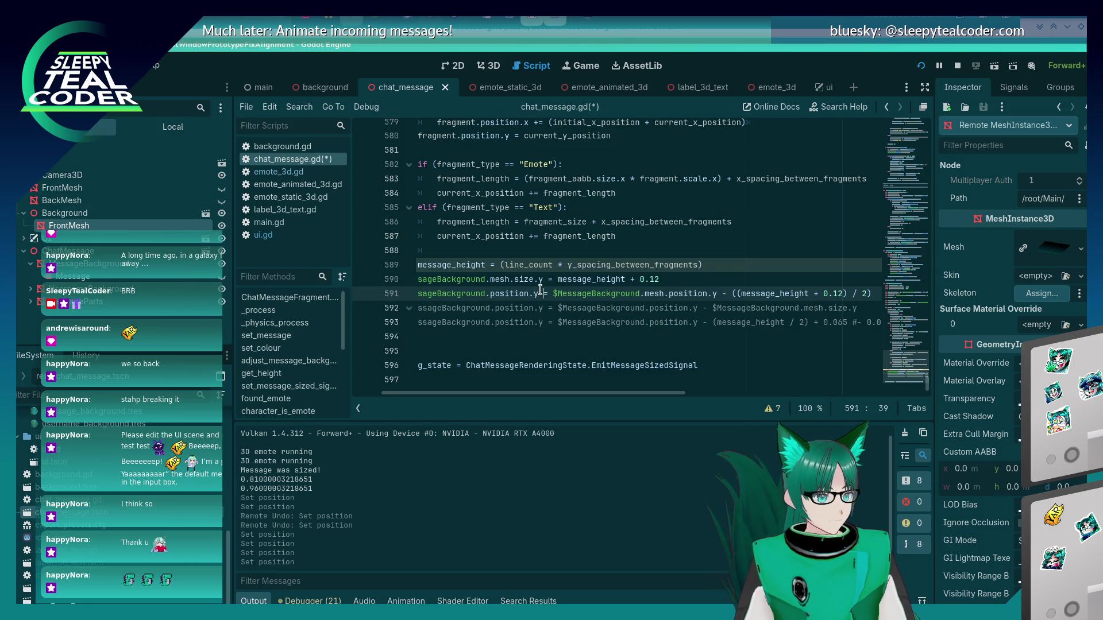
pyautogui.press('BackSpace')
pyautogui.press('BackSpace')
pyautogui.press('BackSpace')
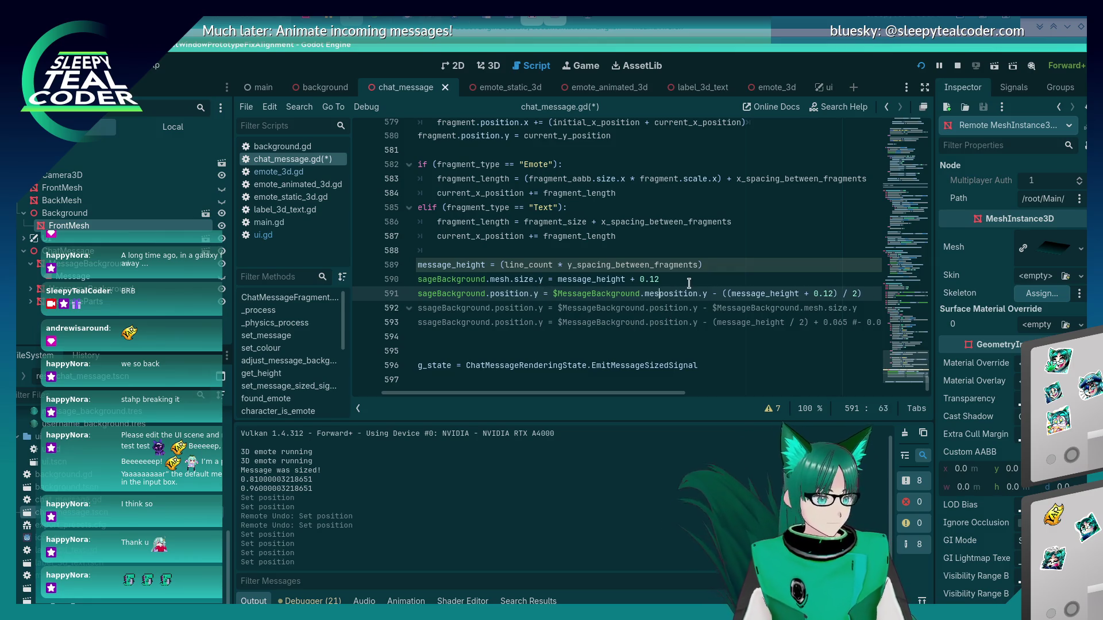
pyautogui.hotkey('ctrl', 's')
# - Restart the running game so it picks up the saved script
pyautogui.hotkey('alt', 'Tab')
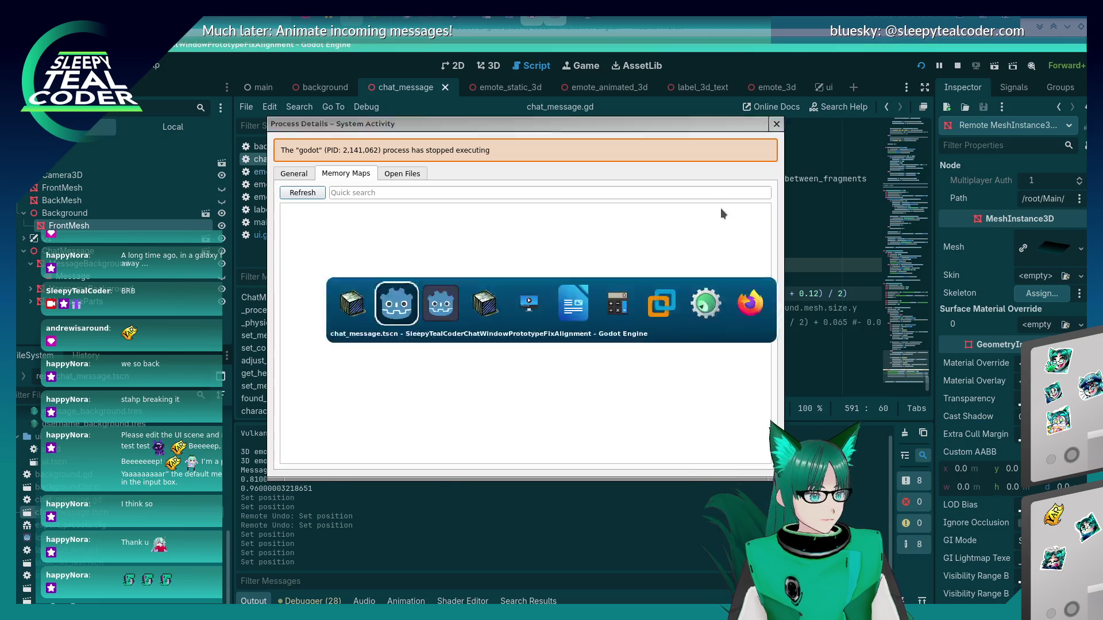
pyautogui.hotkey('alt', 'Tab')
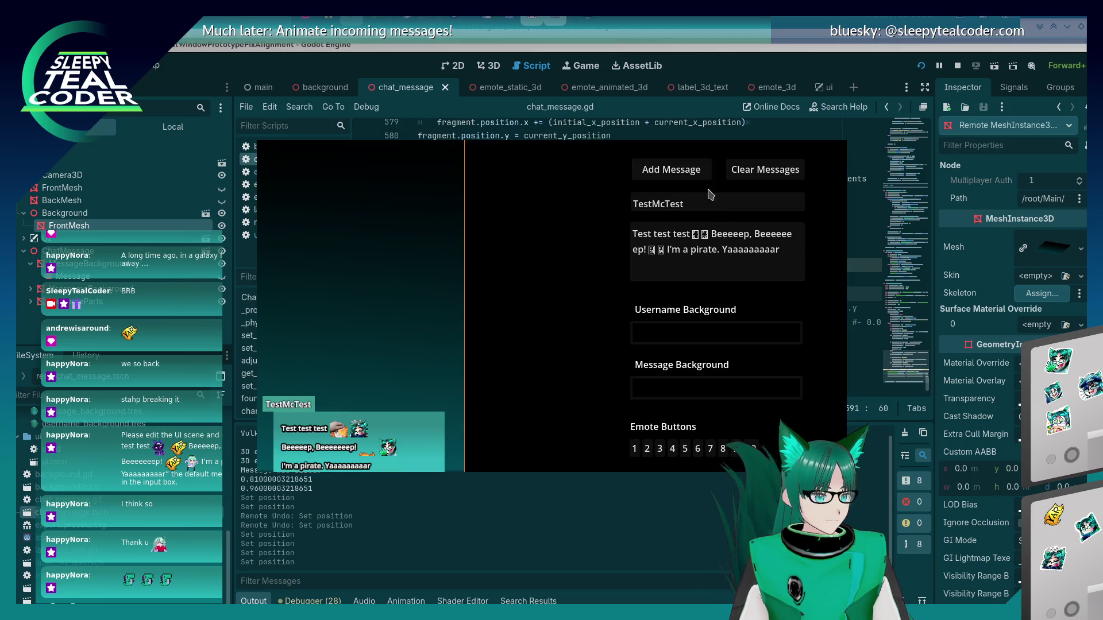
pyautogui.click(923, 66)
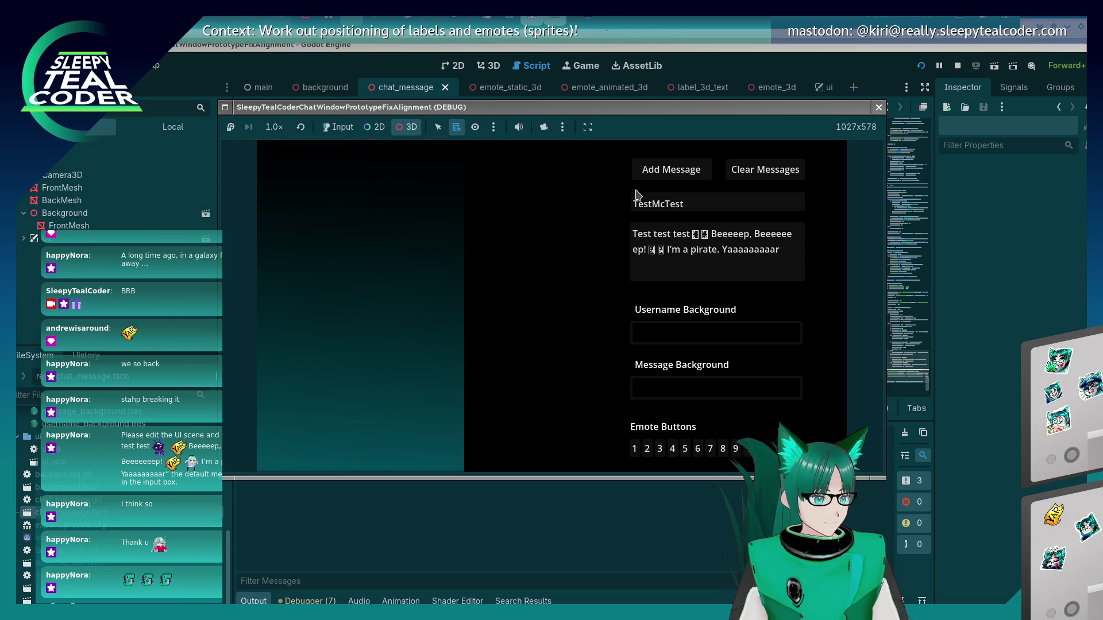
# - Enable game input and add a test message, then return to the script. View it in 3D through the override camera
pyautogui.click(337, 127)
pyautogui.click(646, 174)
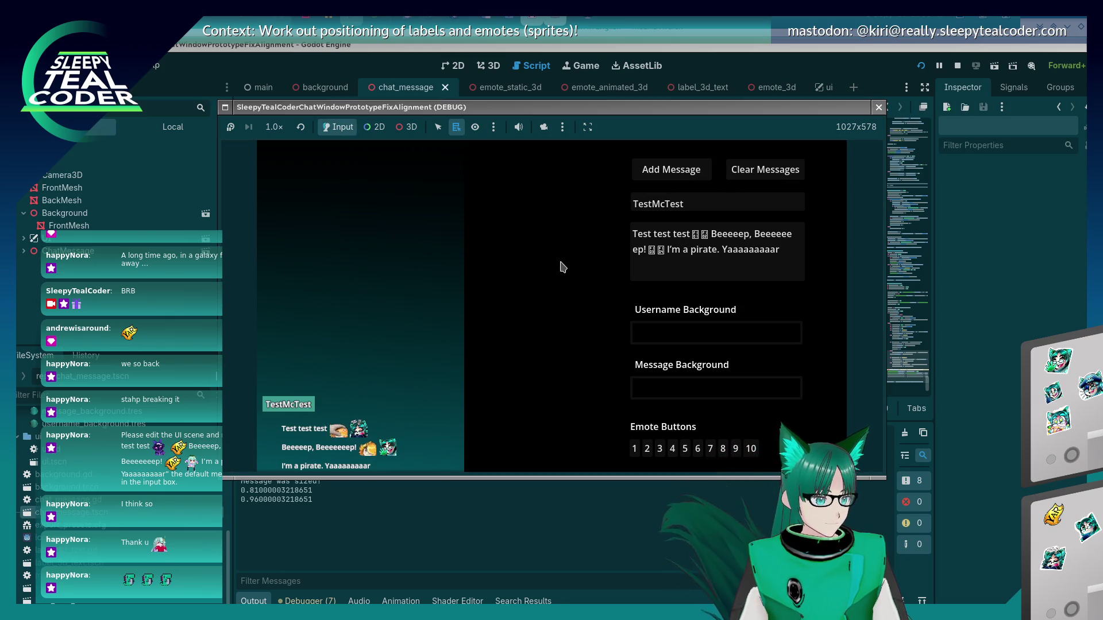
pyautogui.click(543, 127)
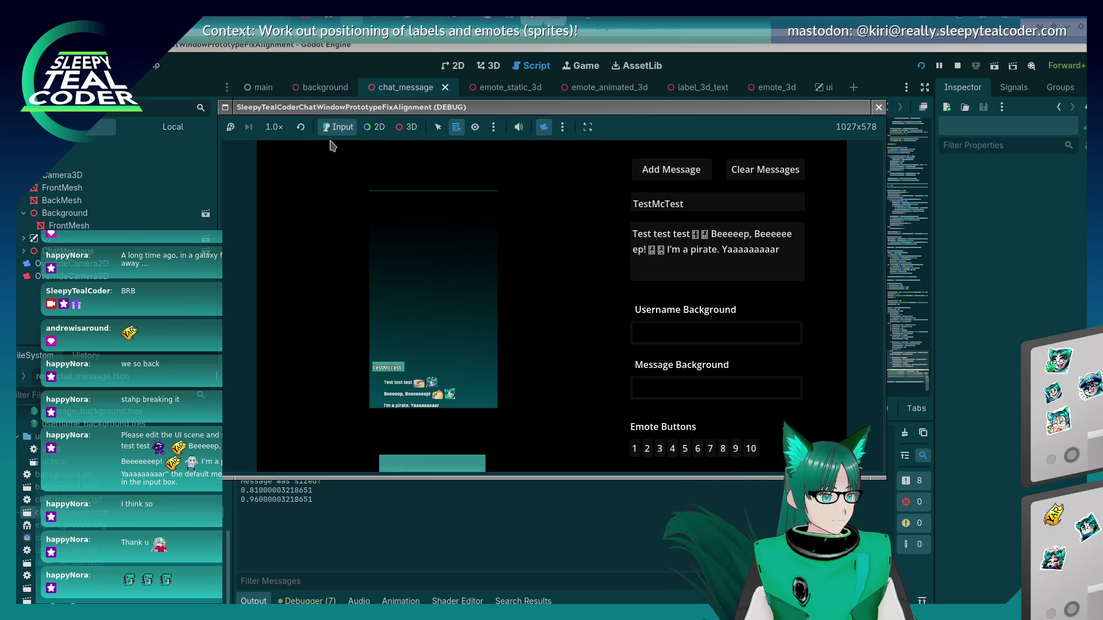
pyautogui.click(408, 127)
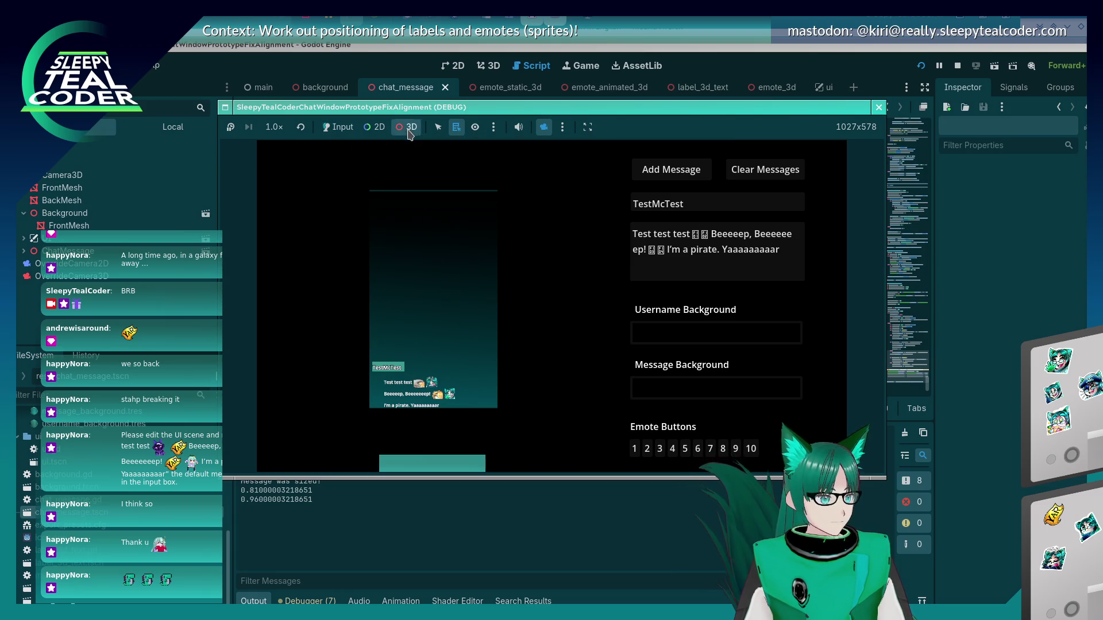
pyautogui.moveTo(440, 330); pyautogui.dragTo(441, 204)
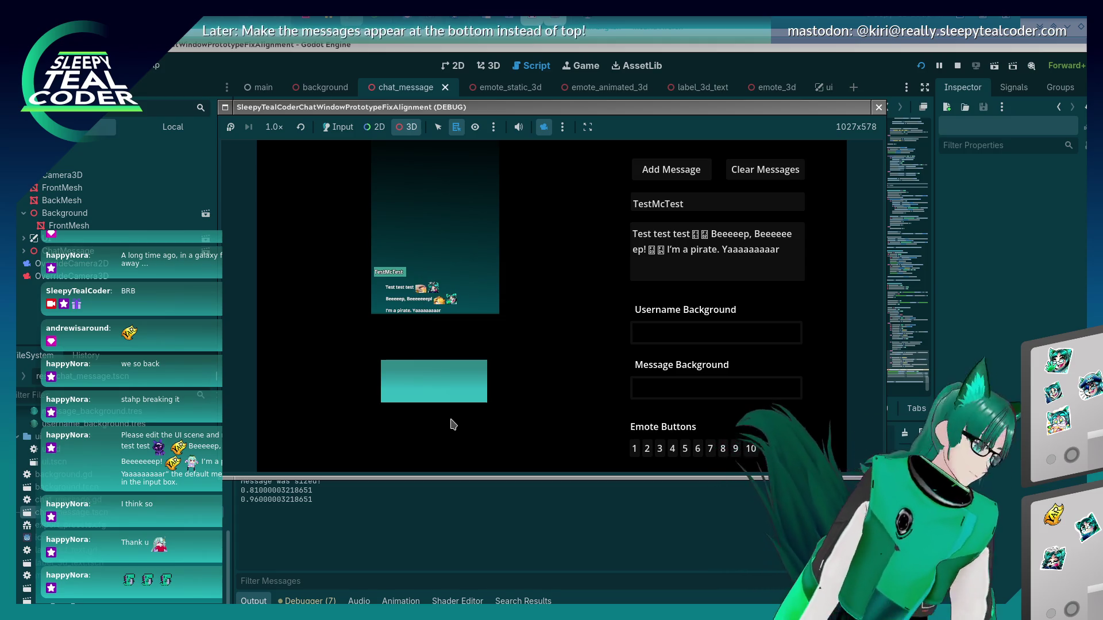
pyautogui.click(969, 313)
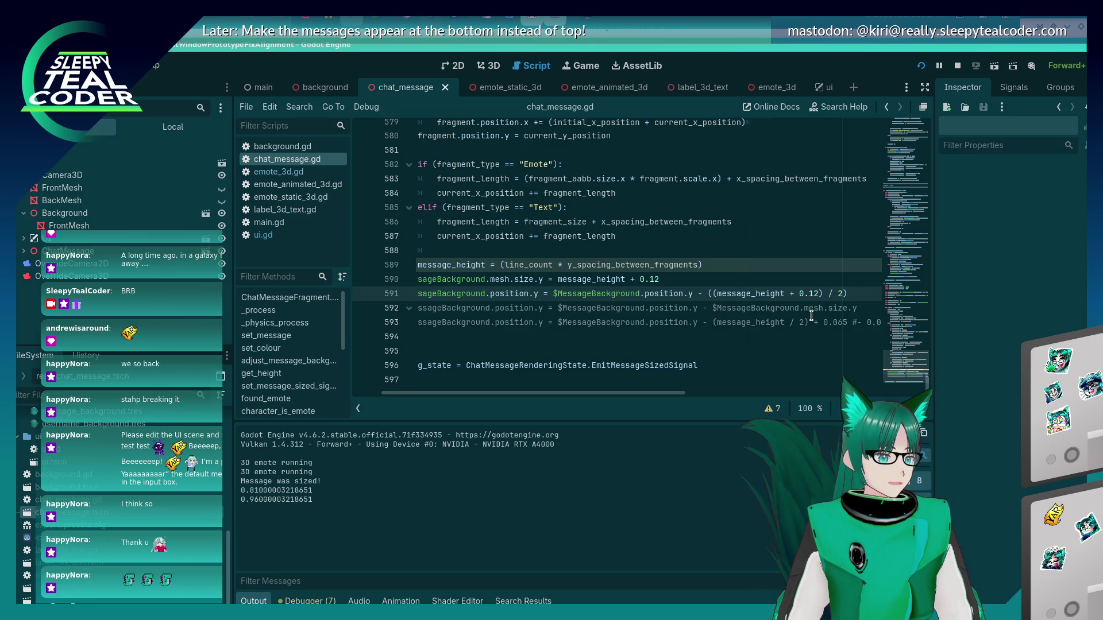
# - Replace (message_height + 0.12) on line 591 with (message_height, then save and run
pyautogui.scroll(13, 689, 190)
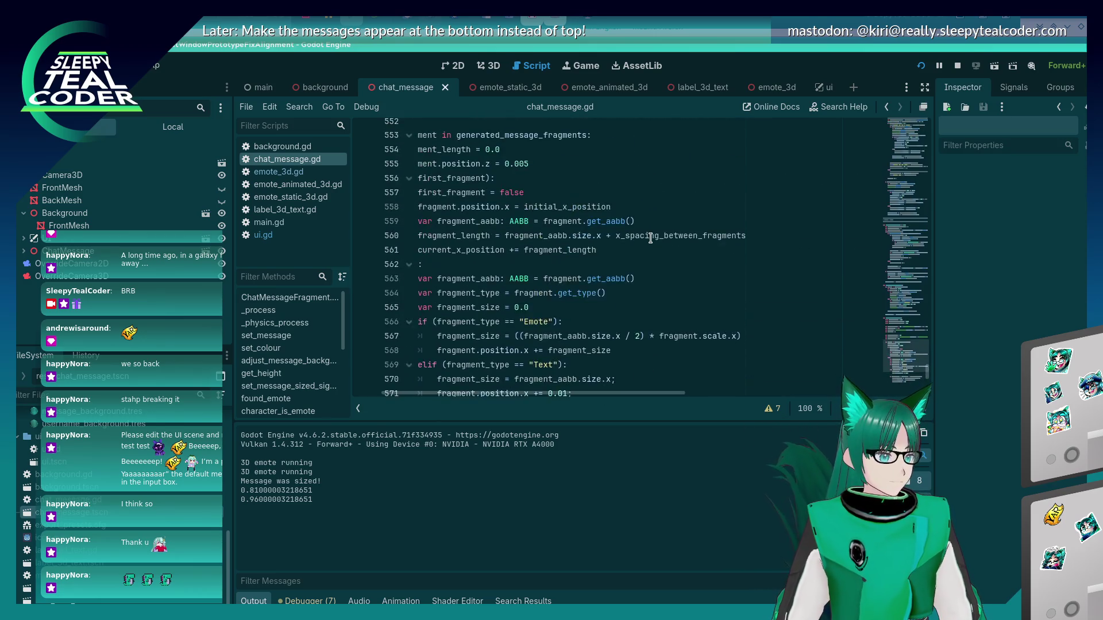
pyautogui.scroll(1, 650, 238)
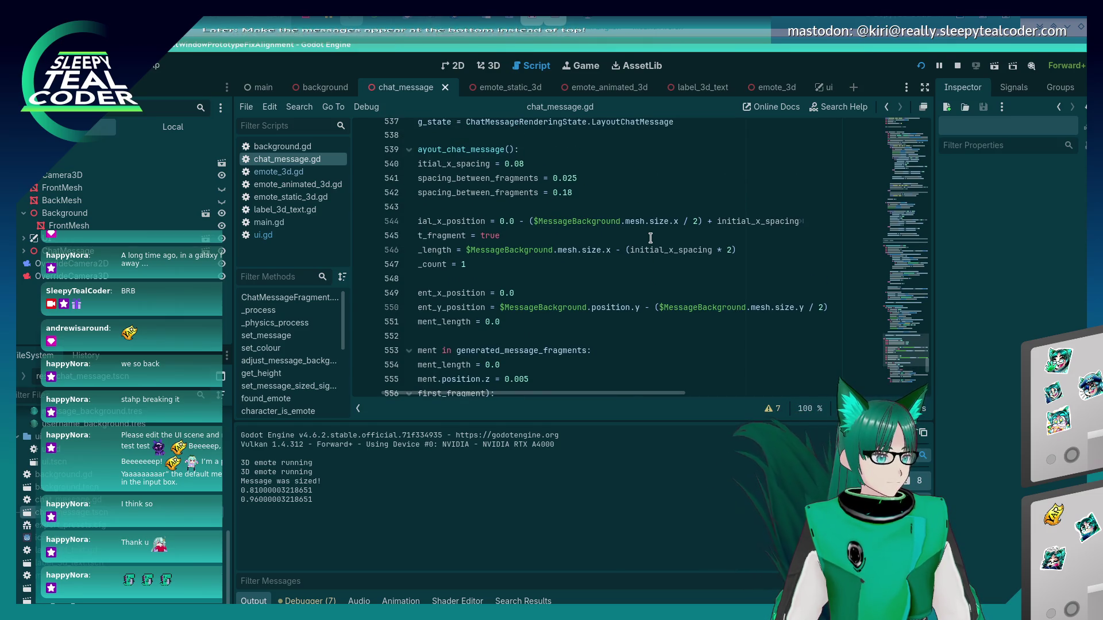
pyautogui.scroll(-6, 650, 238)
pyautogui.scroll(-8, 649, 239)
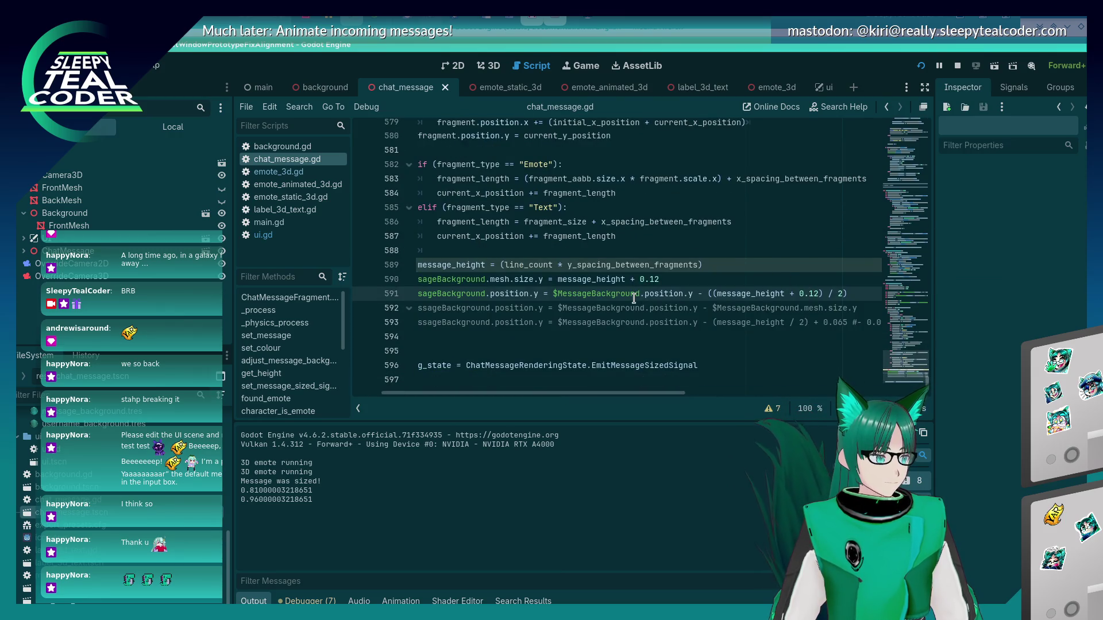
pyautogui.moveTo(639, 267)
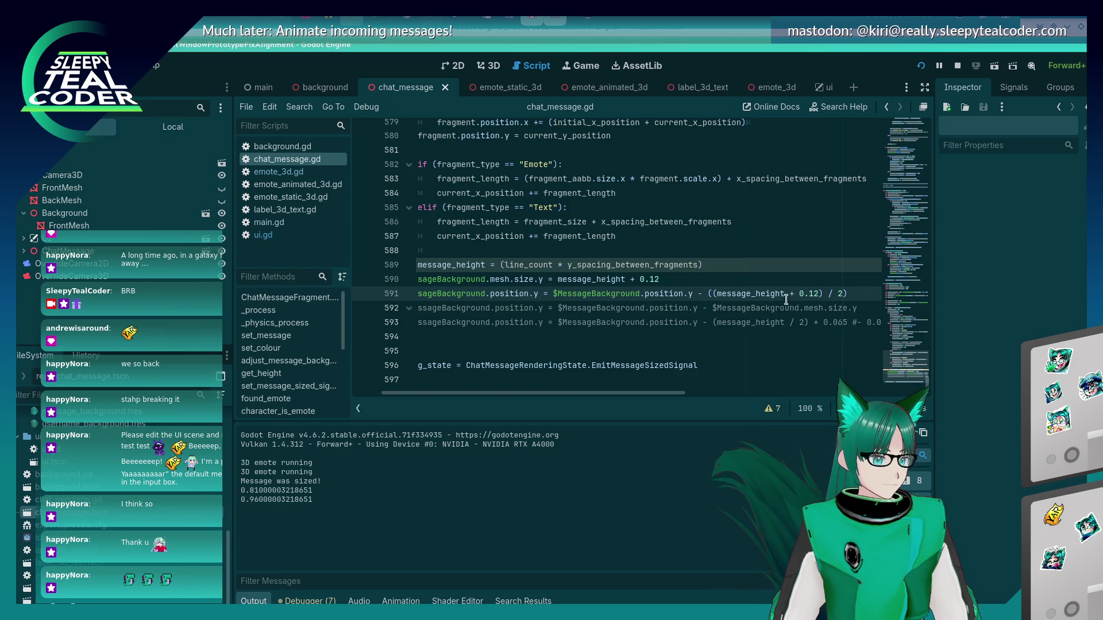
pyautogui.doubleClick(475, 267)
pyautogui.hotkey('ctrl', 'c')
pyautogui.moveTo(827, 294); pyautogui.dragTo(712, 293)
pyautogui.hotkey('ctrl', 'v')
pyautogui.press('F5')
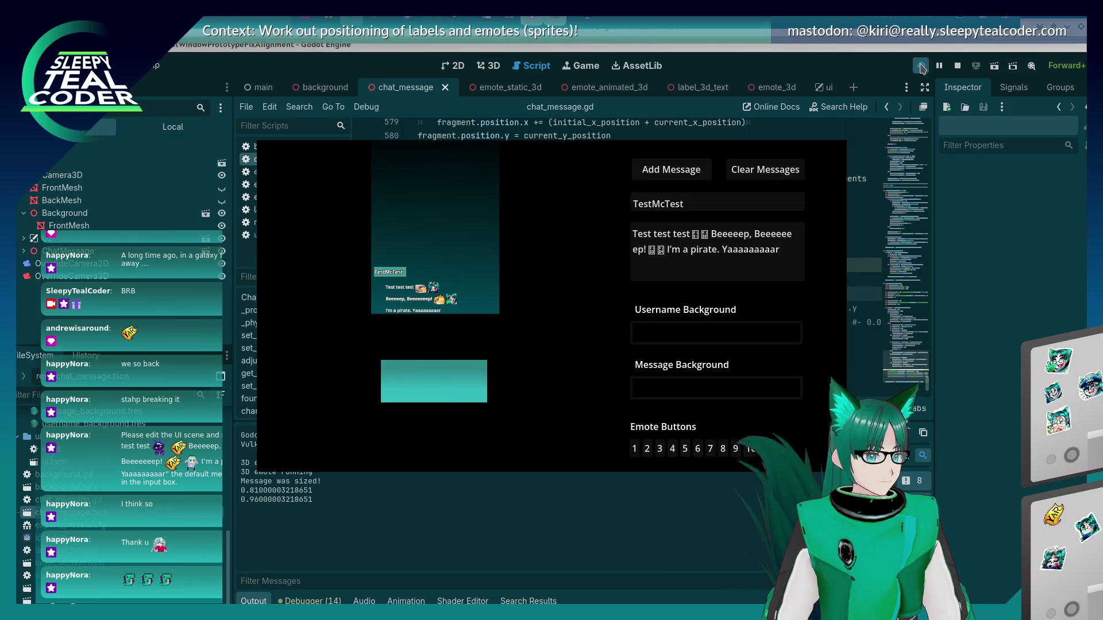
# - Restart the game and add a test message, inspecting it in 3D via the override camera
pyautogui.press('F8')
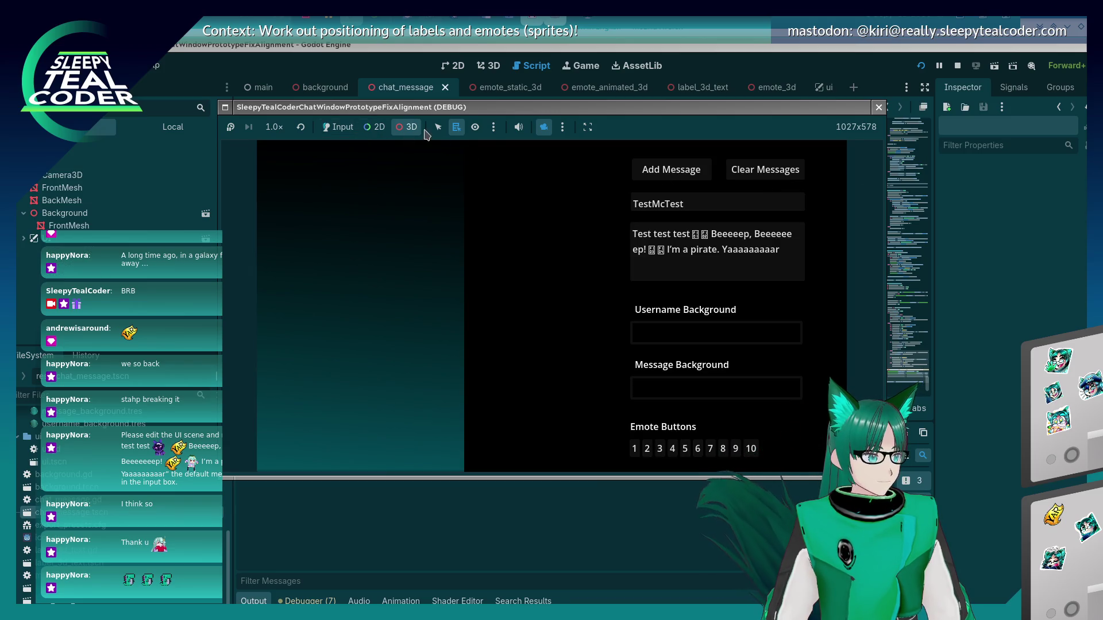
pyautogui.click(338, 127)
pyautogui.click(646, 167)
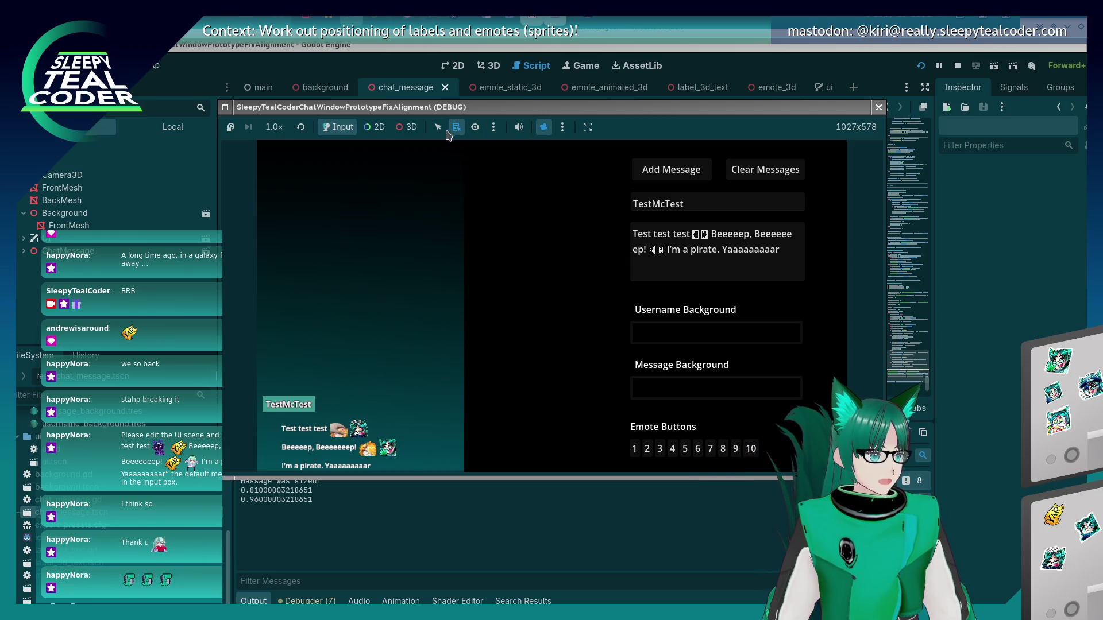
pyautogui.click(408, 127)
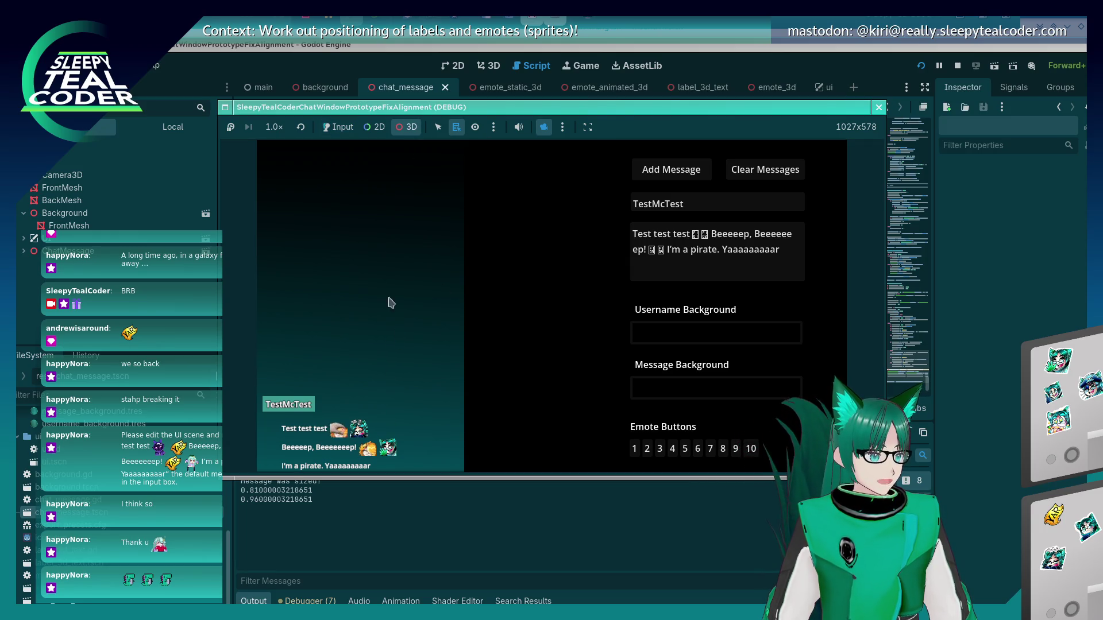
pyautogui.click(545, 129)
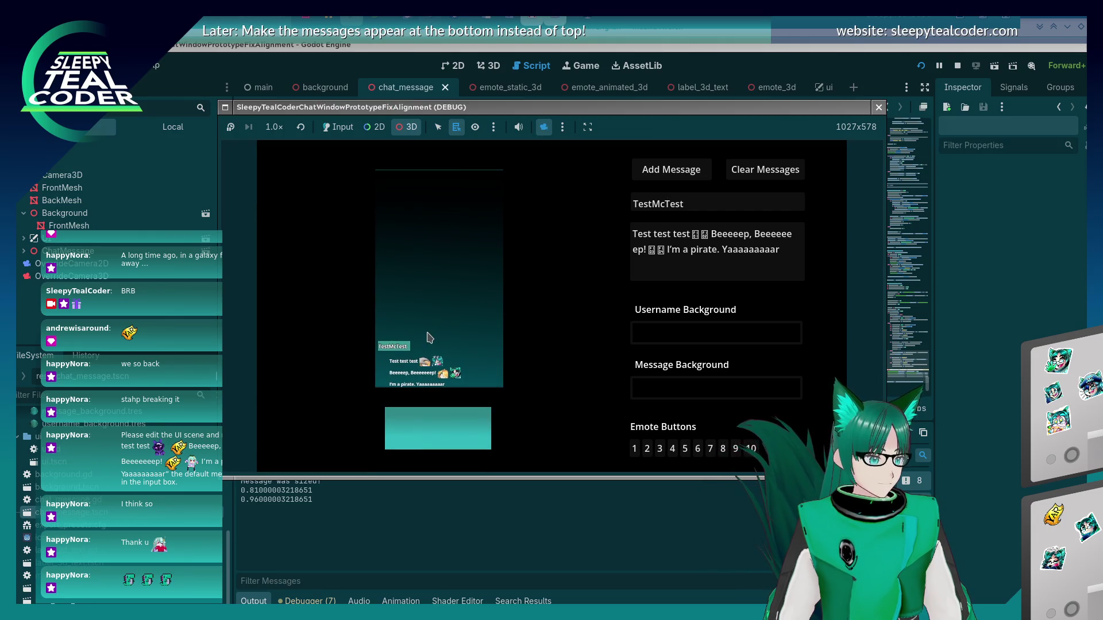
pyautogui.click(1004, 413)
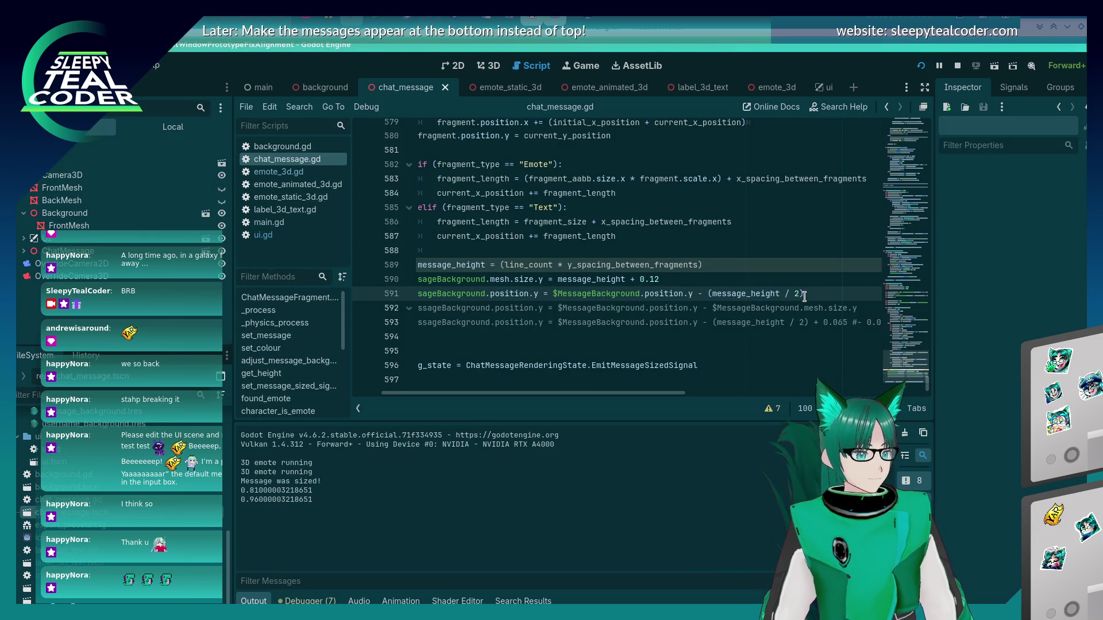
# - Rewrite line 591 as '$MessageBackground.position.y -= (message_height / 2)' and save
pyautogui.press('Up')
pyautogui.press('Home')
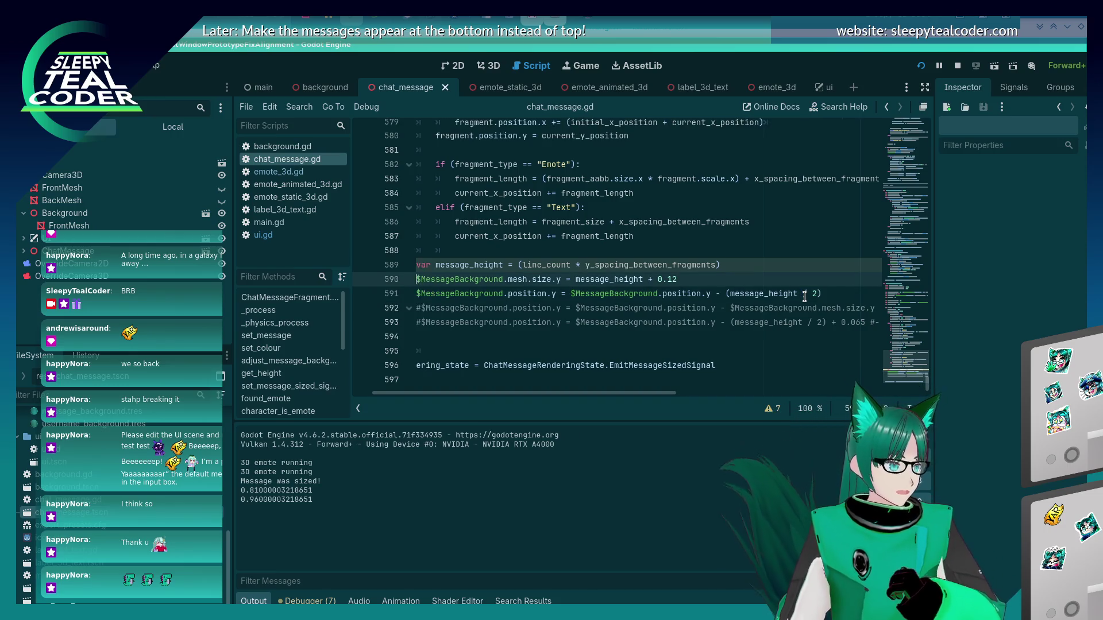
pyautogui.press('Home')
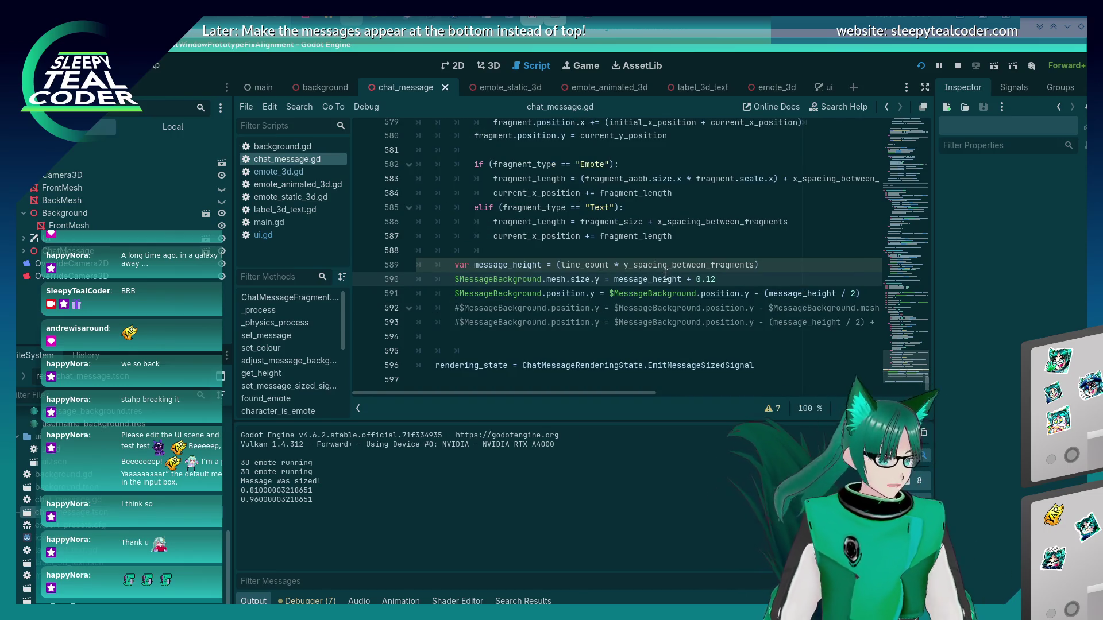
pyautogui.scroll(15, 644, 288)
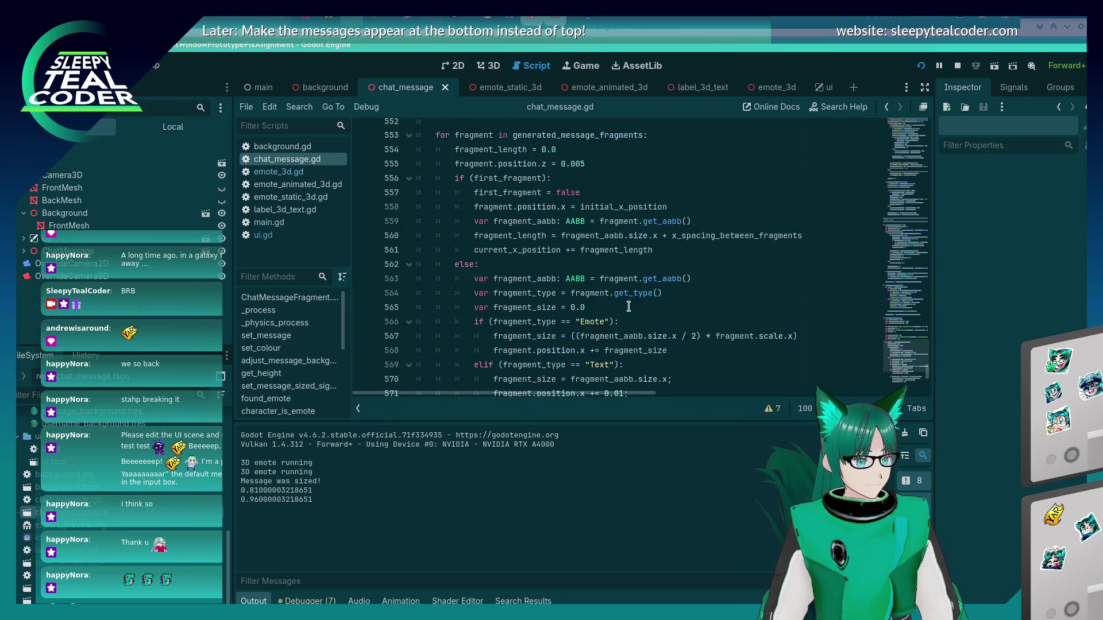
pyautogui.scroll(12, 629, 306)
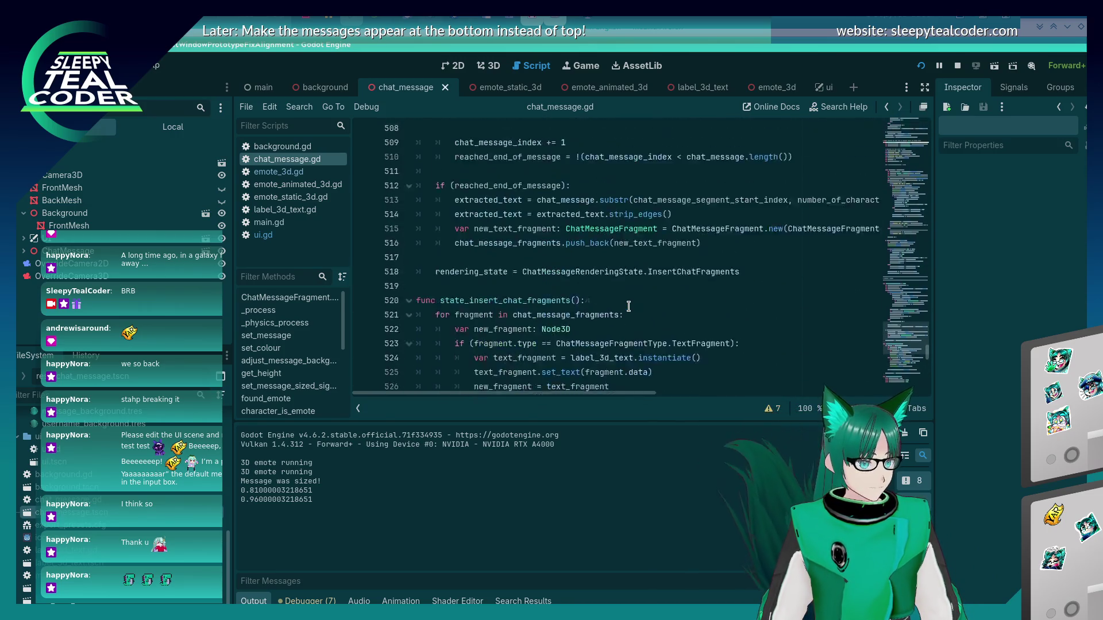
pyautogui.scroll(8, 628, 306)
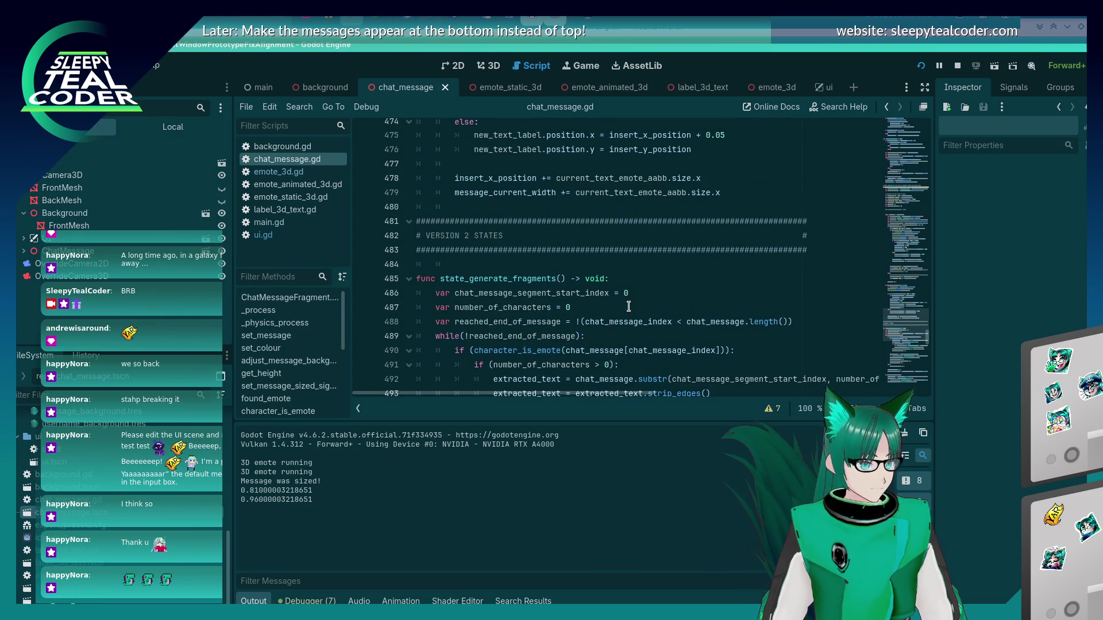
pyautogui.scroll(-20, 629, 306)
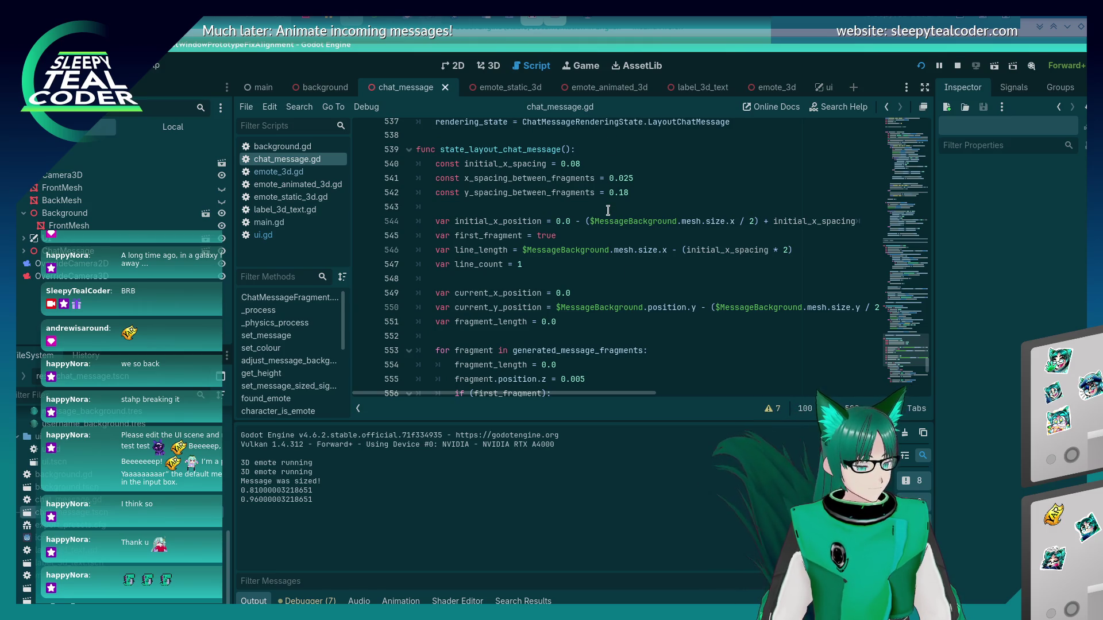
pyautogui.scroll(-14, 607, 210)
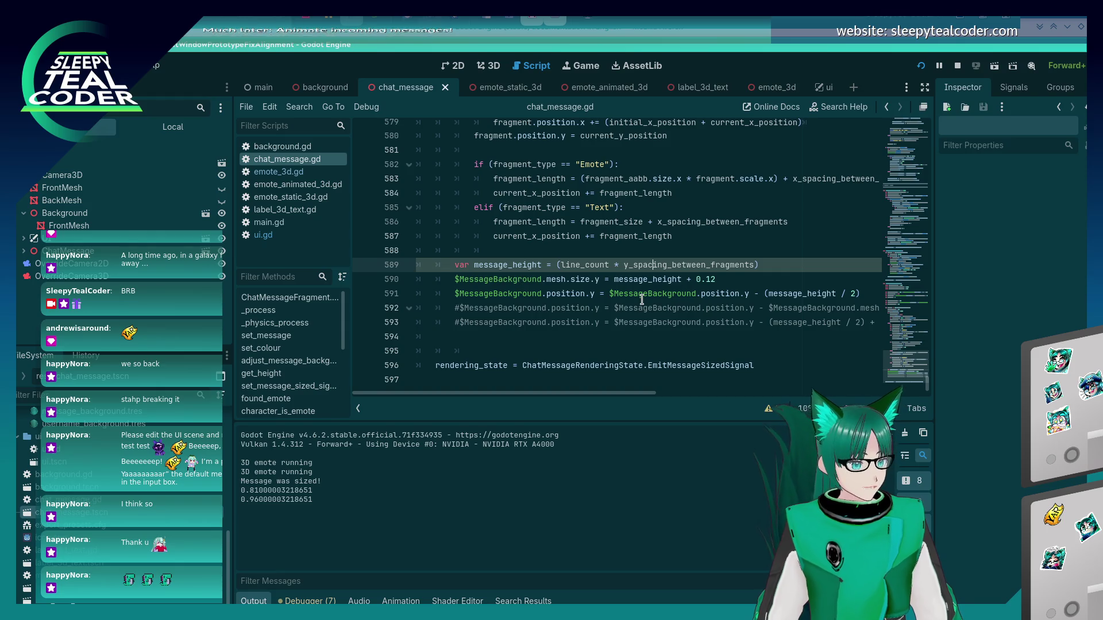
pyautogui.click(596, 295)
pyautogui.write('-')
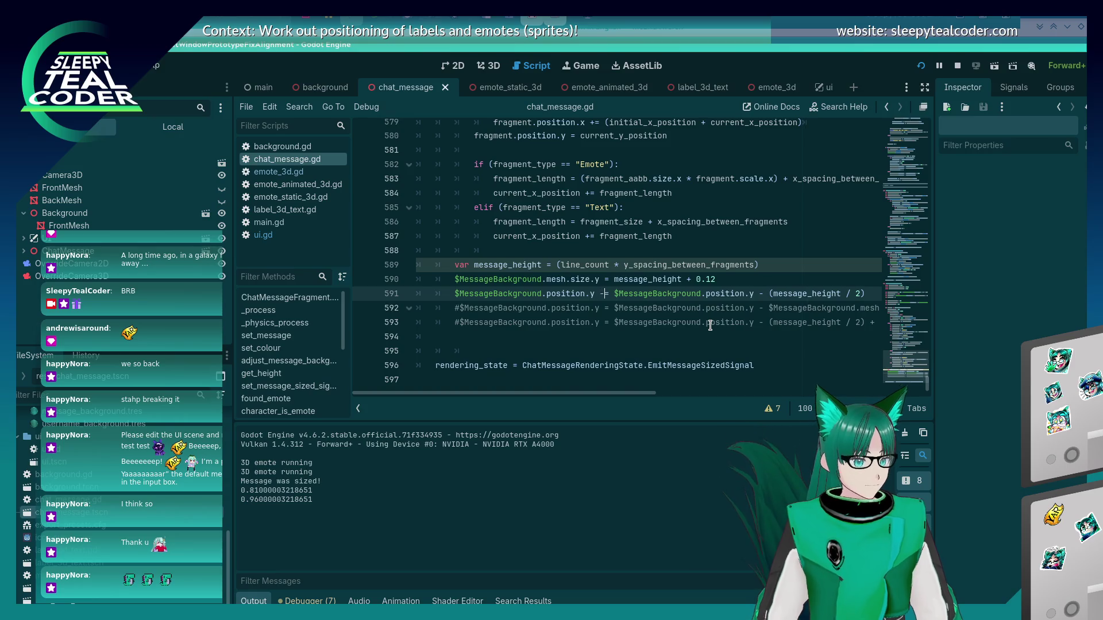
pyautogui.press('Delete')
pyautogui.press('Delete')
pyautogui.press('Delete')
pyautogui.press('Delete')
pyautogui.press('Delete')
pyautogui.press('Delete')
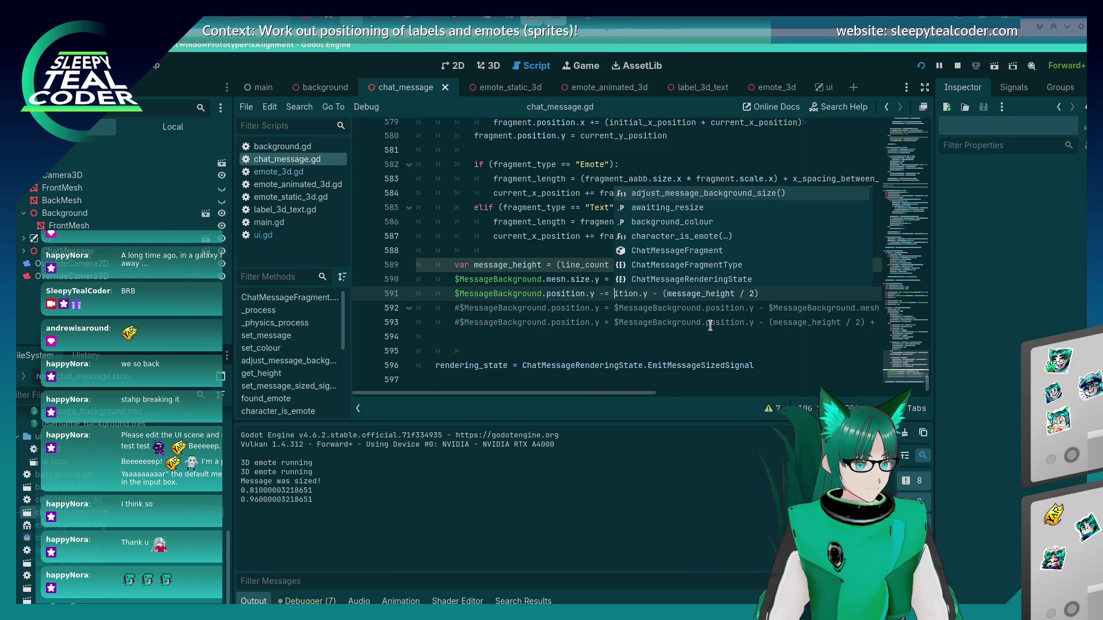
pyautogui.press('End')
pyautogui.hotkey('ctrl', 's')
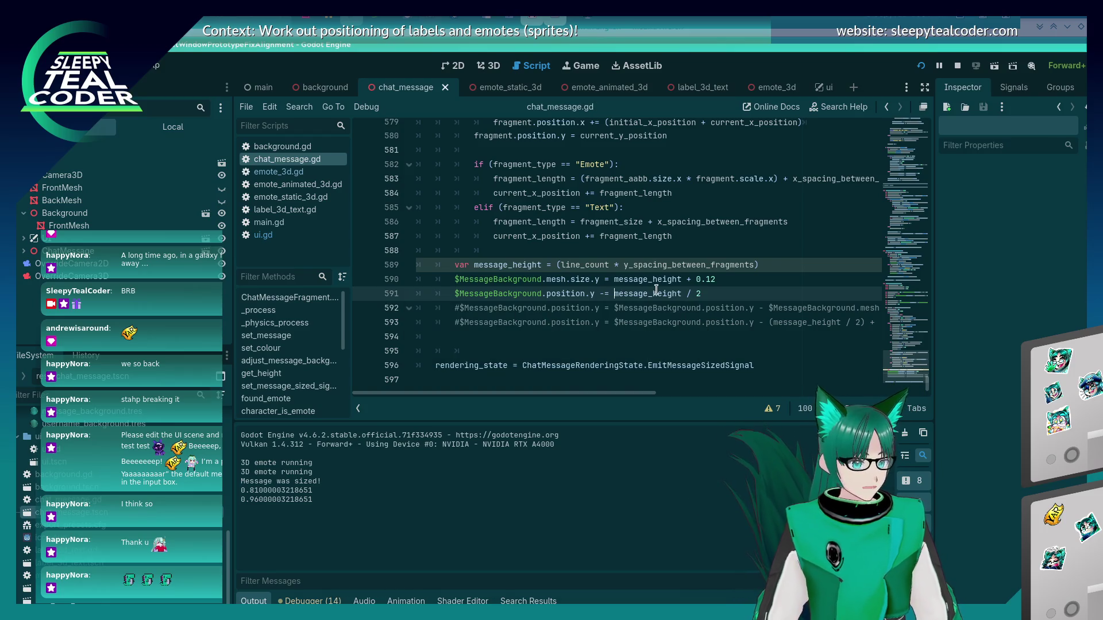
pyautogui.write('(')
pyautogui.write(')')
# - Run the game, add a test message viewed through the override camera, then close it
pyautogui.press('F5')
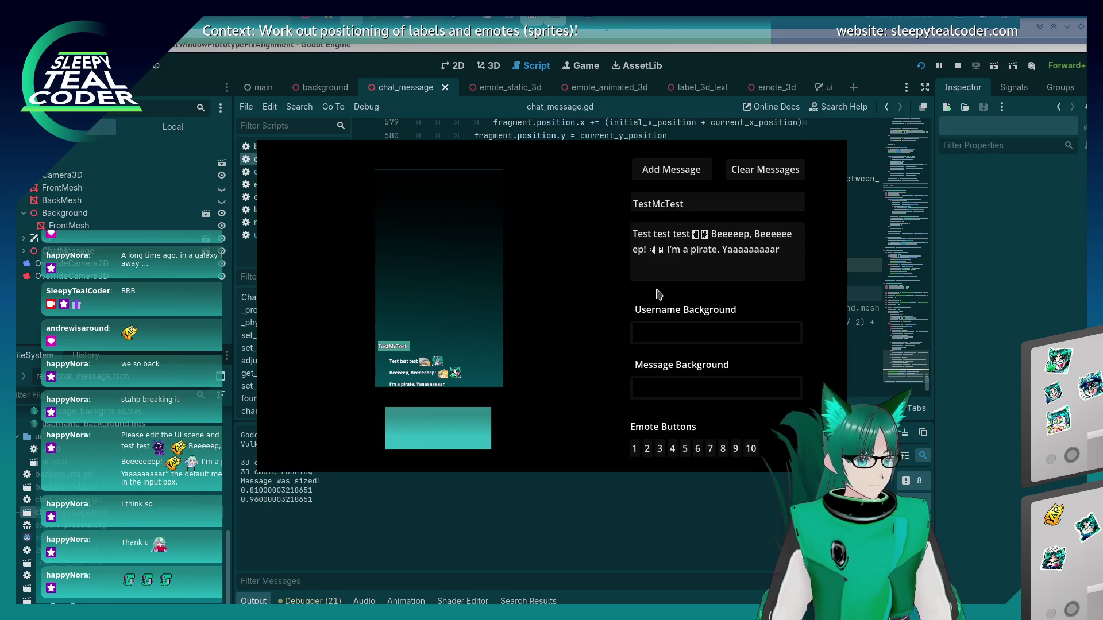
pyautogui.click(921, 66)
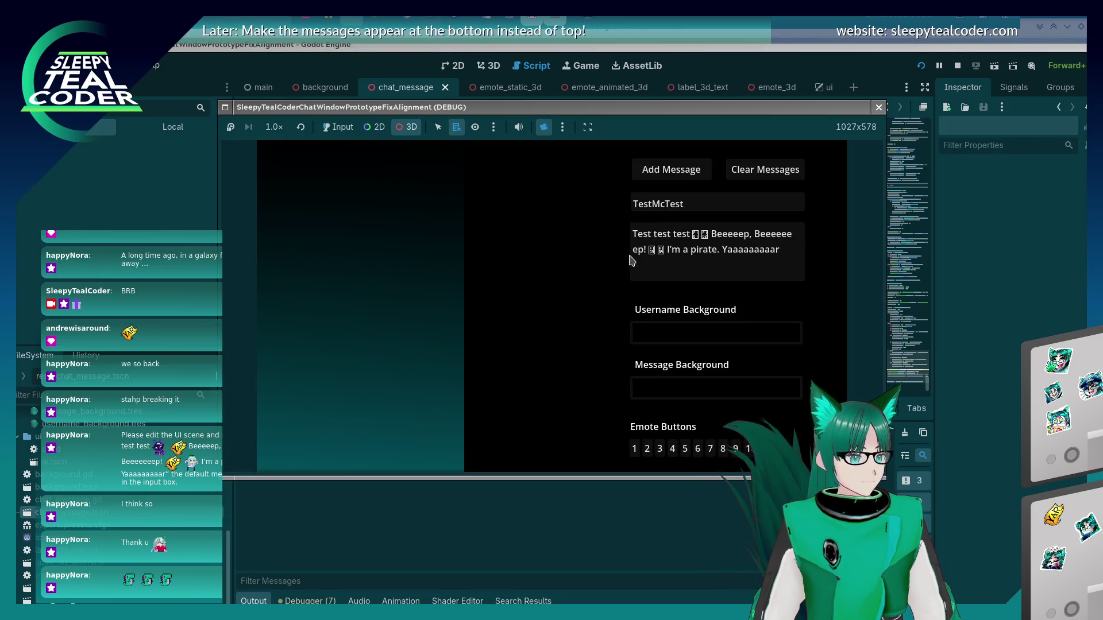
pyautogui.click(341, 128)
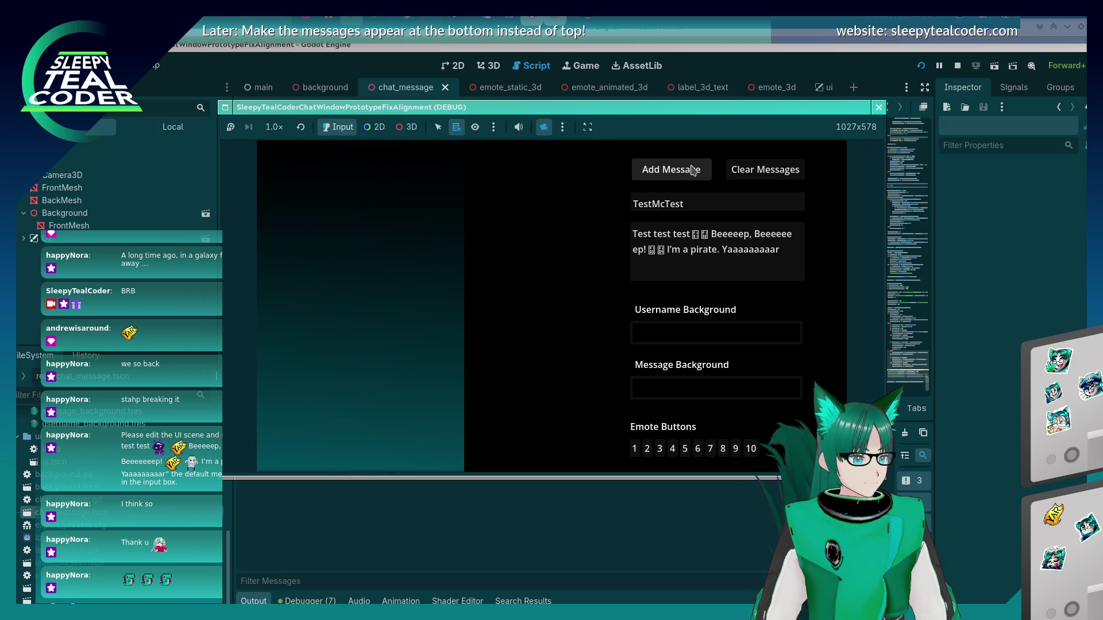
pyautogui.click(671, 169)
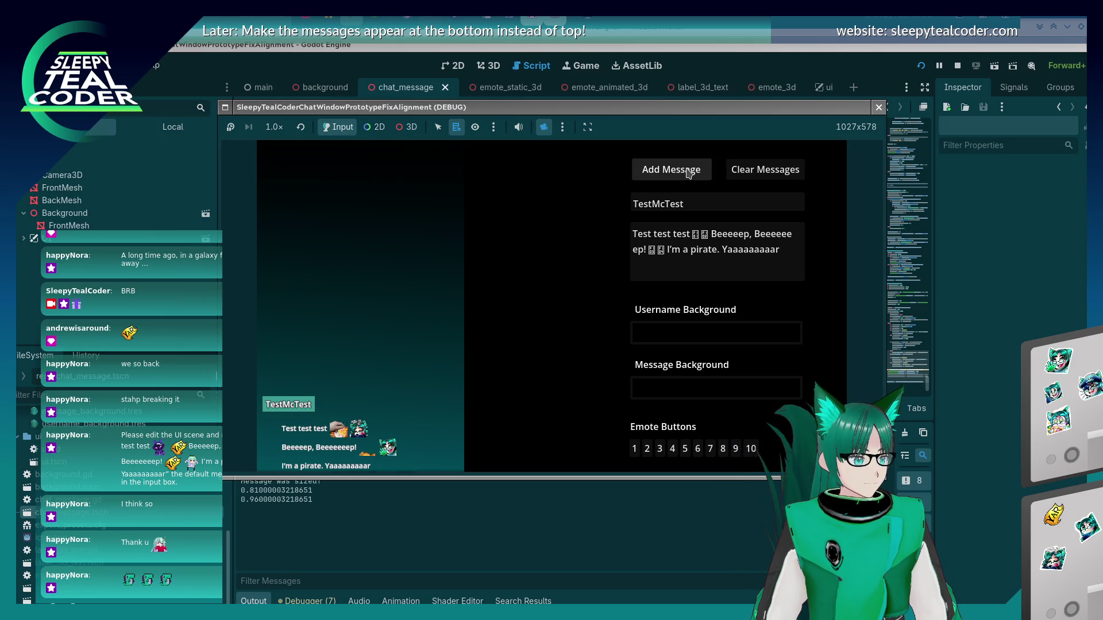
pyautogui.click(544, 127)
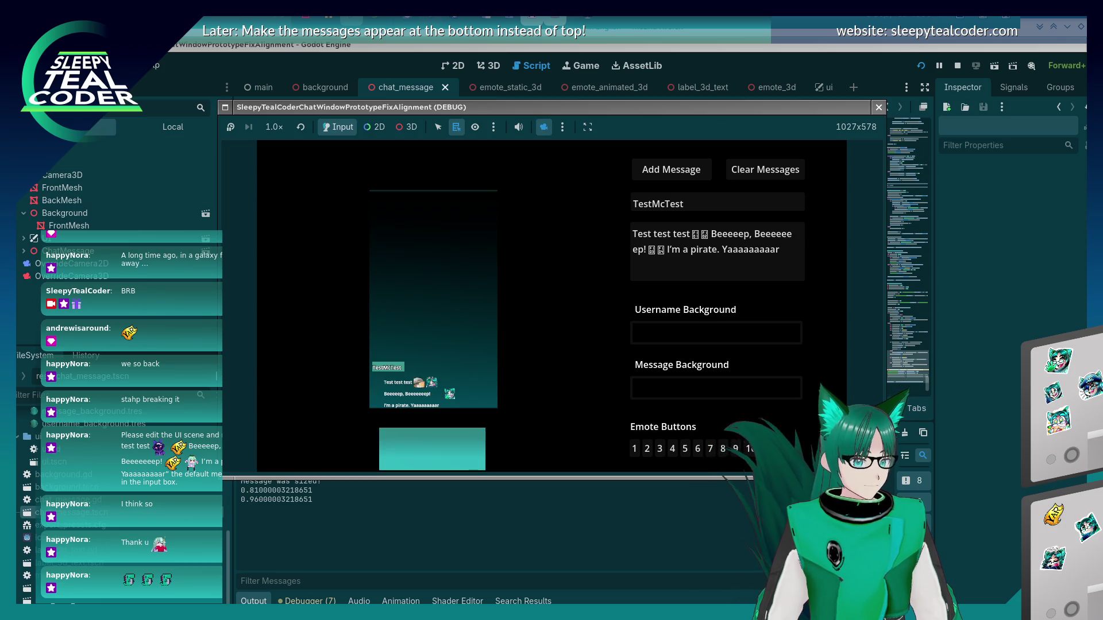
pyautogui.click(683, 298)
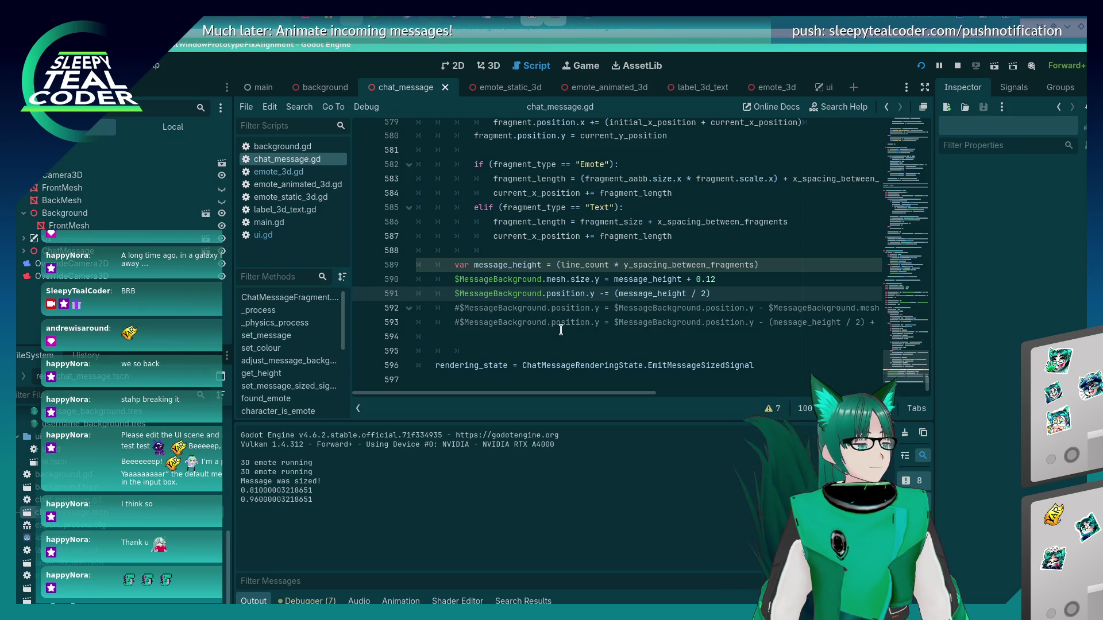
# - Move the + 0.12 padding from line 590's mesh height into line 589's message_height and save
pyautogui.doubleClick(648, 279)
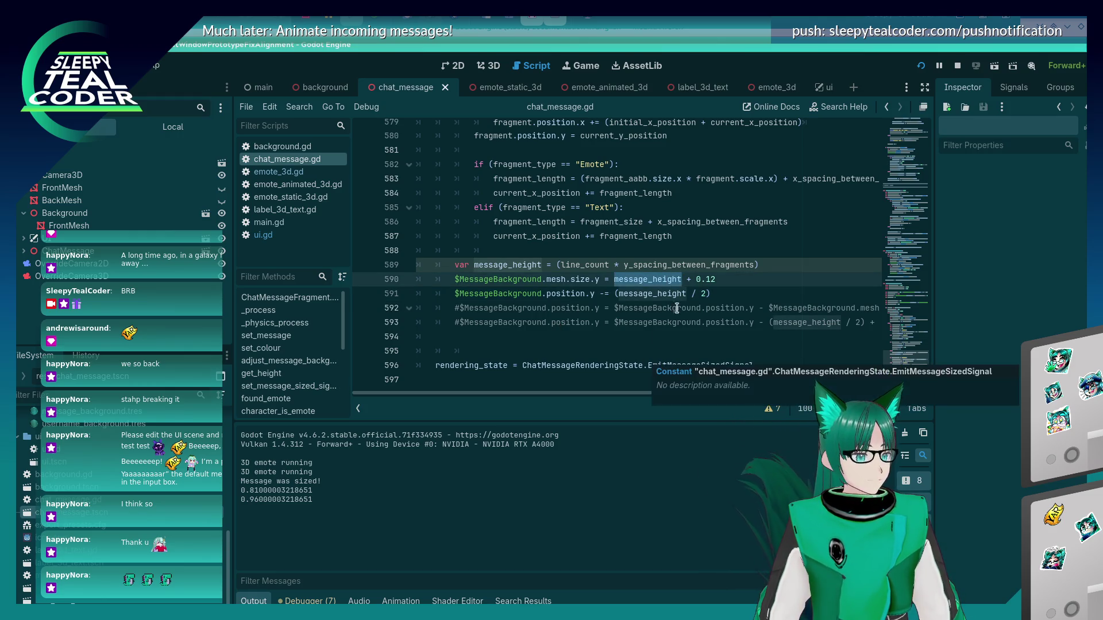
pyautogui.click(770, 265)
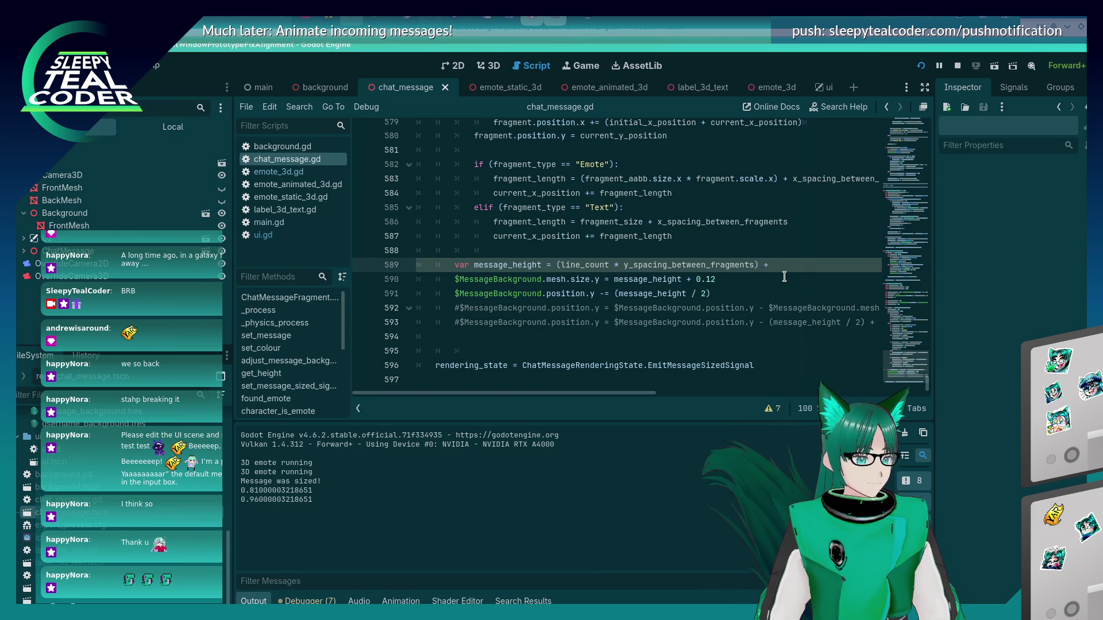
pyautogui.doubleClick(531, 263)
pyautogui.click(747, 279)
pyautogui.press('BackSpace')
pyautogui.press('BackSpace')
pyautogui.press('BackSpace')
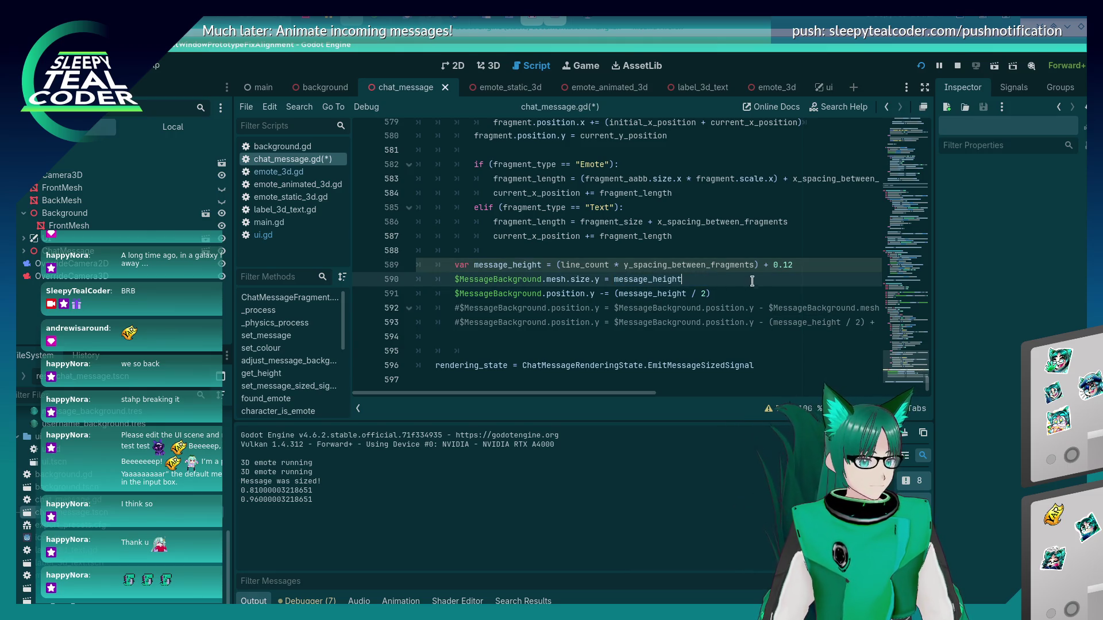
pyautogui.hotkey('ctrl', 's')
# - Run the game and add messages until the line-591 breakpoint pauses execution
pyautogui.press('F5')
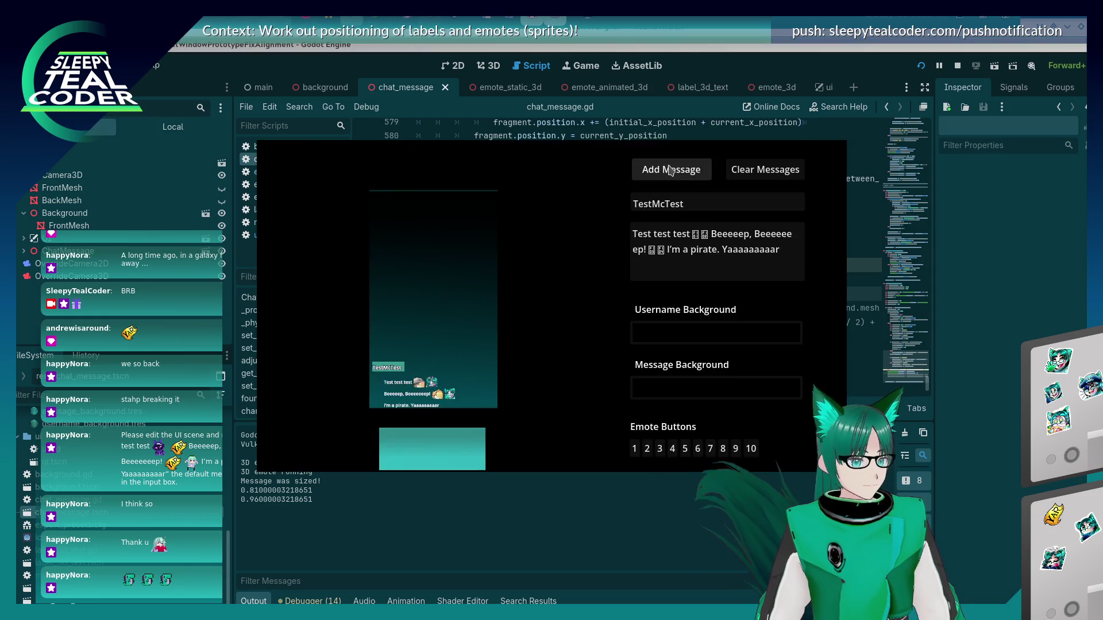
pyautogui.click(670, 171)
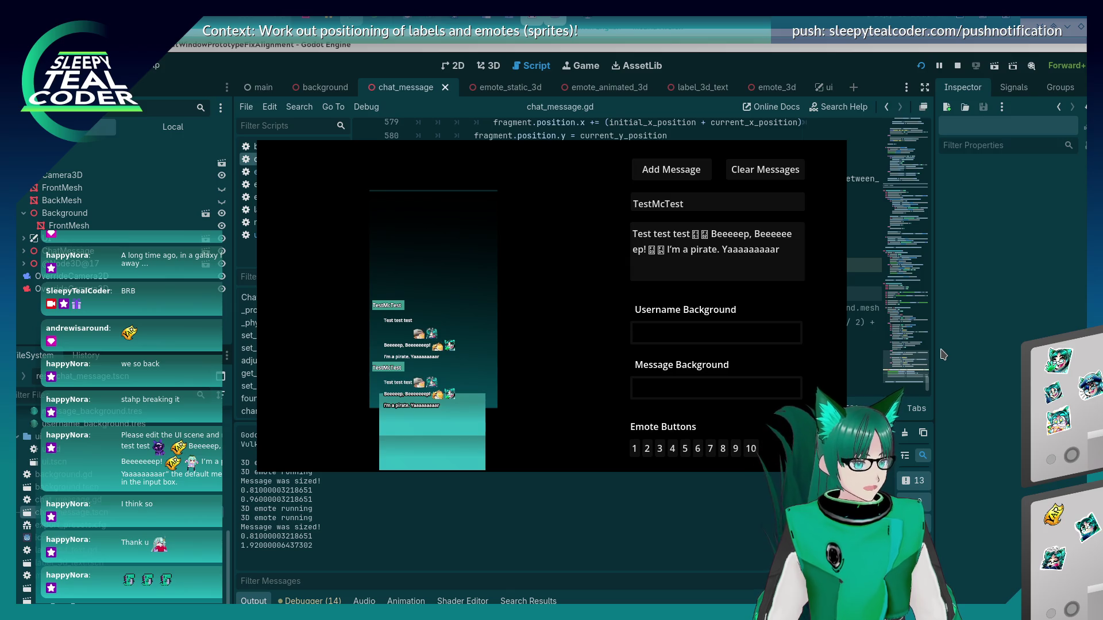
pyautogui.press('F8')
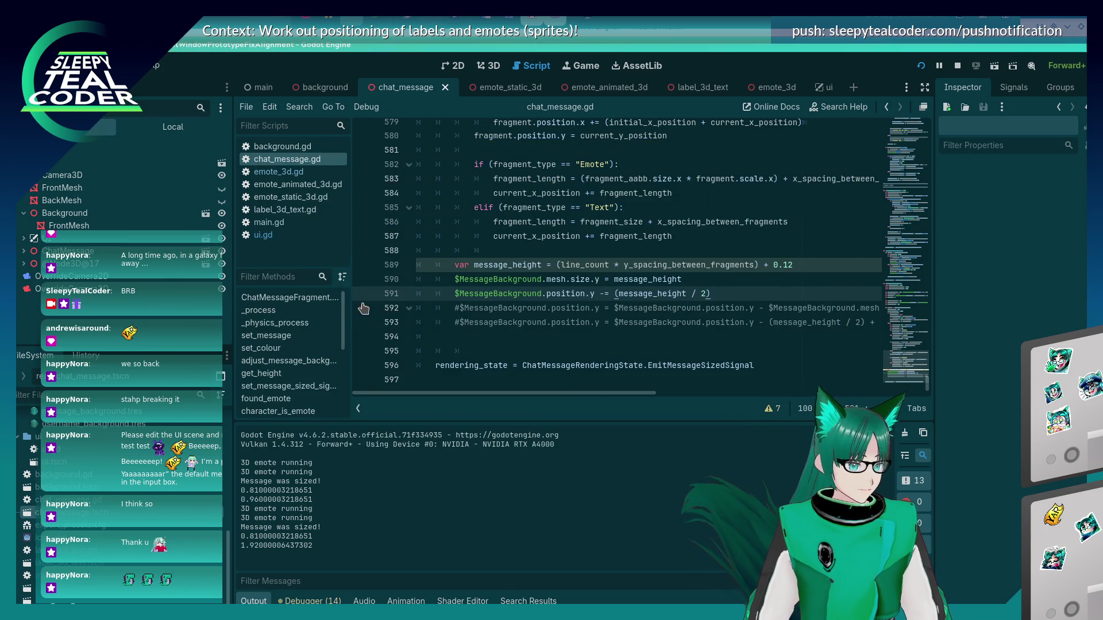
pyautogui.press('F5')
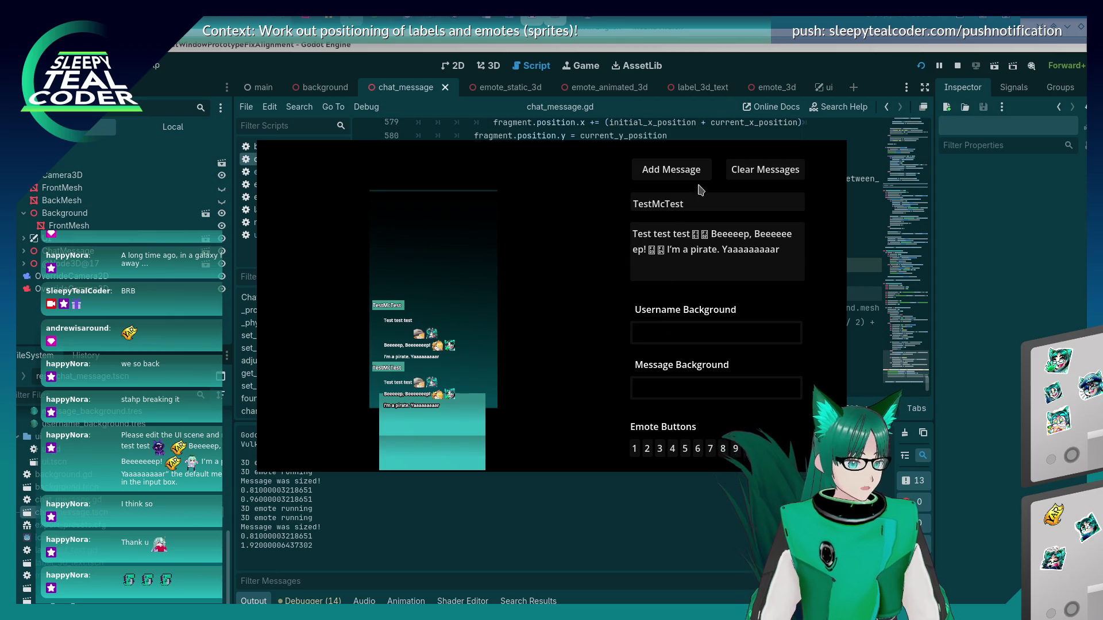
pyautogui.click(675, 170)
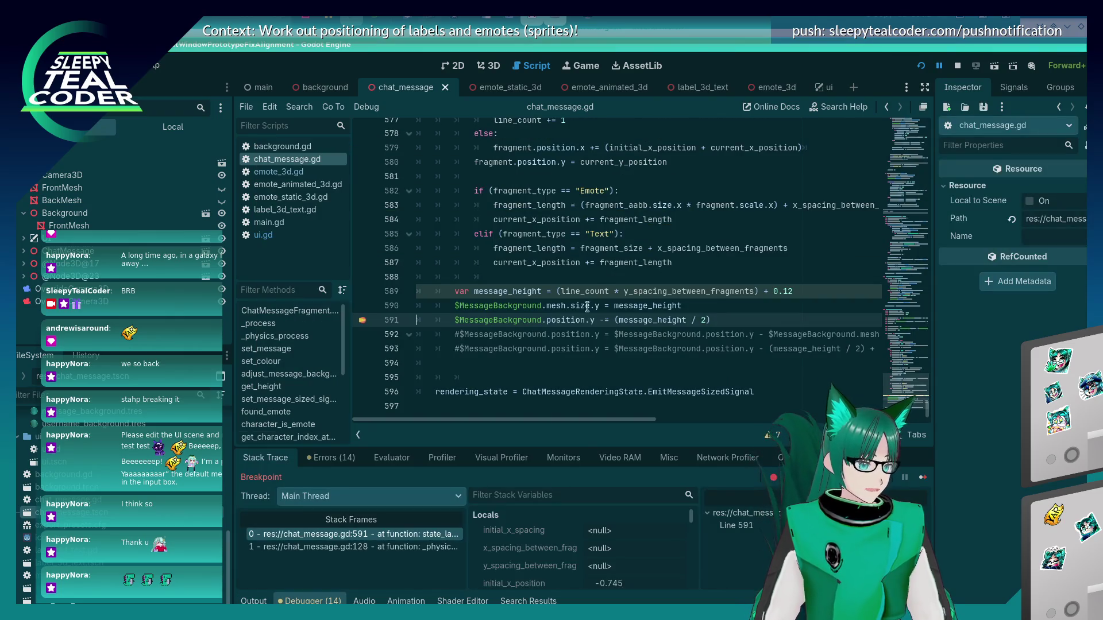
# - Step and resume through the line-591 breakpoint in the debugger, then stop the debug session
pyautogui.moveTo(677, 320)
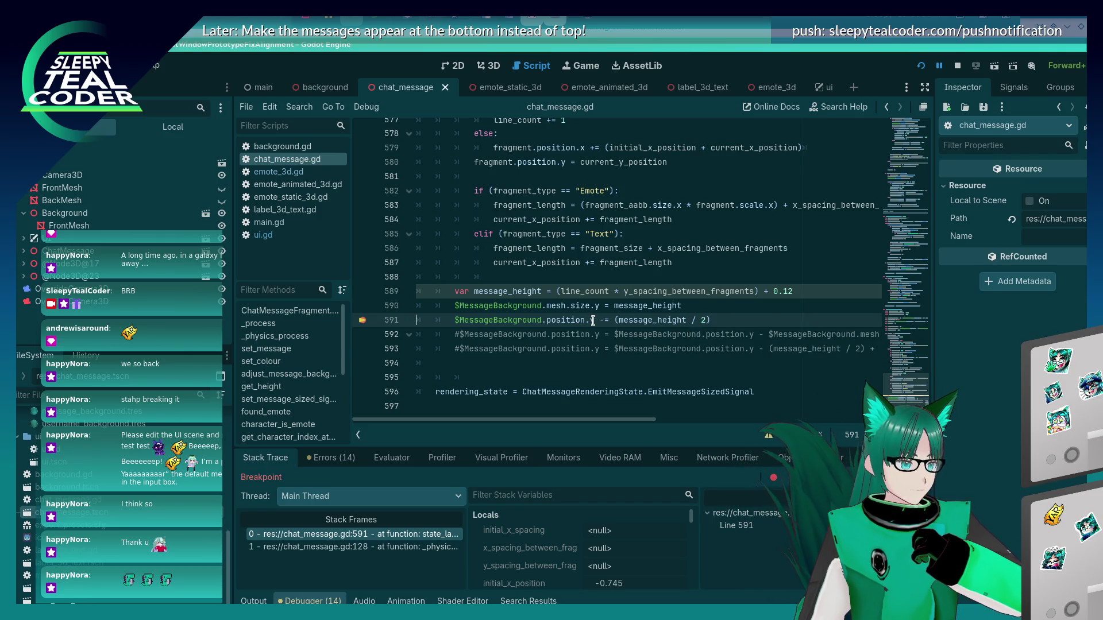
pyautogui.press('F10')
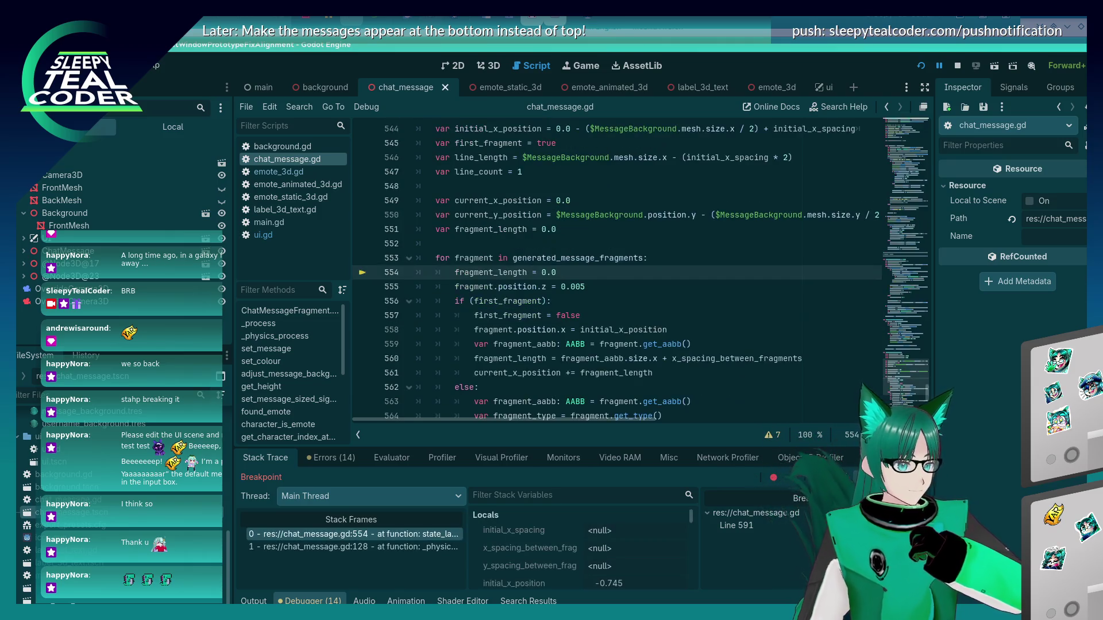
pyautogui.click(921, 478)
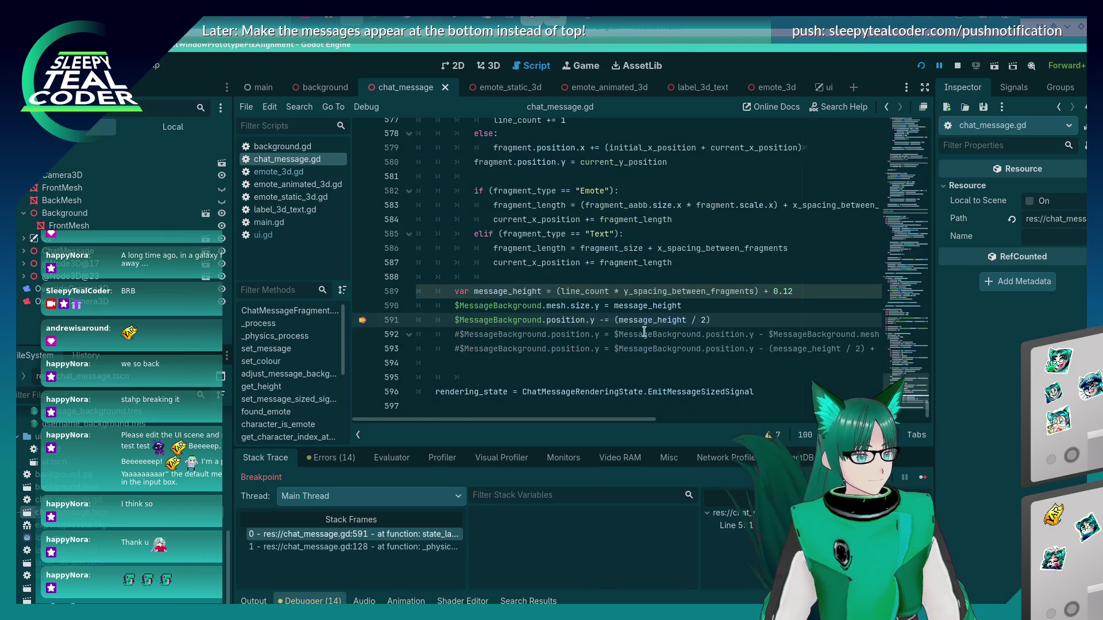
pyautogui.click(925, 479)
pyautogui.click(925, 478)
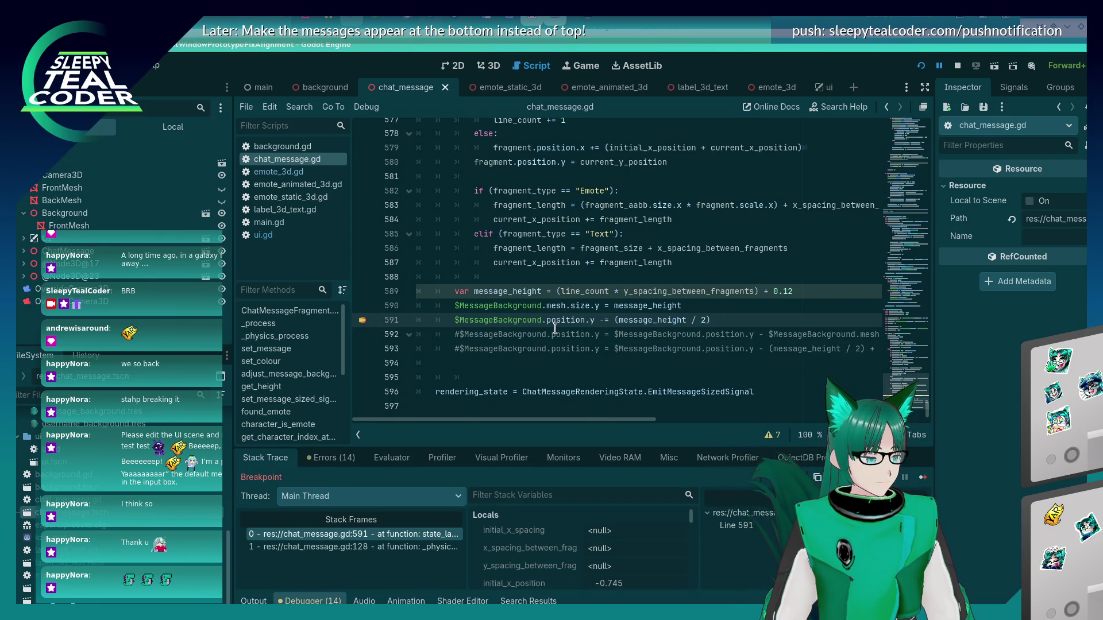
pyautogui.scroll(10, 555, 327)
pyautogui.scroll(-3, 558, 339)
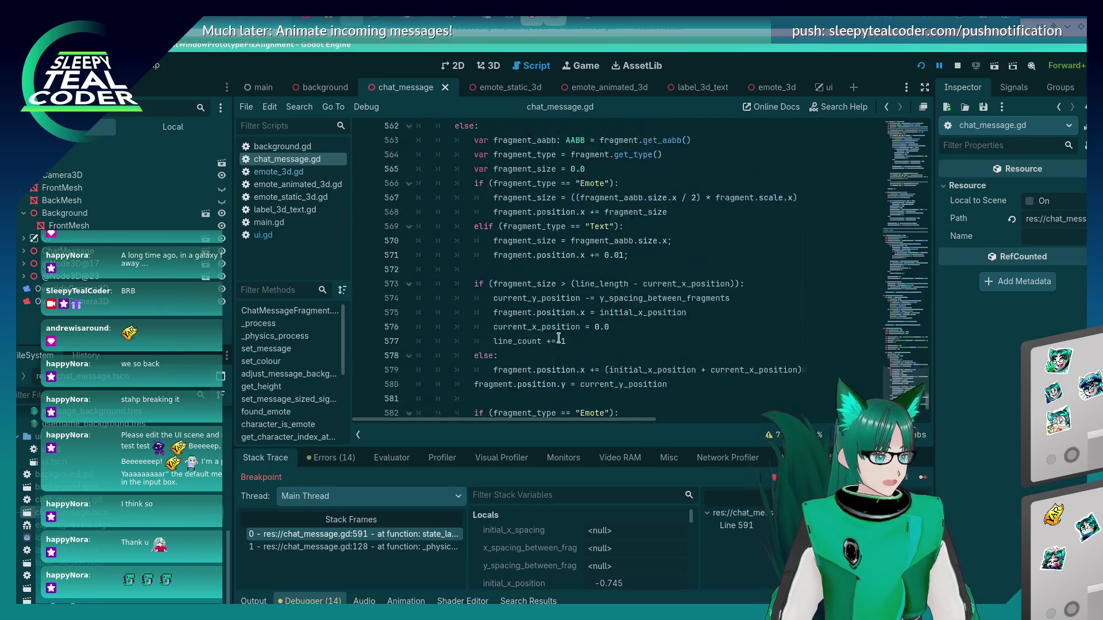
pyautogui.scroll(-5, 558, 338)
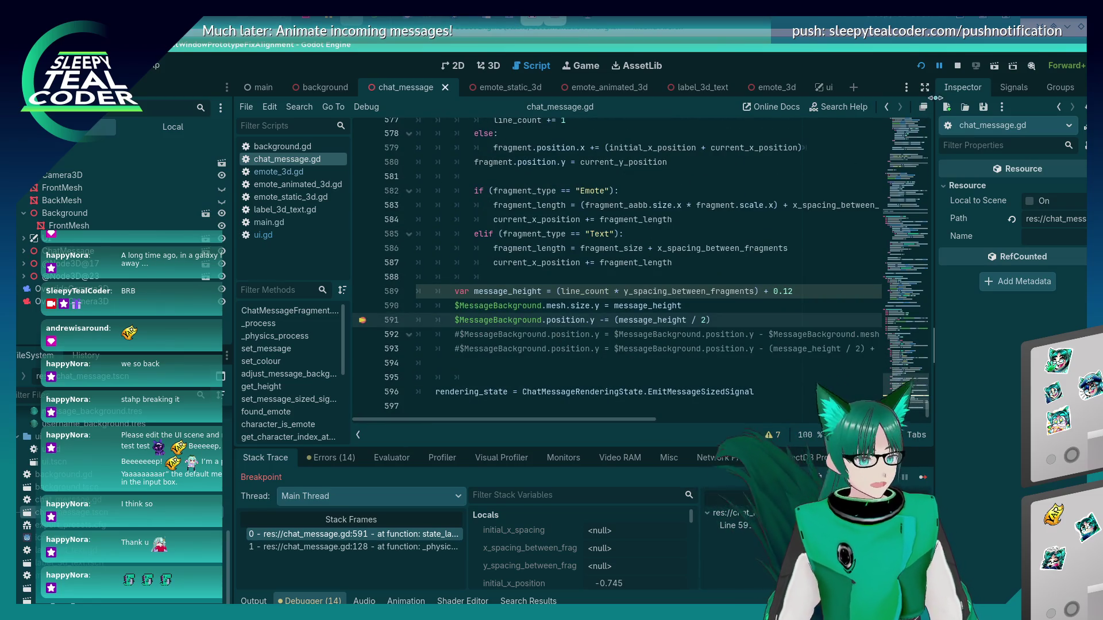
pyautogui.press('F8')
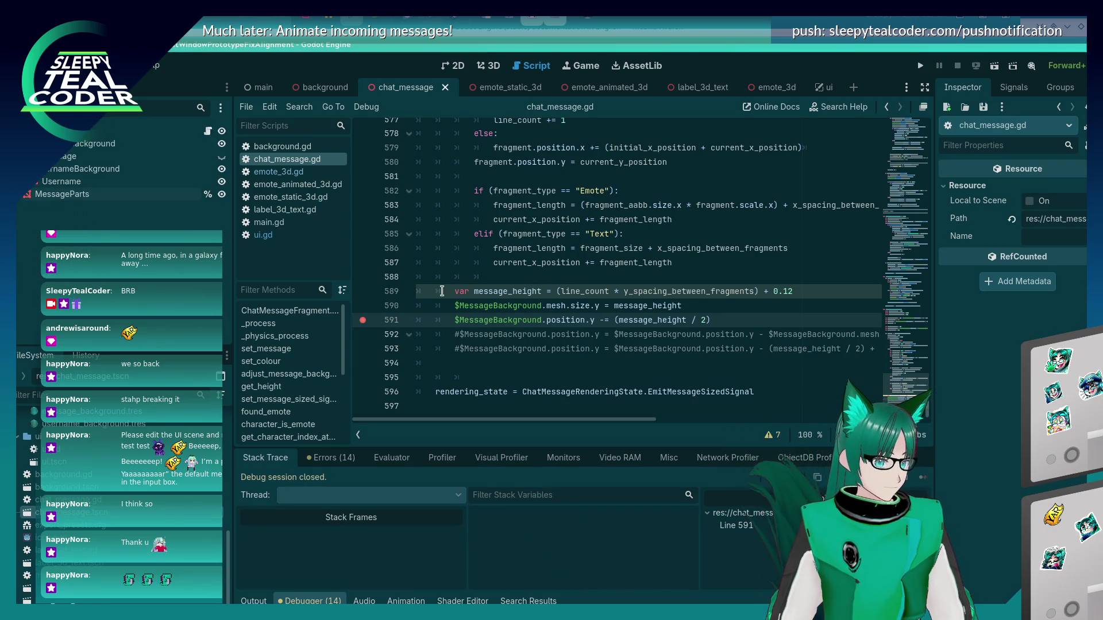
# - Dedent lines 589–593 one level, save the script, and return to the Godot editor
pyautogui.click(447, 291)
pyautogui.hotkey('shift', 'Tab')
pyautogui.press('Down')
pyautogui.hotkey('shift', 'Tab')
pyautogui.press('Down')
pyautogui.hotkey('shift', 'Tab')
pyautogui.press('Down')
pyautogui.hotkey('shift', 'Tab')
pyautogui.press('Down')
pyautogui.hotkey('shift', 'Tab')
pyautogui.hotkey('ctrl', 's')
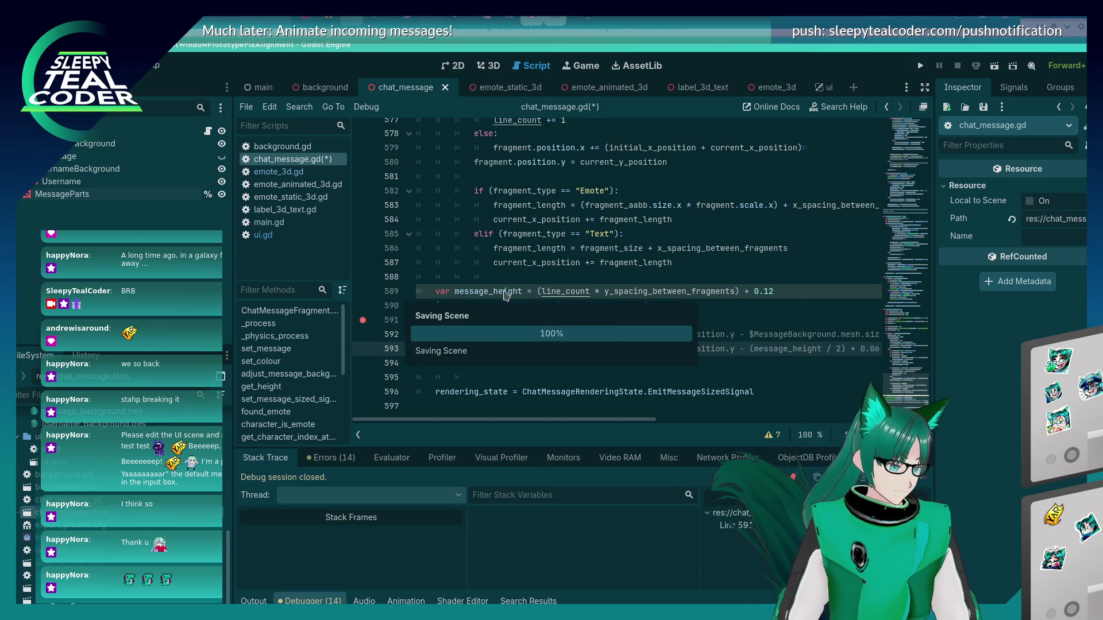
pyautogui.hotkey('alt', 'Tab')
pyautogui.hotkey('alt', 'Tab')
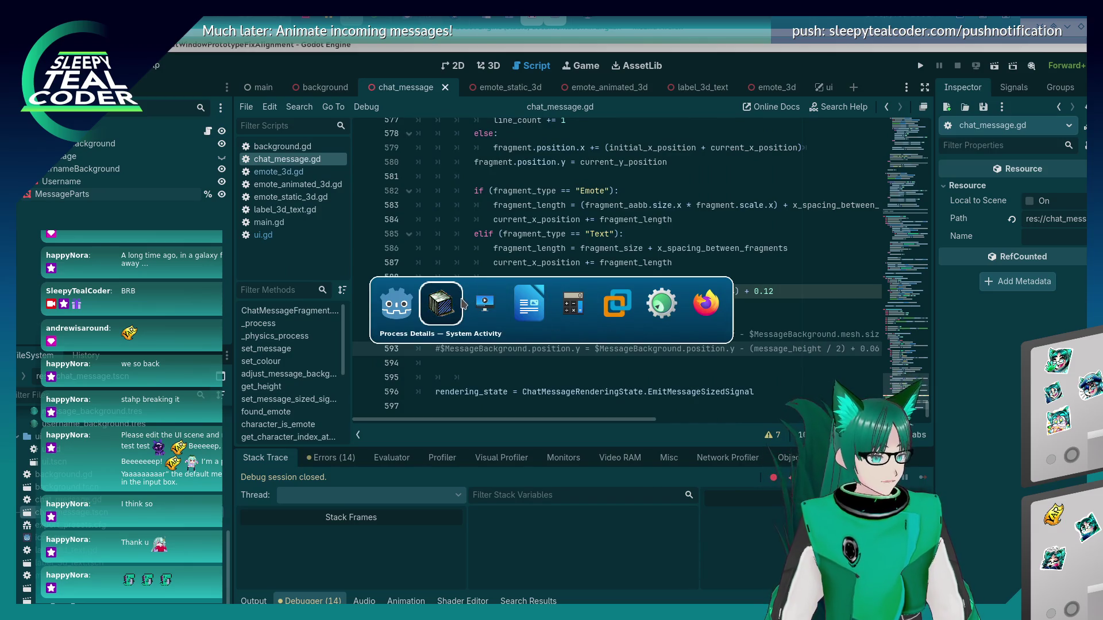
pyautogui.click(396, 304)
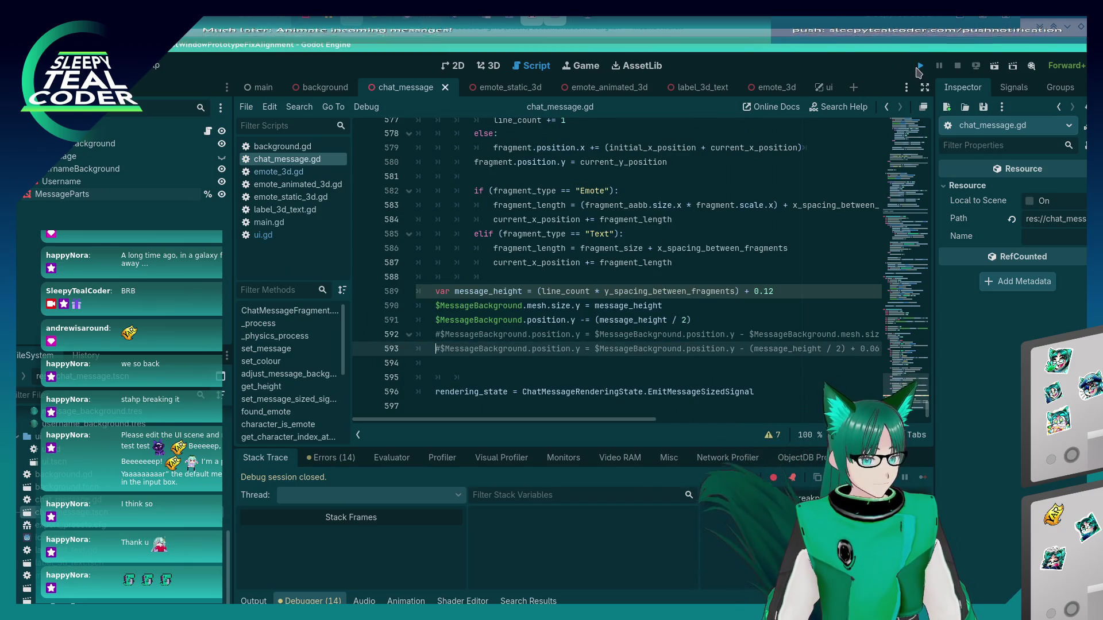
pyautogui.press('F5')
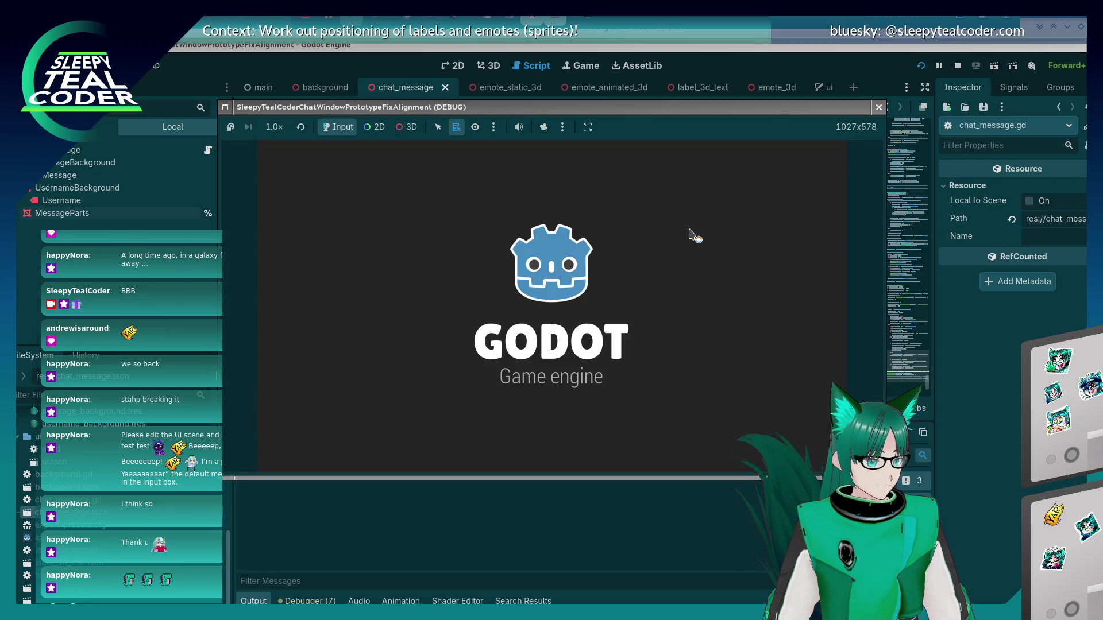
pyautogui.click(678, 181)
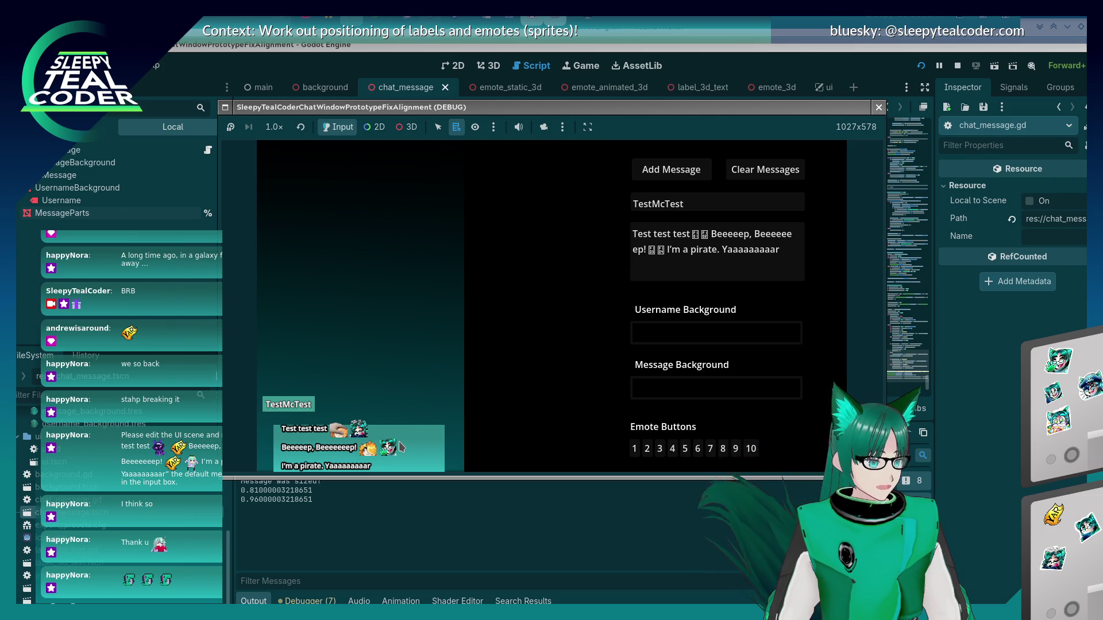
pyautogui.press('F8')
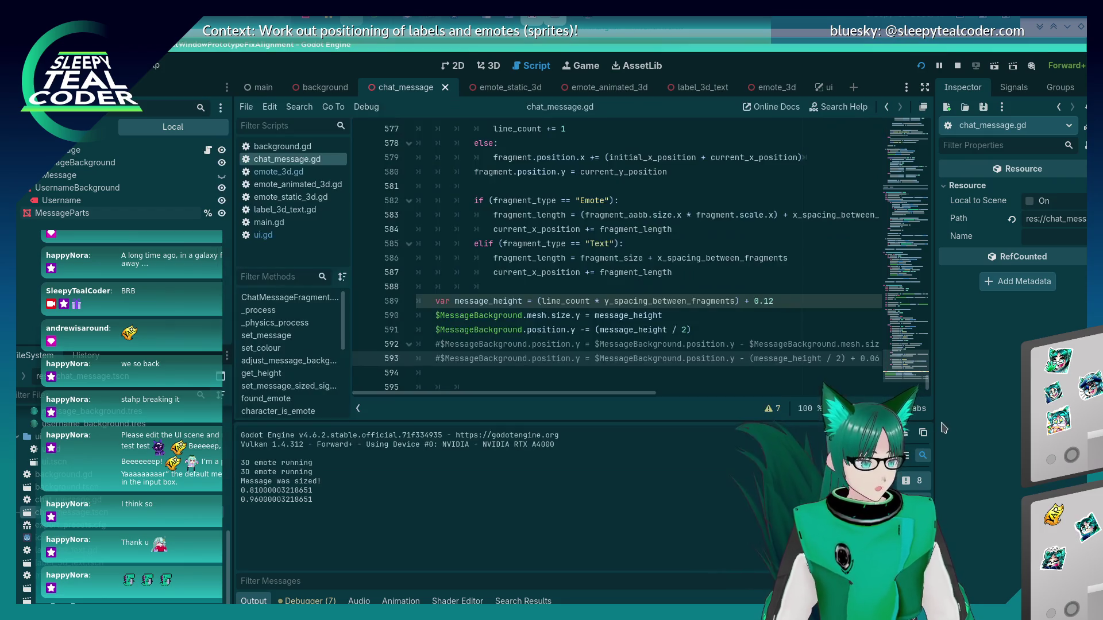
pyautogui.click(662, 329)
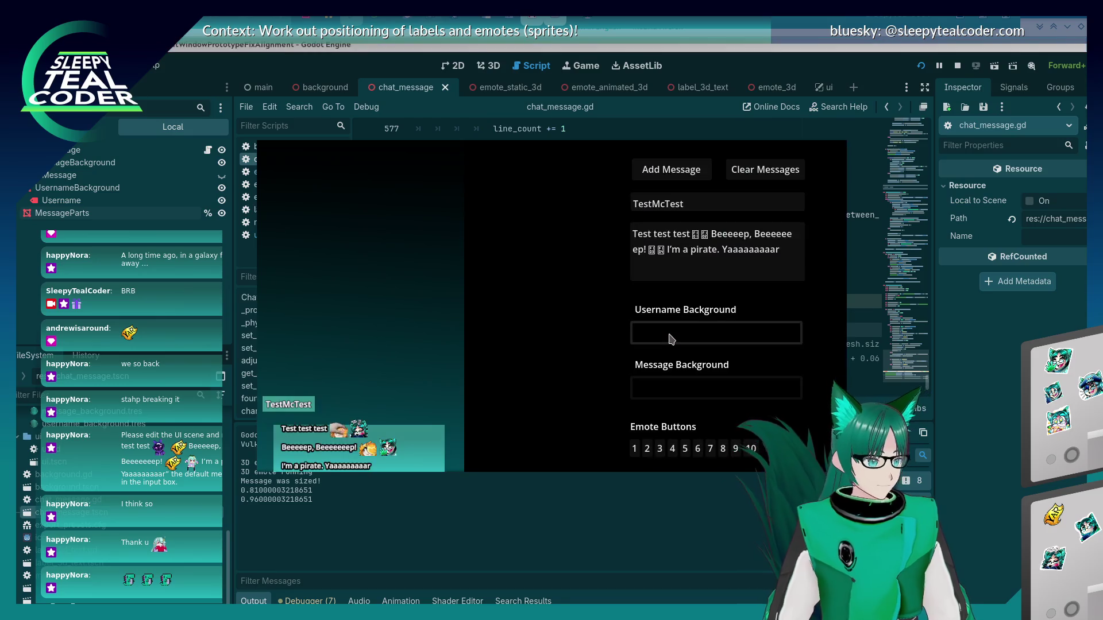
pyautogui.press('F8')
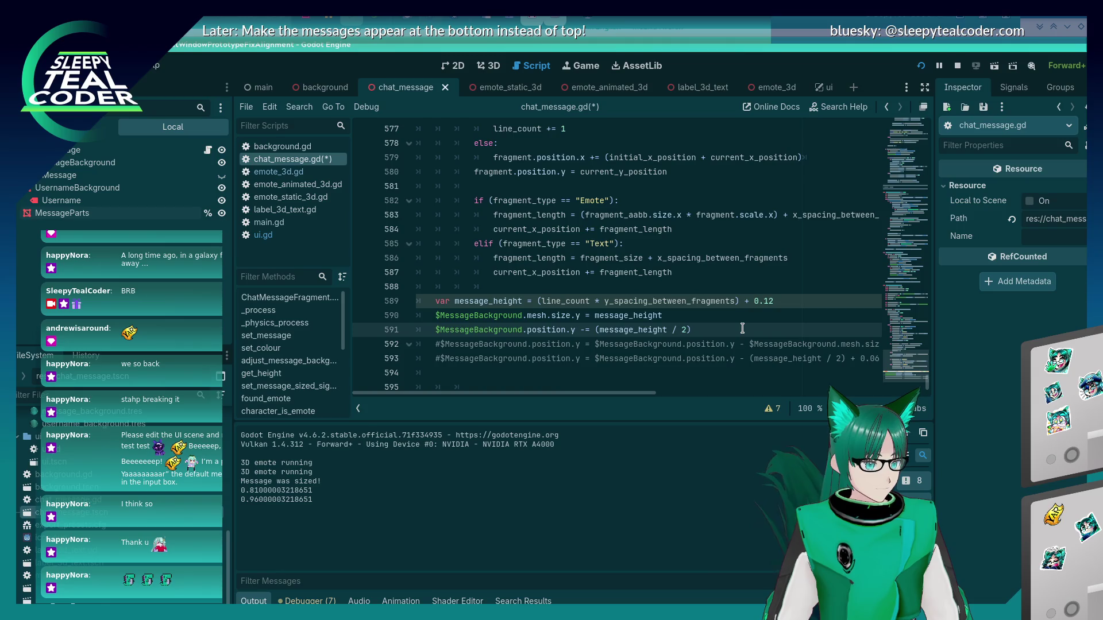
# - Rewrite line 591 as an explicit position.y = position.y - subtraction and save
pyautogui.press('Left')
pyautogui.press('BackSpace')
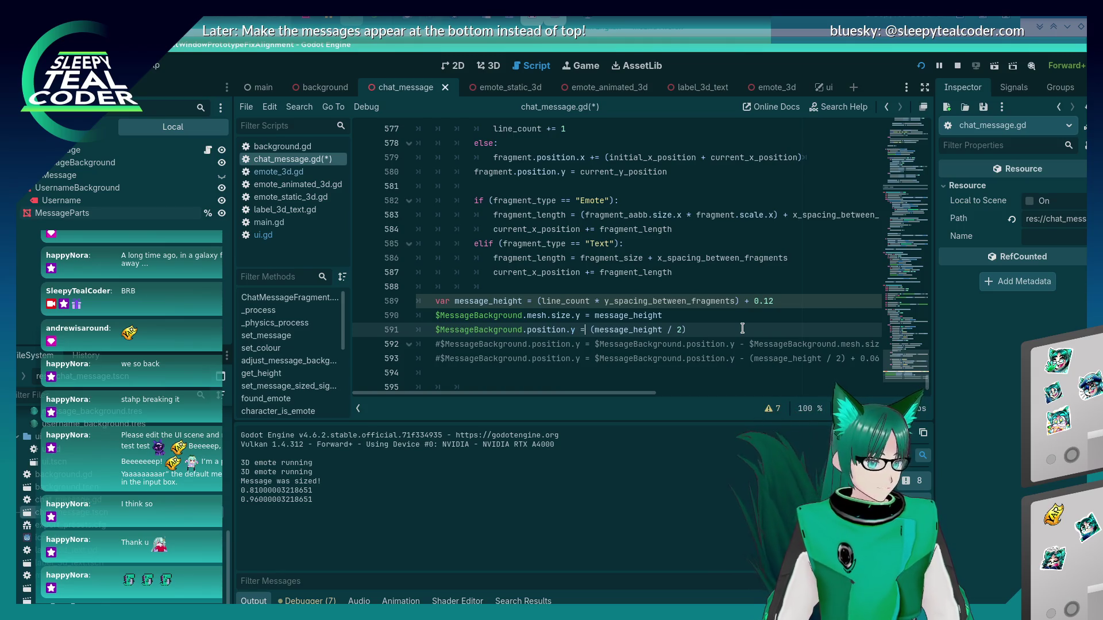
pyautogui.hotkey('shift', 'Home')
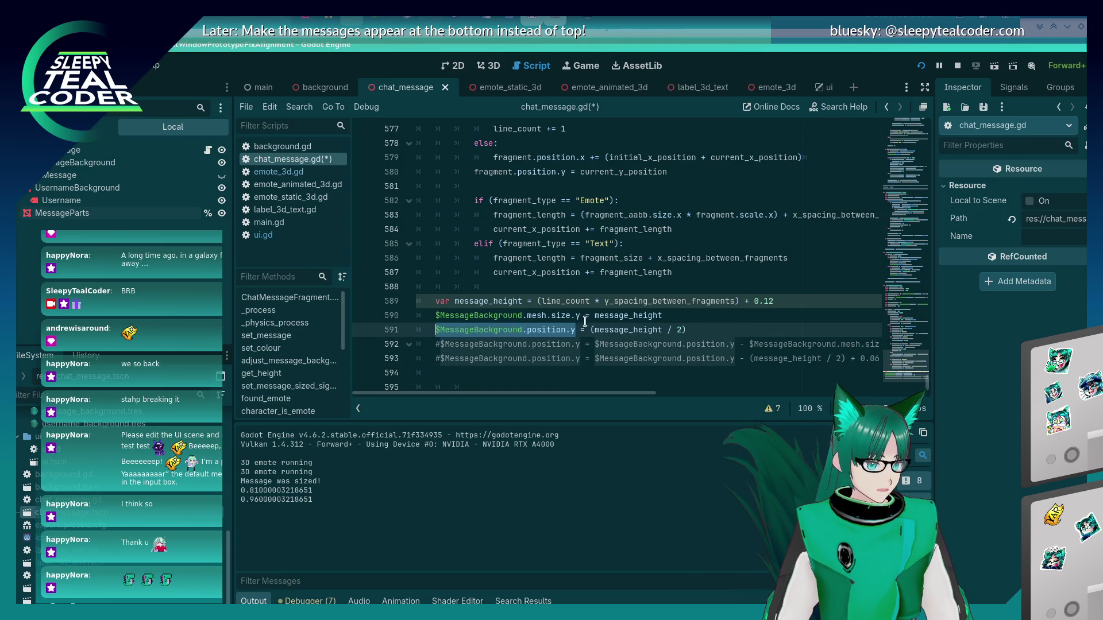
pyautogui.hotkey('ctrl', 'c')
pyautogui.click(591, 329)
pyautogui.hotkey('ctrl', 'v')
pyautogui.write('-')
pyautogui.hotkey('ctrl', 's')
# - Restart the game and add test chat messages to check the background position
pyautogui.hotkey('alt', 'Tab')
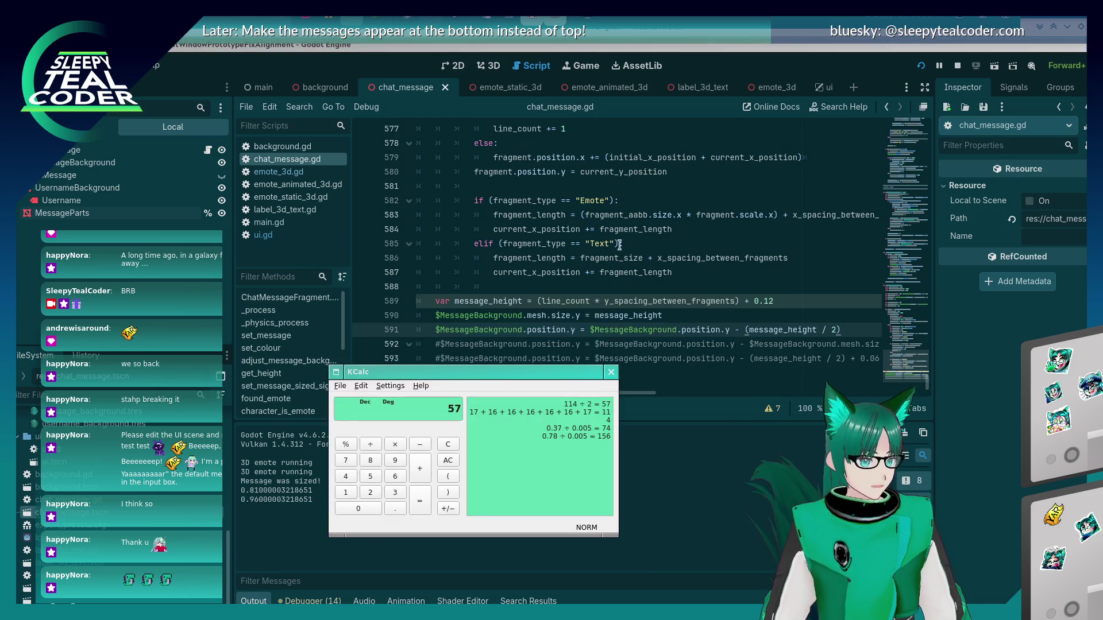
pyautogui.hotkey('alt', 'Tab')
pyautogui.hotkey('alt', 'Tab')
pyautogui.hotkey('alt', 'Tab')
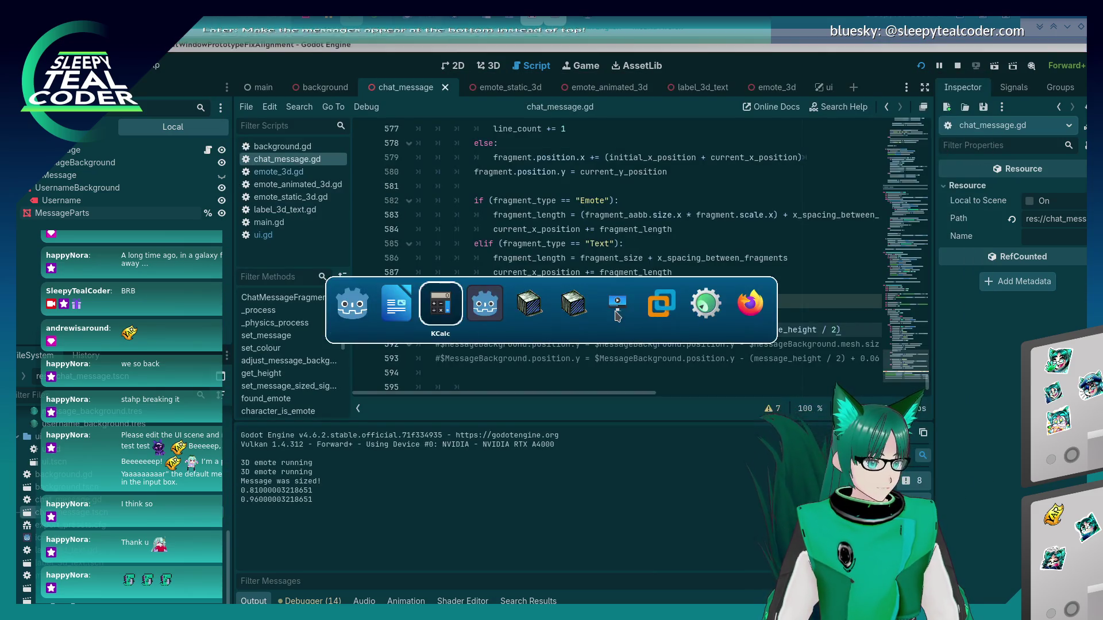
pyautogui.hotkey('alt', 'Tab')
pyautogui.click(658, 182)
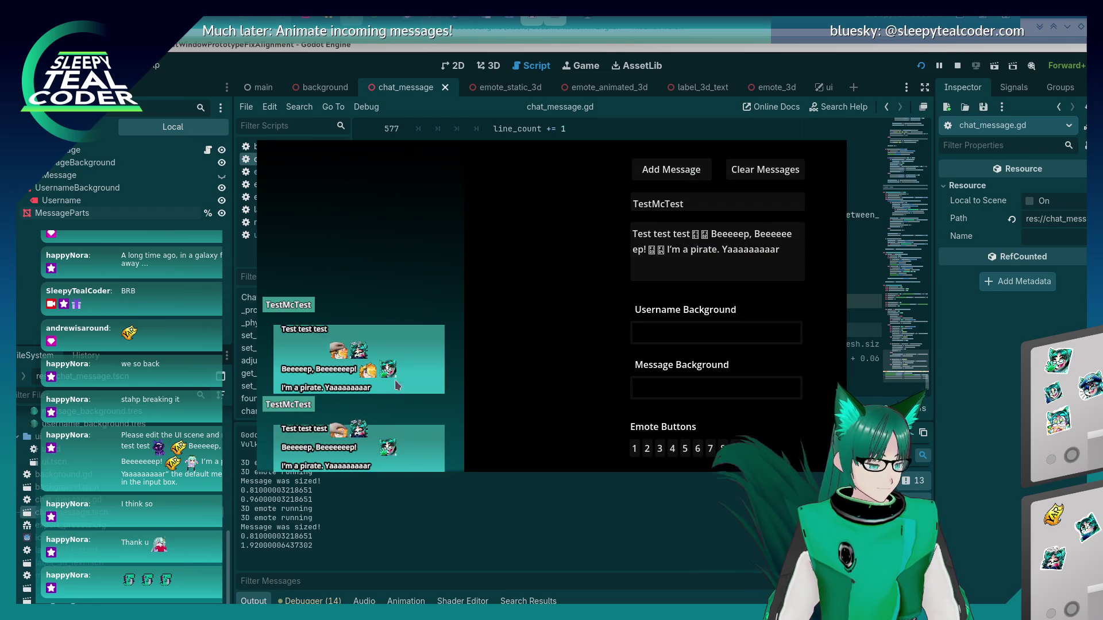
pyautogui.click(920, 66)
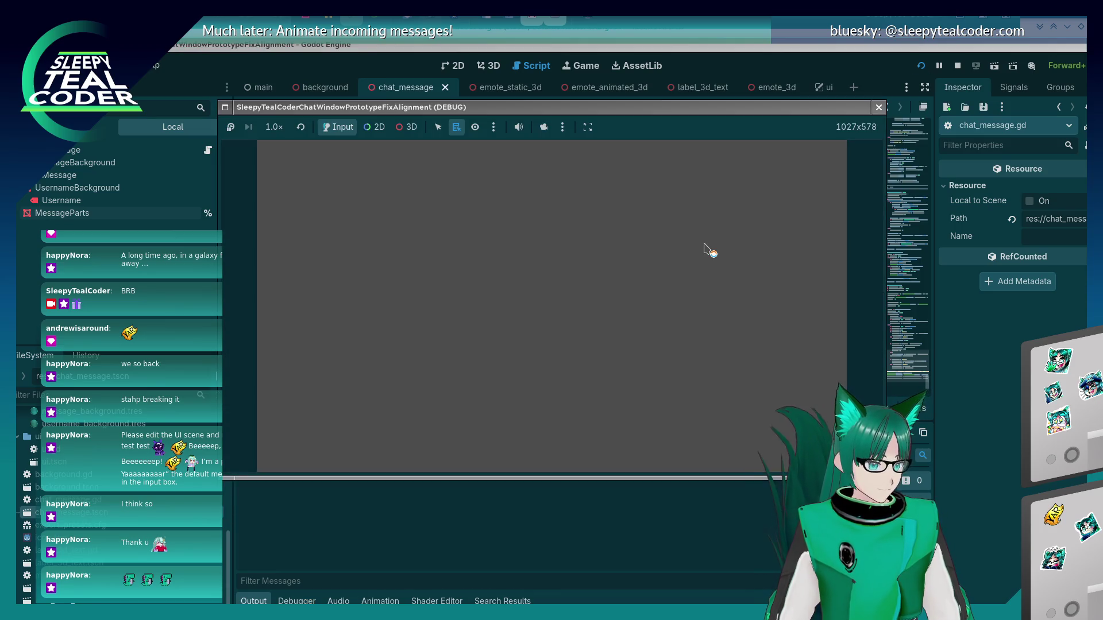
pyautogui.click(678, 175)
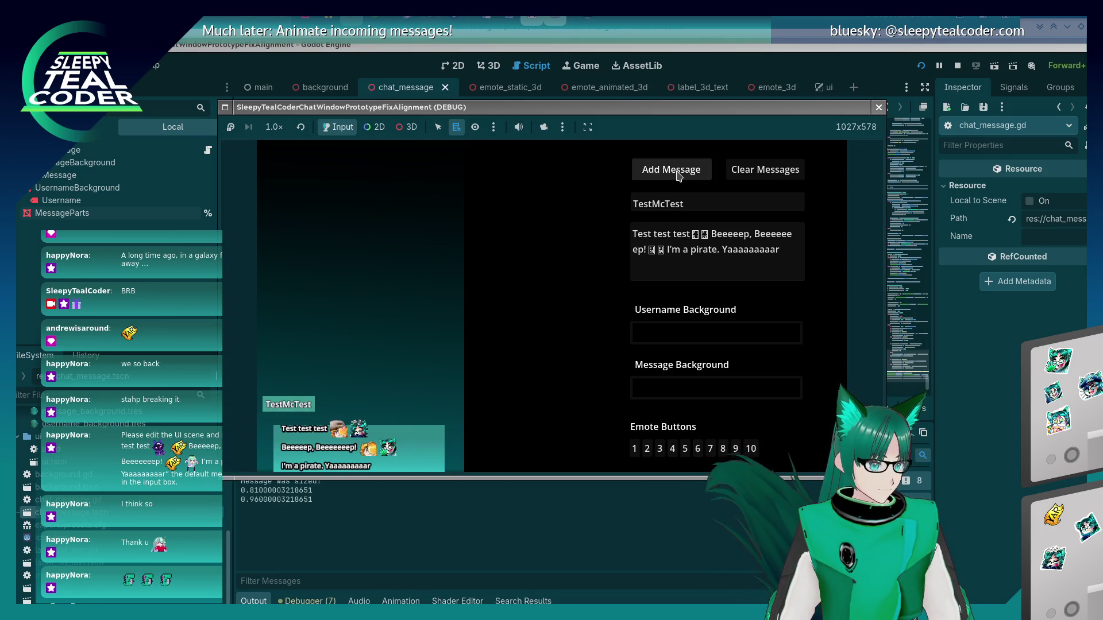
pyautogui.click(678, 176)
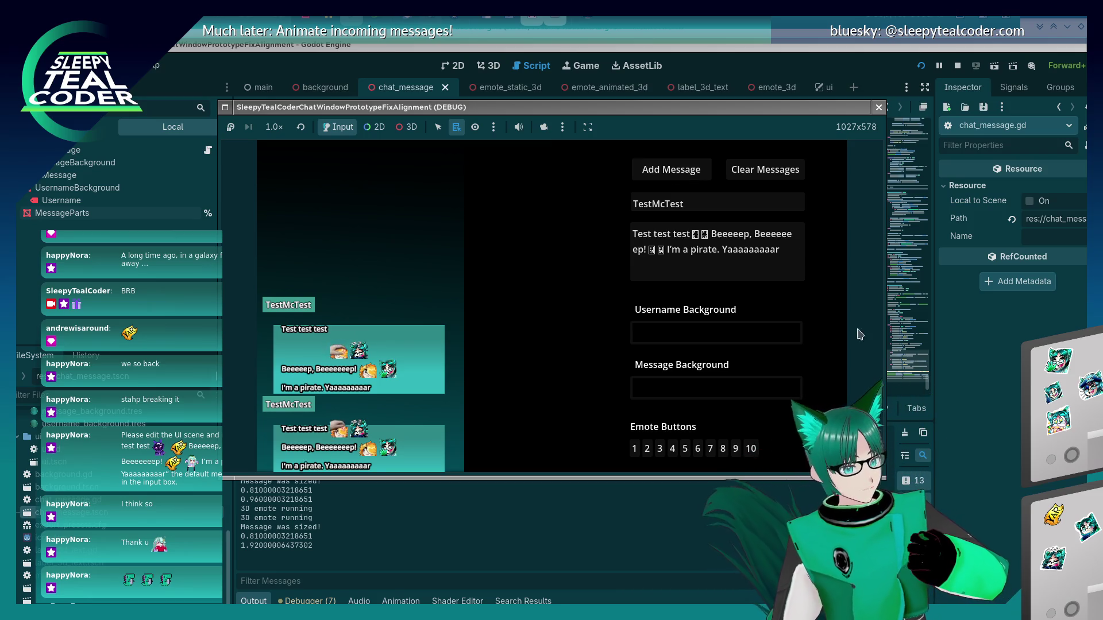
# - Cut line 591's expression back to the operator so it subtracts 0.0
pyautogui.hotkey('alt', 'Tab')
pyautogui.scroll(10, 615, 339)
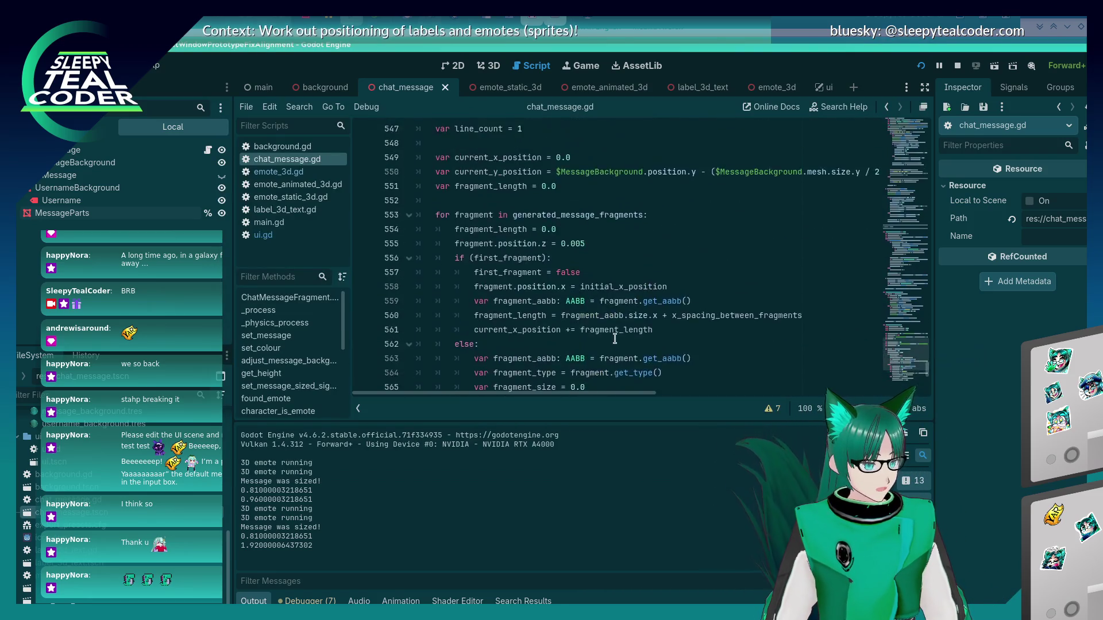
pyautogui.scroll(5, 614, 338)
pyautogui.scroll(-12, 615, 338)
pyautogui.scroll(-4, 614, 339)
pyautogui.hotkey('alt', 'Tab')
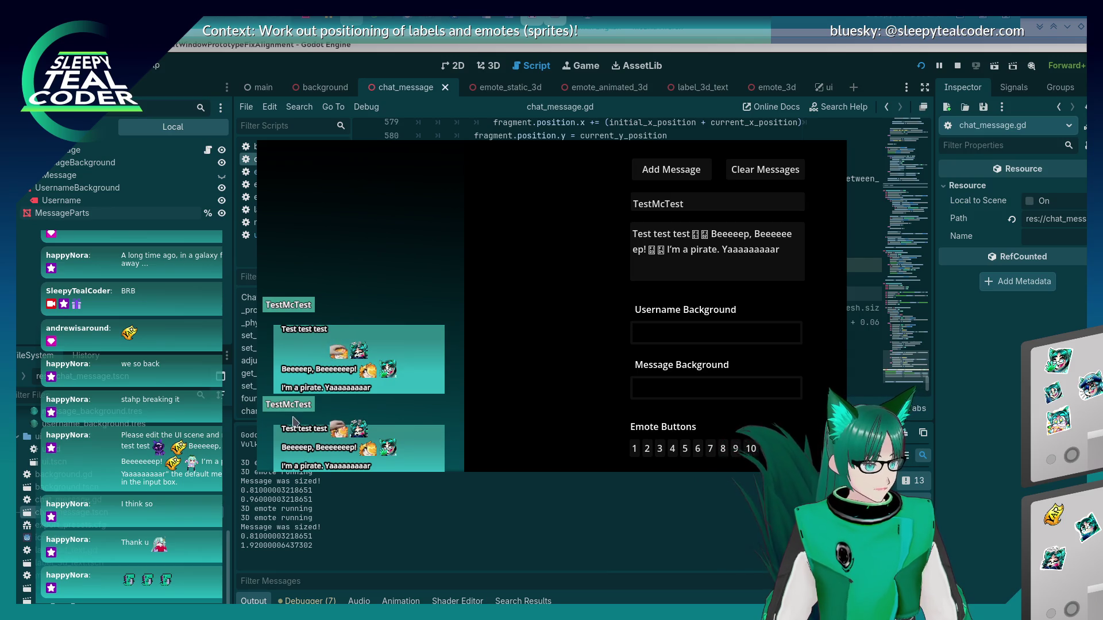
pyautogui.click(916, 420)
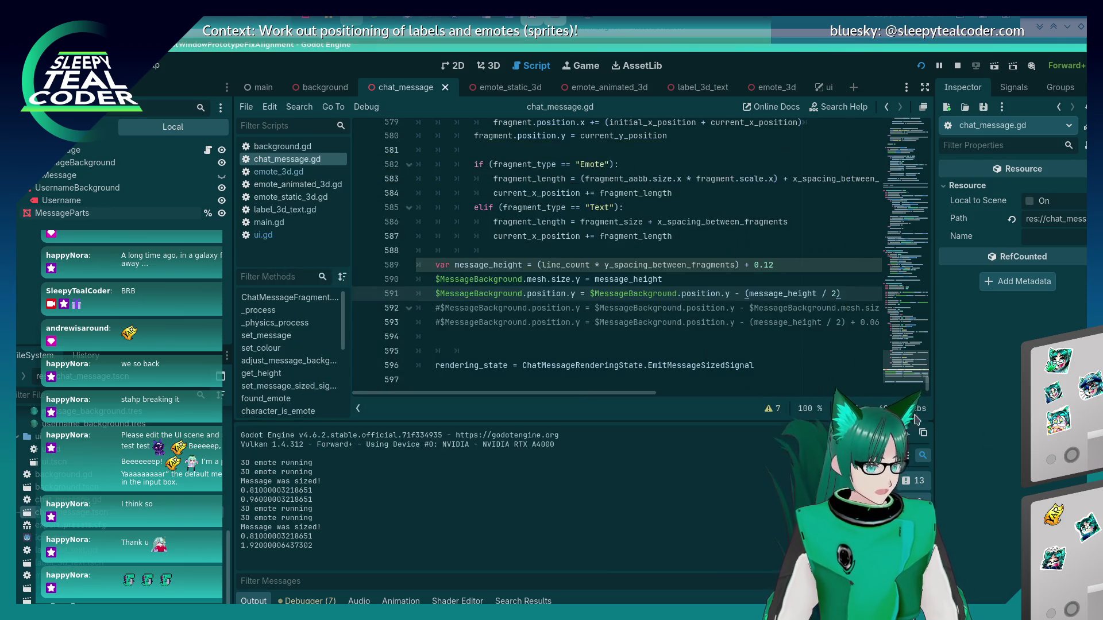
pyautogui.press('End')
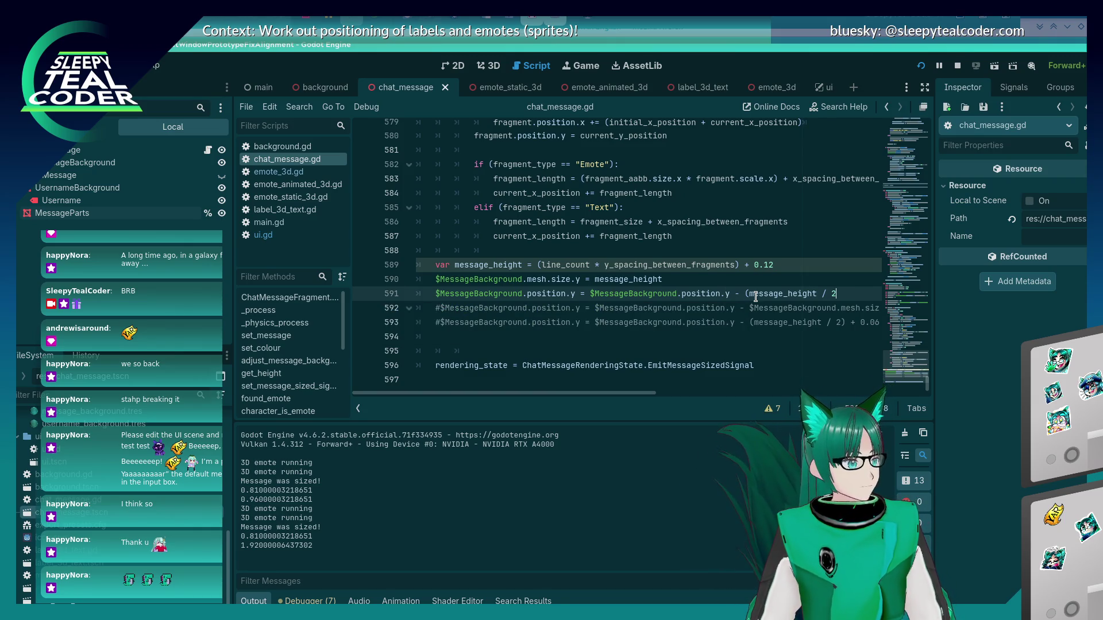
pyautogui.press('BackSpace')
pyautogui.press('BackSpace')
pyautogui.press('BackSpace')
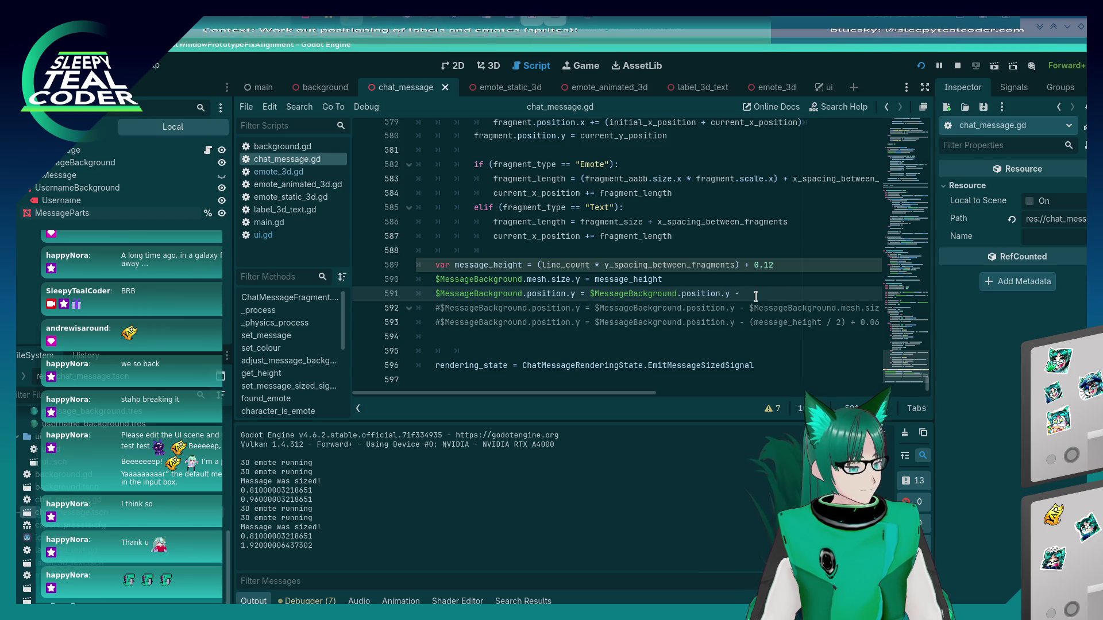
pyautogui.press('BackSpace')
pyautogui.press('BackSpace')
pyautogui.press('BackSpace')
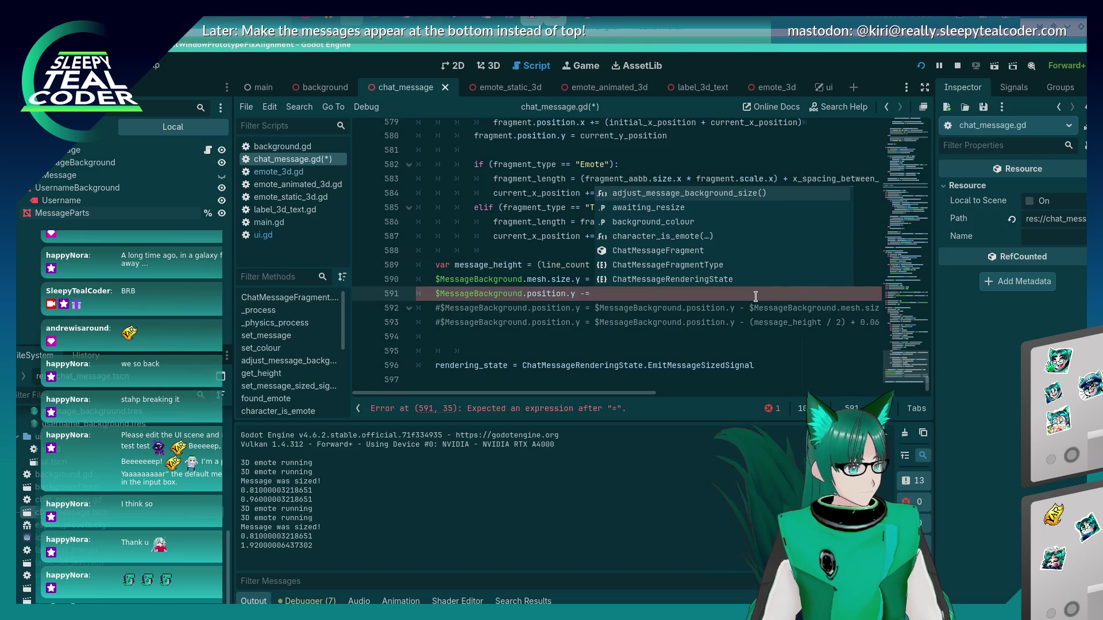
pyautogui.press('Escape')
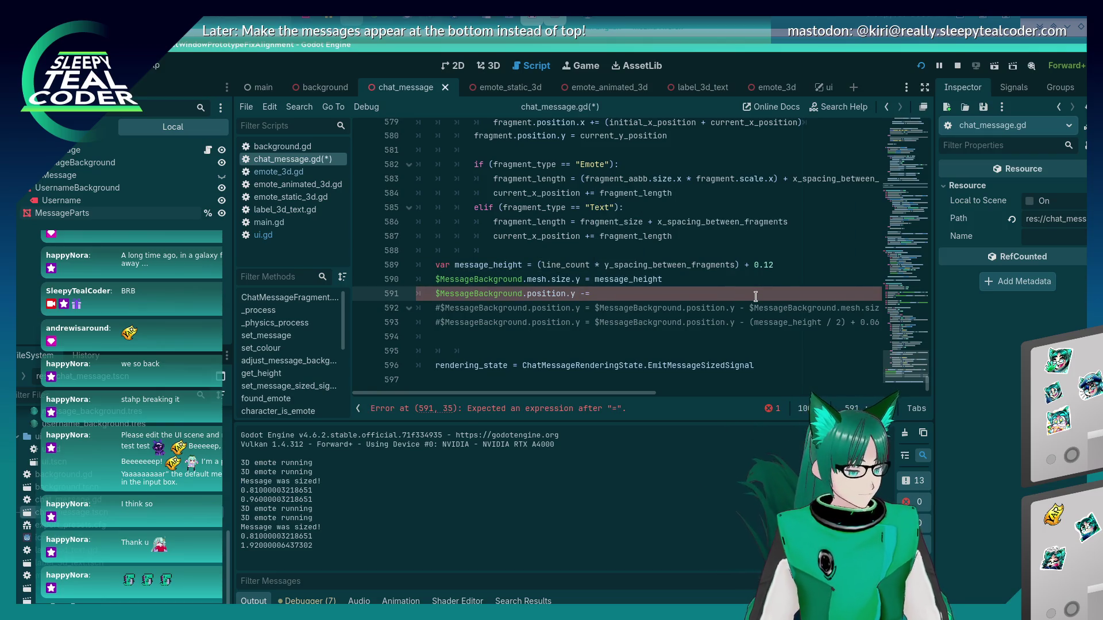
# - Save, rerun the game, add and clear test messages, then stop it
pyautogui.press('F5')
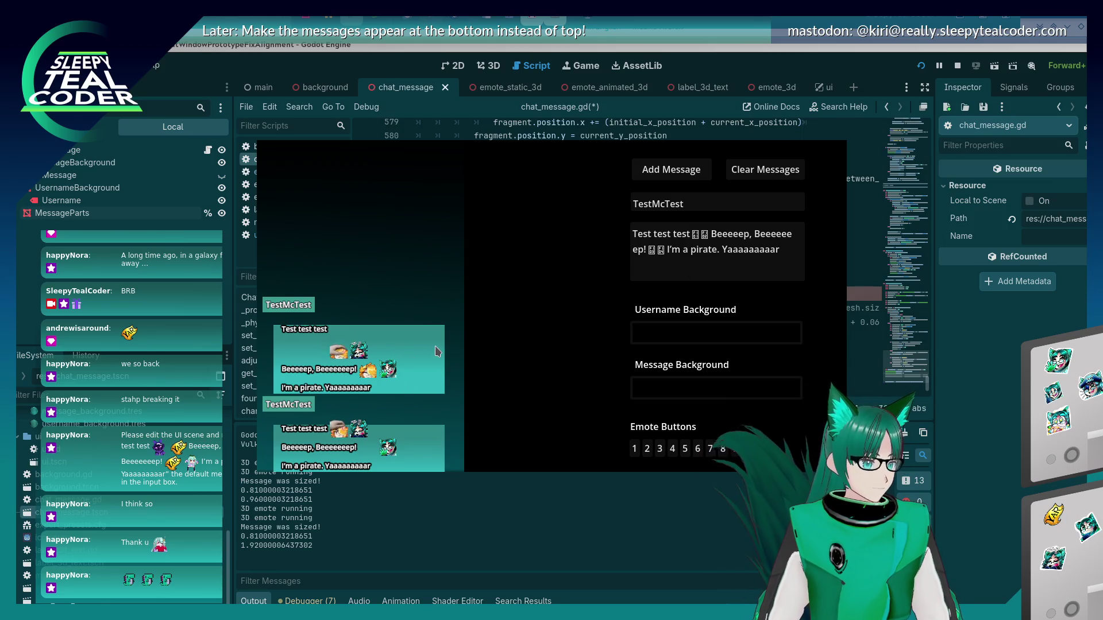
pyautogui.hotkey('alt', 'Tab')
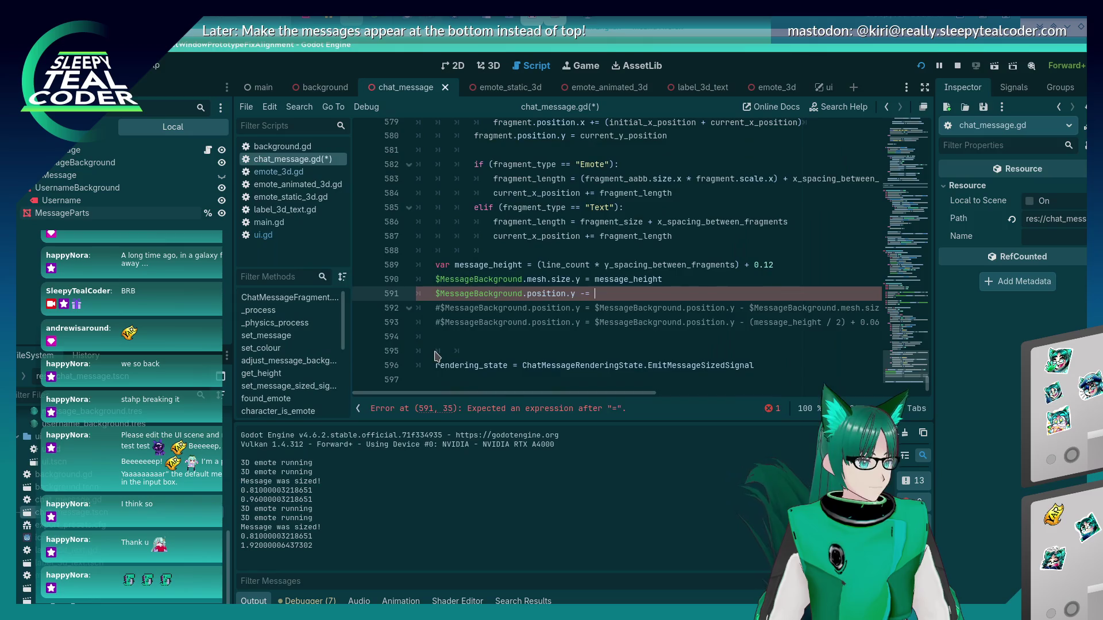
pyautogui.hotkey('alt', 'Tab')
pyautogui.hotkey('alt', 'Tab')
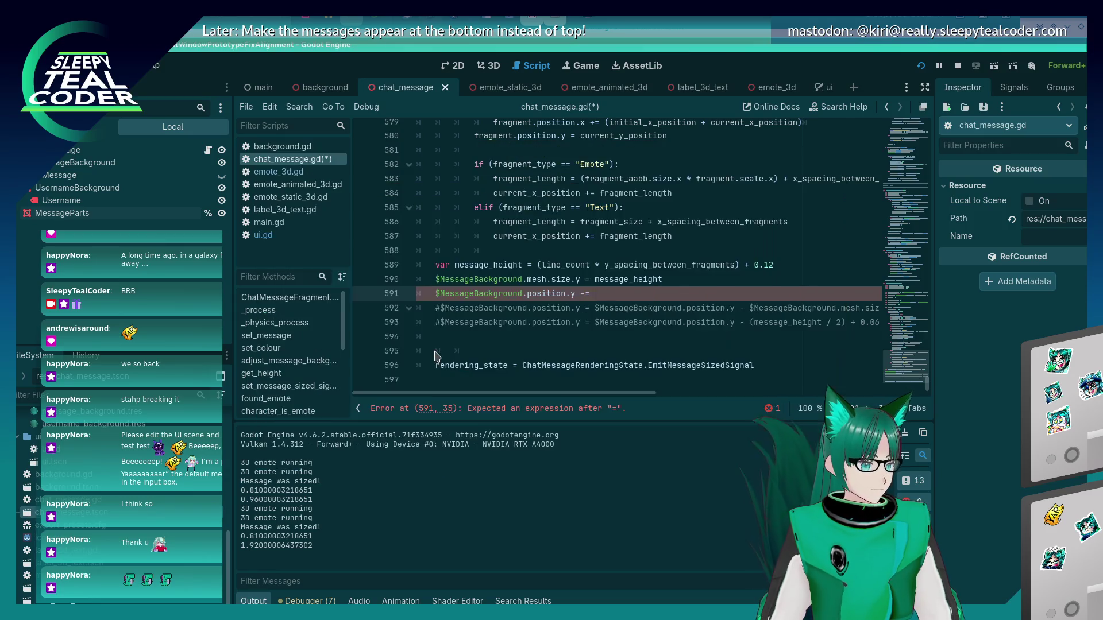
pyautogui.hotkey('ctrl', 's')
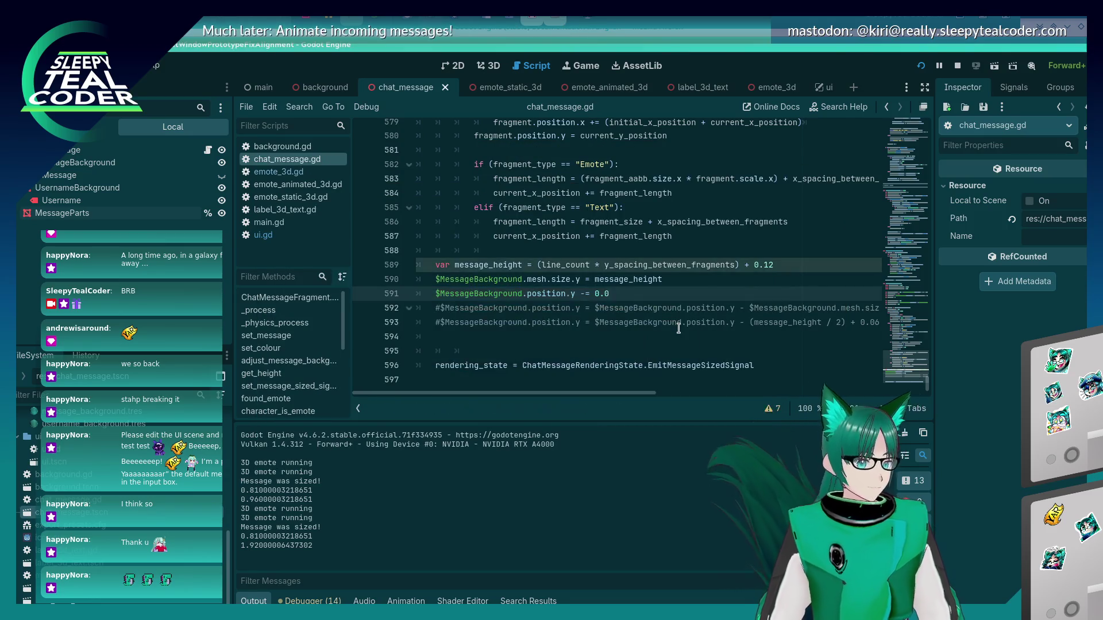
pyautogui.hotkey('alt', 'Tab')
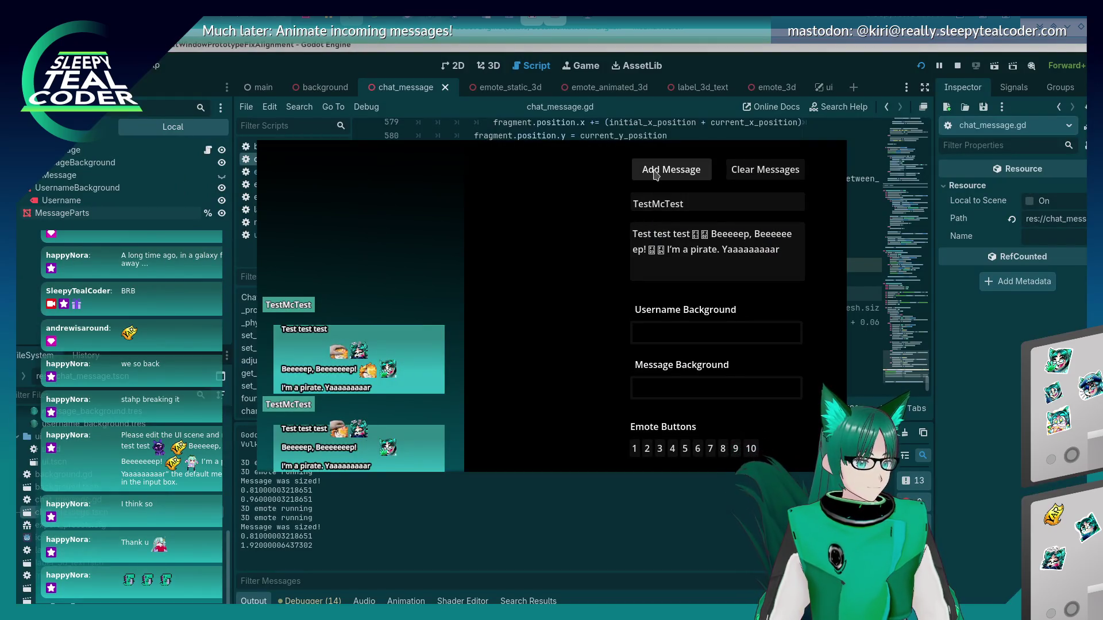
pyautogui.click(655, 174)
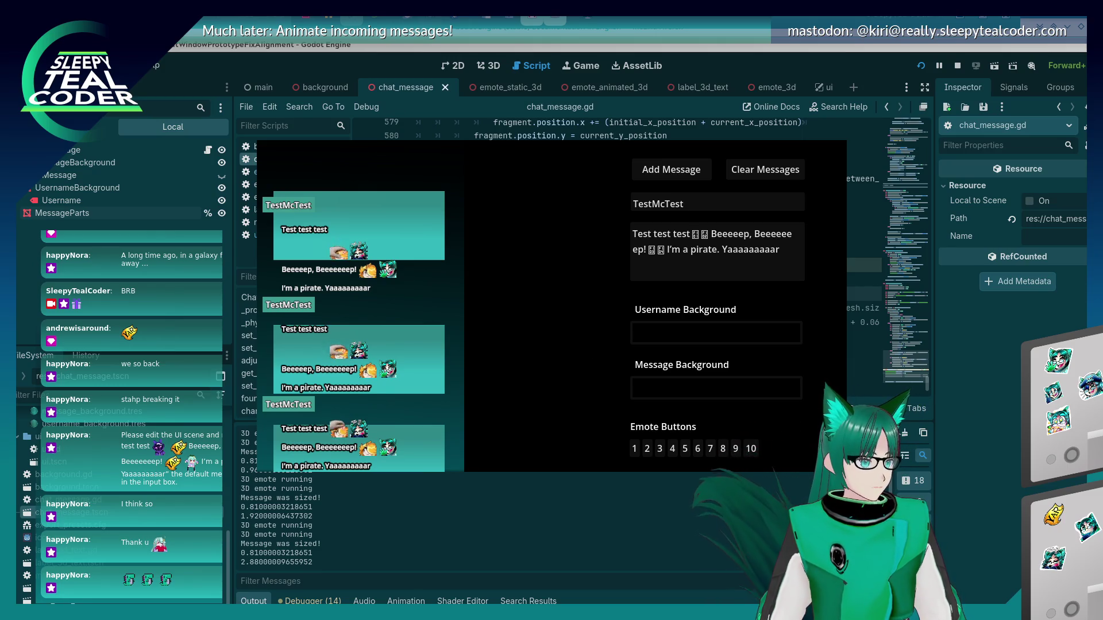
pyautogui.click(767, 172)
pyautogui.click(670, 170)
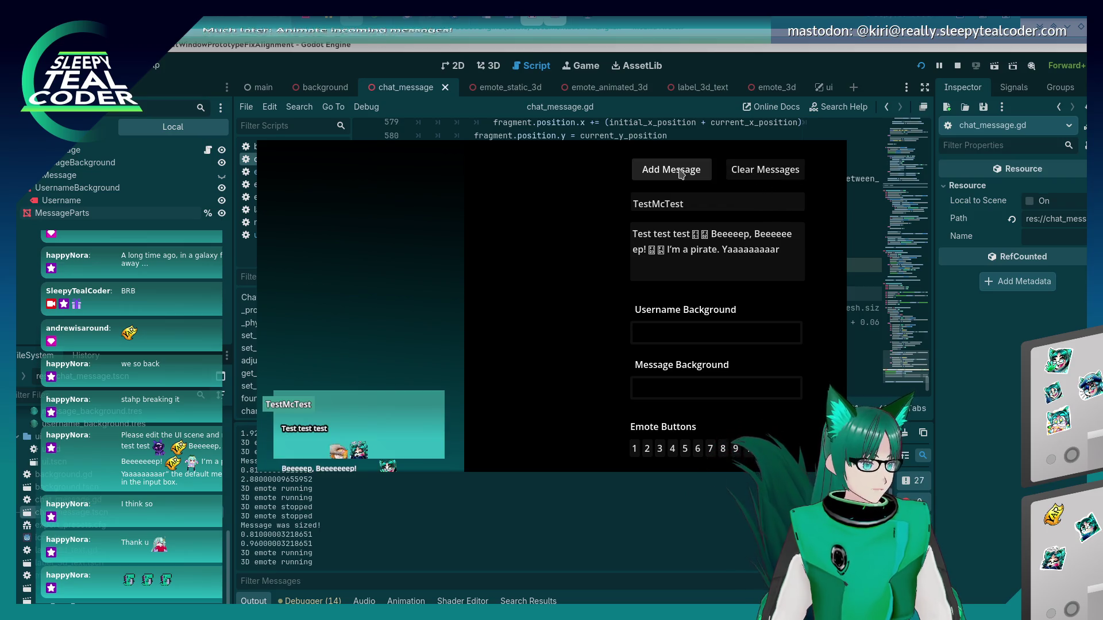
pyautogui.click(758, 169)
pyautogui.click(921, 66)
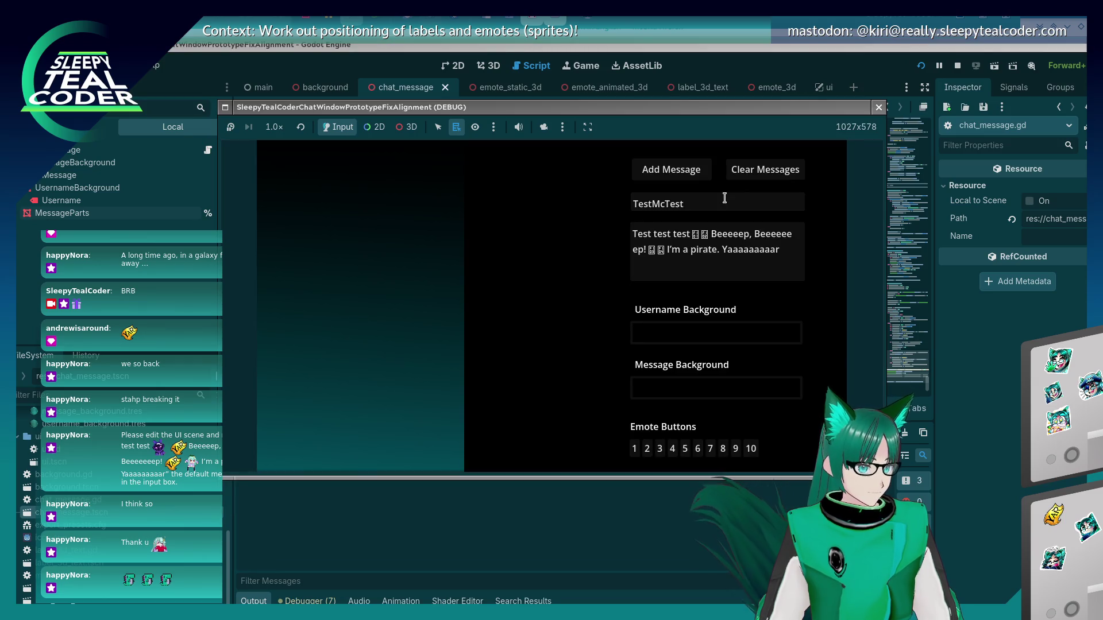
pyautogui.click(690, 169)
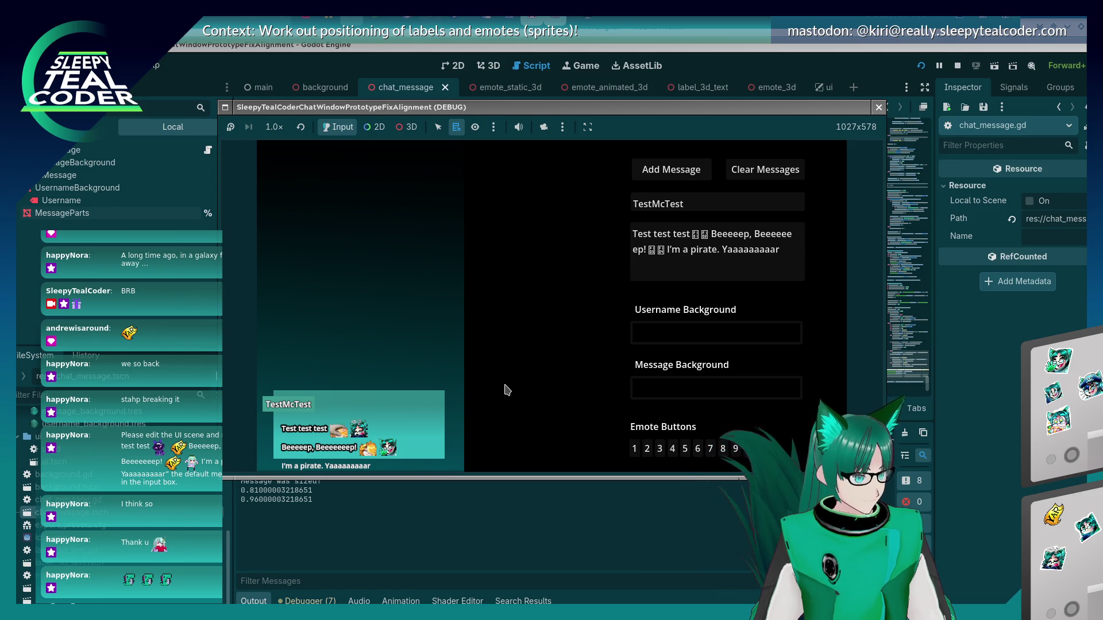
pyautogui.press('F8')
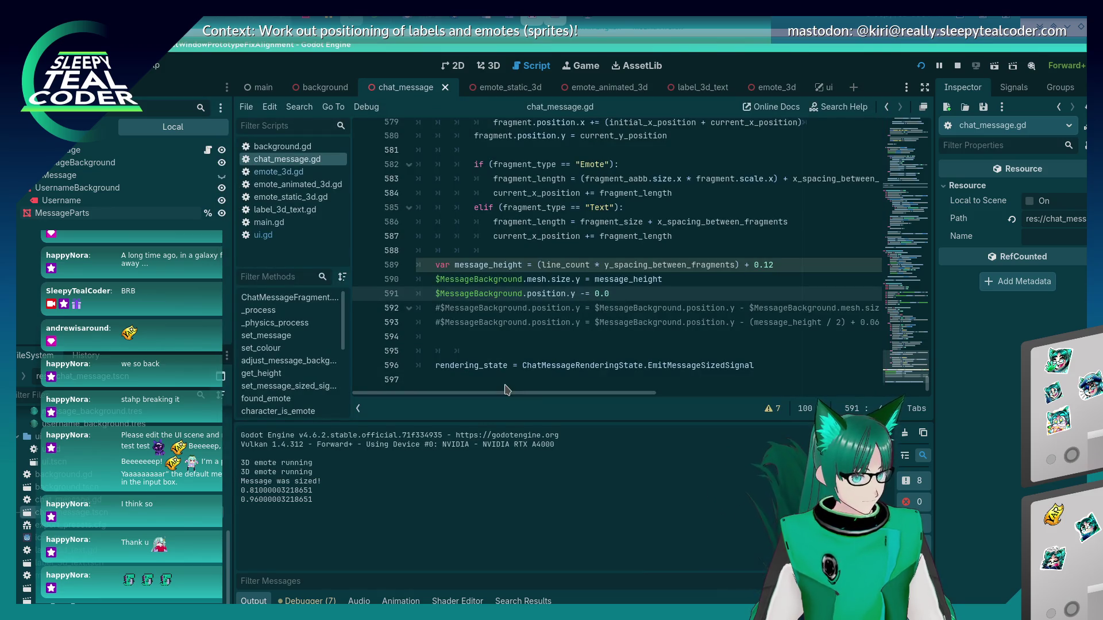
# - On line 591, replace the 0.0 offset with ($MessageBackground.mesh.size.y / 2) + 0.12
pyautogui.press('Up')
pyautogui.press('Left')
pyautogui.press('Left')
pyautogui.press('Left')
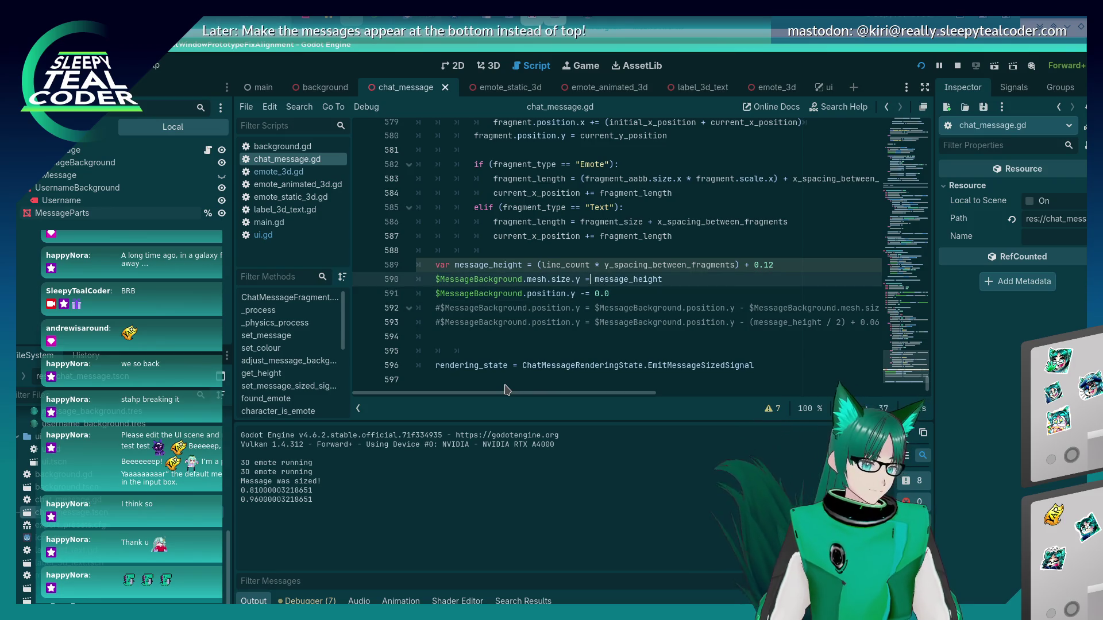
pyautogui.press('Down')
pyautogui.press('Home')
pyautogui.press('BackSpace')
pyautogui.write('$MessageBackground.mesh.size.y')
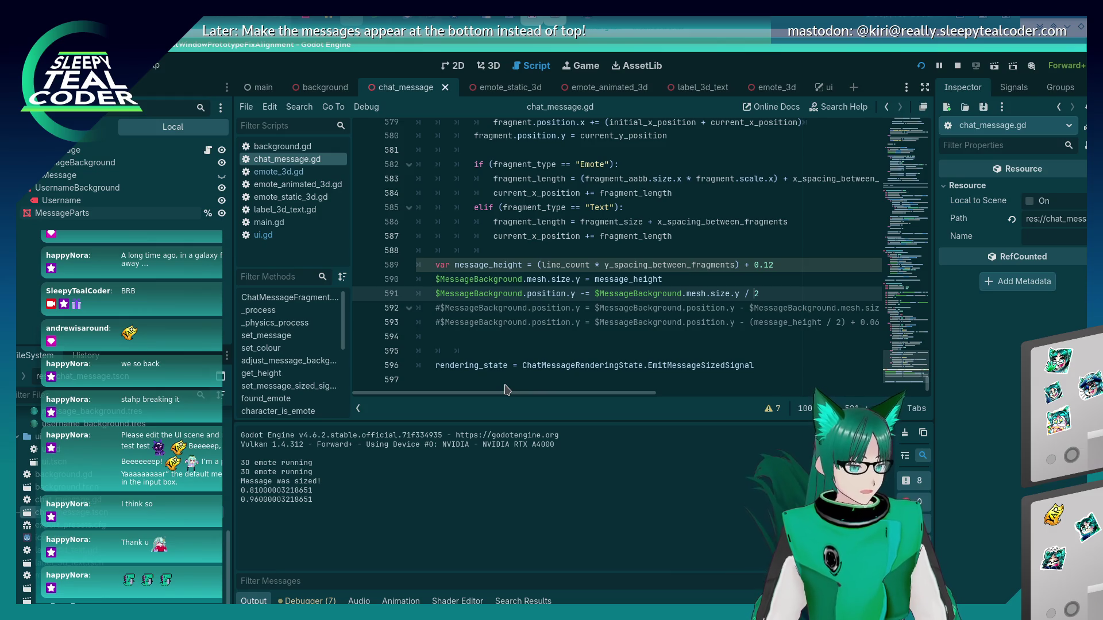
pyautogui.hotkey('ctrl', 'Left')
pyautogui.hotkey('ctrl', 'Left')
pyautogui.hotkey('ctrl', 'Left')
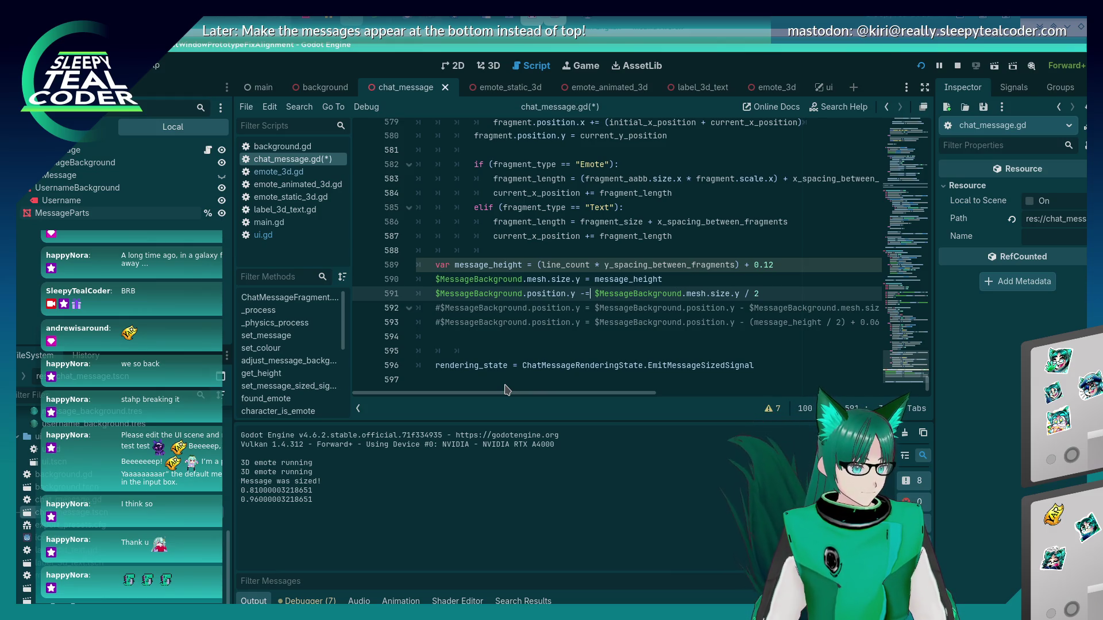
pyautogui.write('(')
pyautogui.press('End')
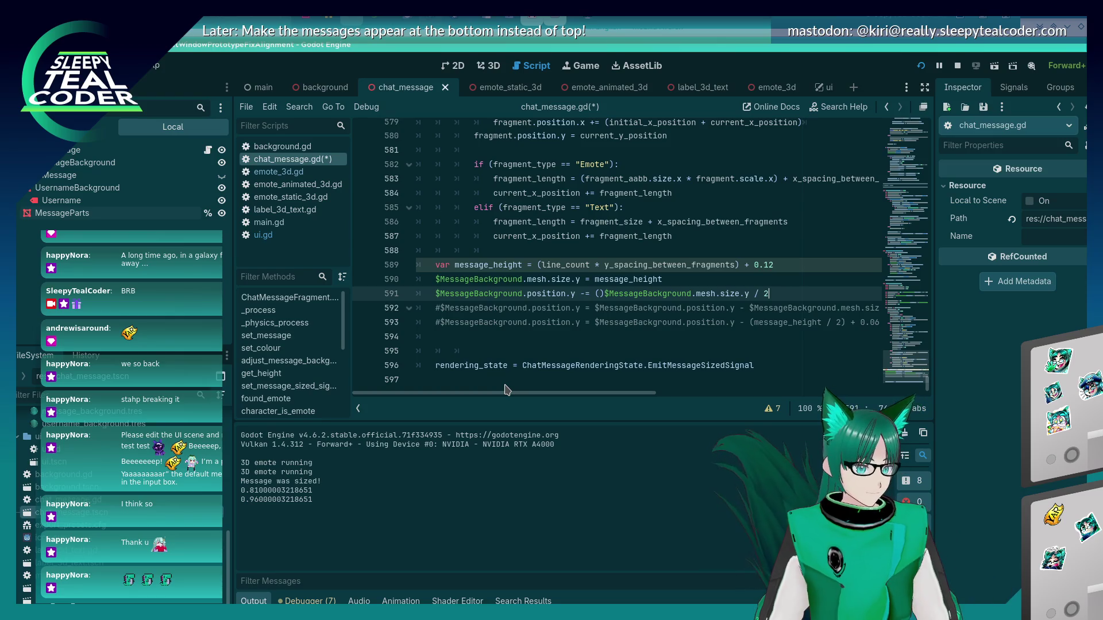
pyautogui.press('Left')
pyautogui.press('Left')
pyautogui.press('Left')
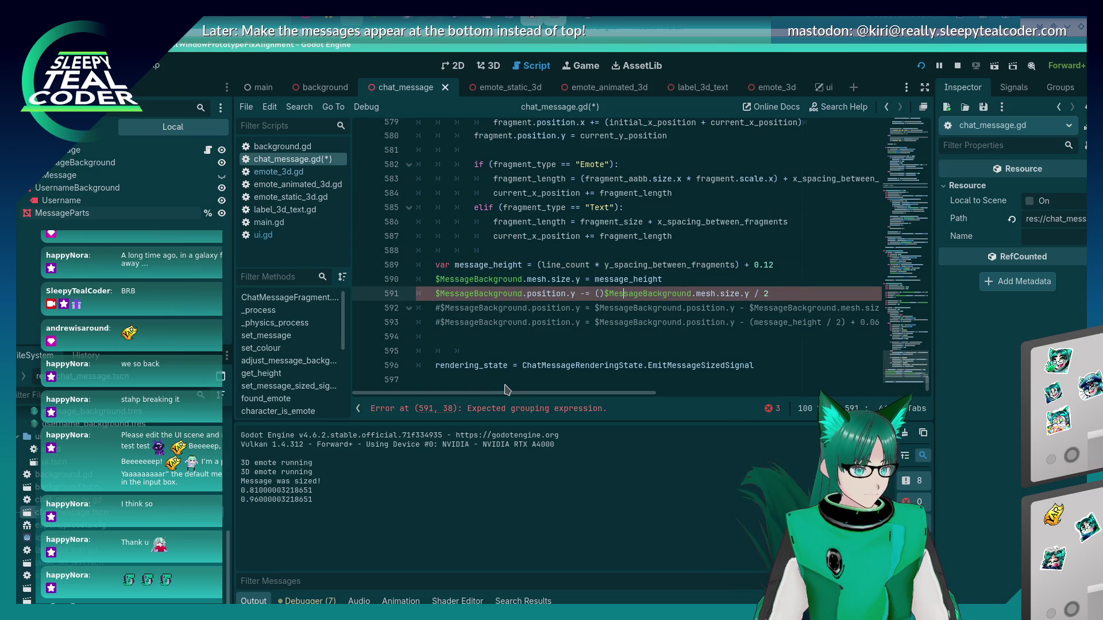
pyautogui.press('Delete')
pyautogui.press('End')
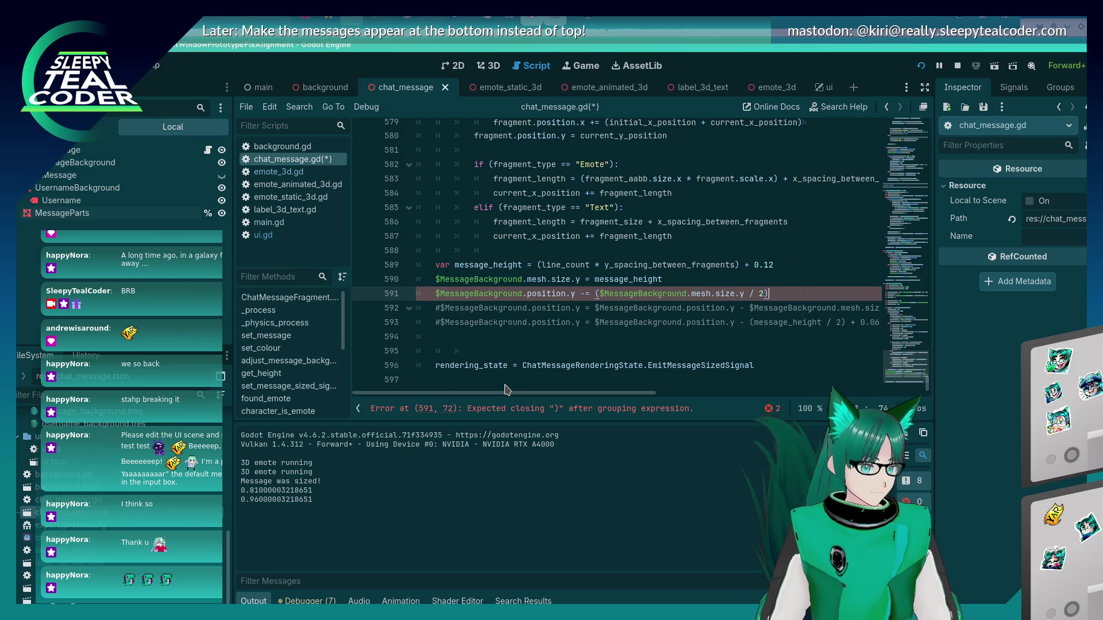
# - Save the script, then rerun the game and add test chat messages to check stacking
pyautogui.hotkey('ctrl', 's')
pyautogui.hotkey('alt', 'Tab')
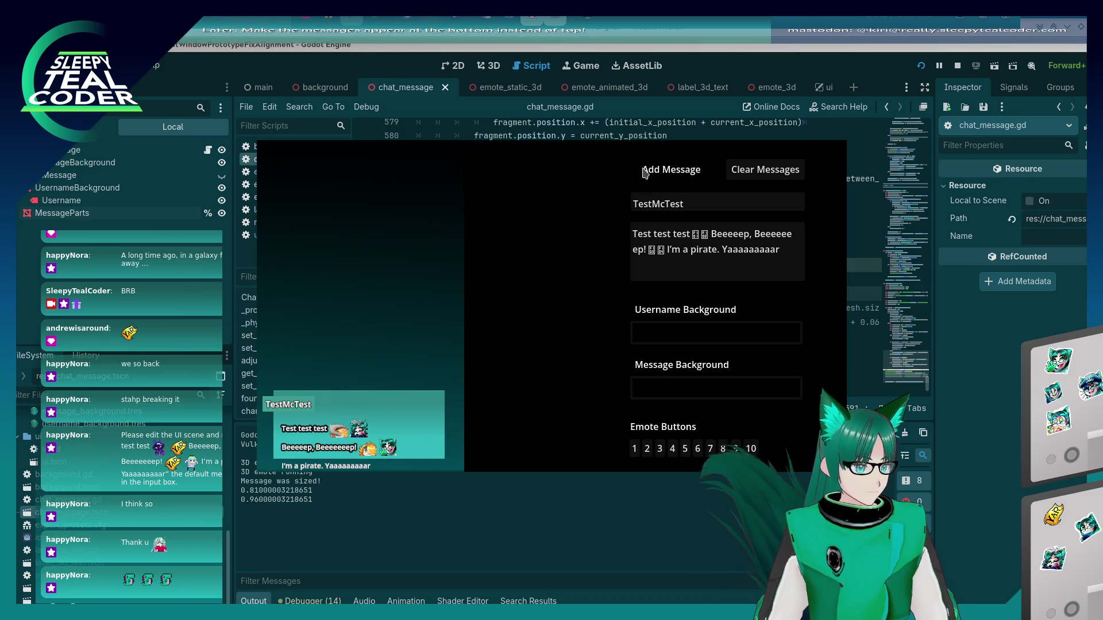
pyautogui.click(643, 172)
pyautogui.hotkey('alt', 'Tab')
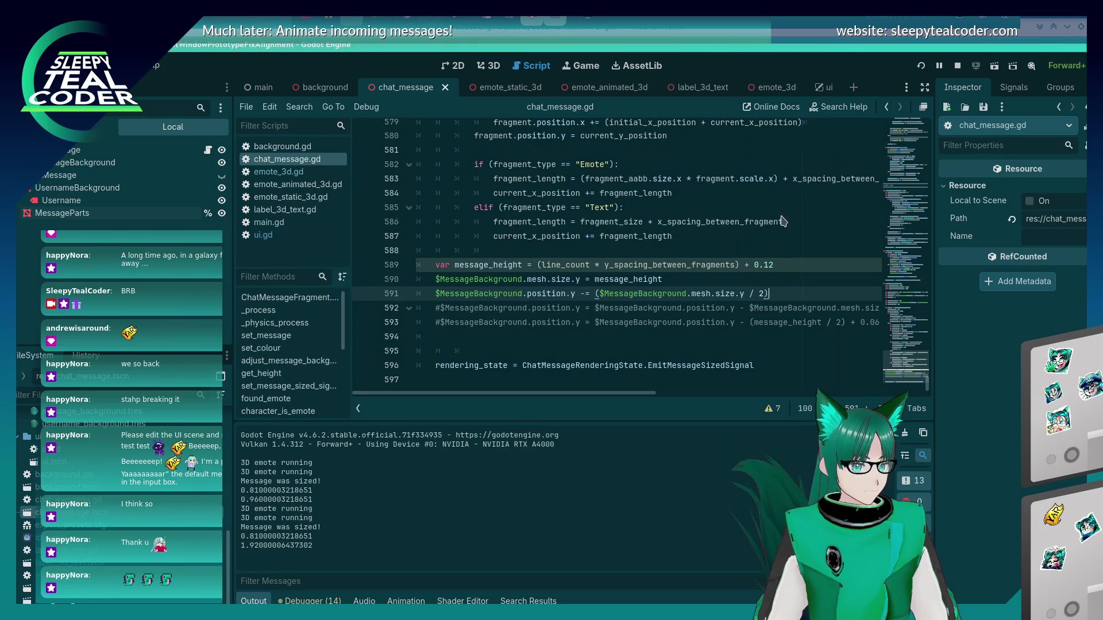
pyautogui.press('F5')
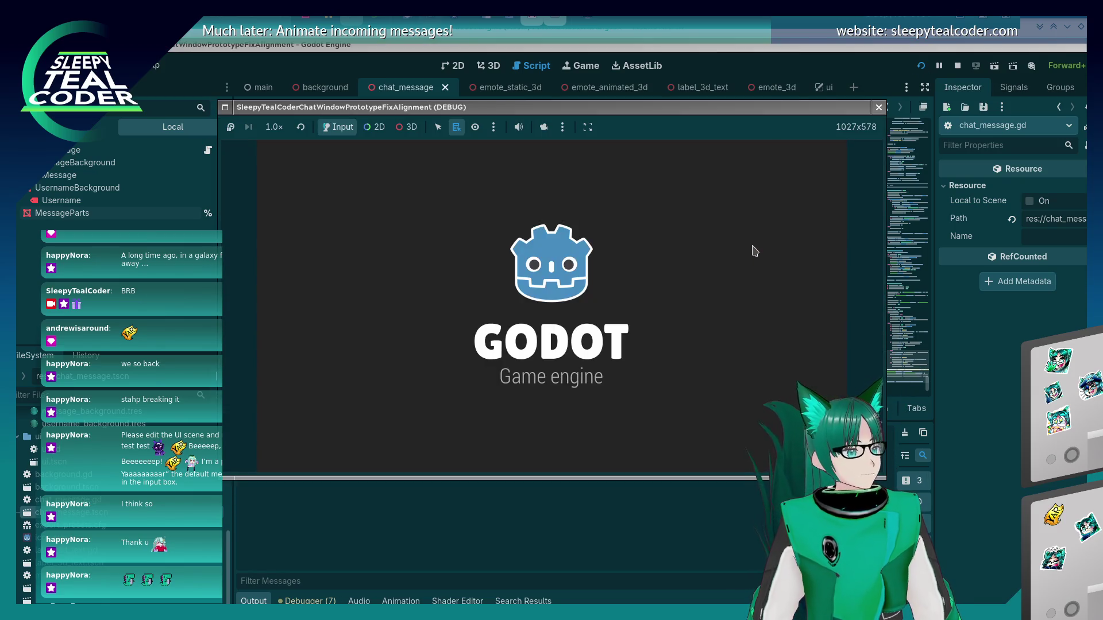
pyautogui.click(681, 176)
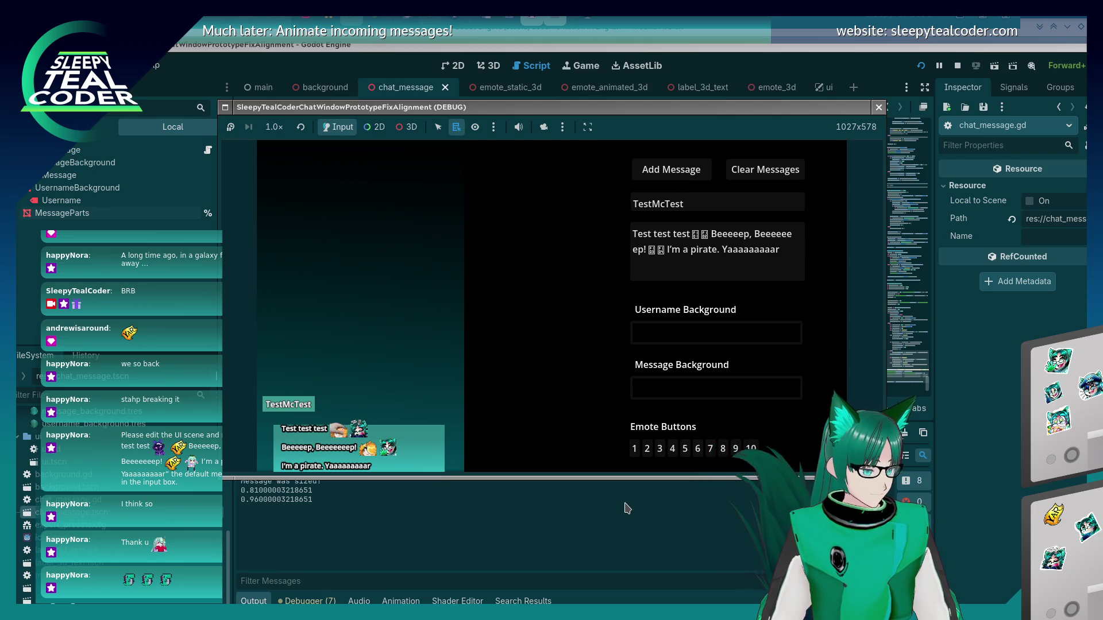
pyautogui.press('F8')
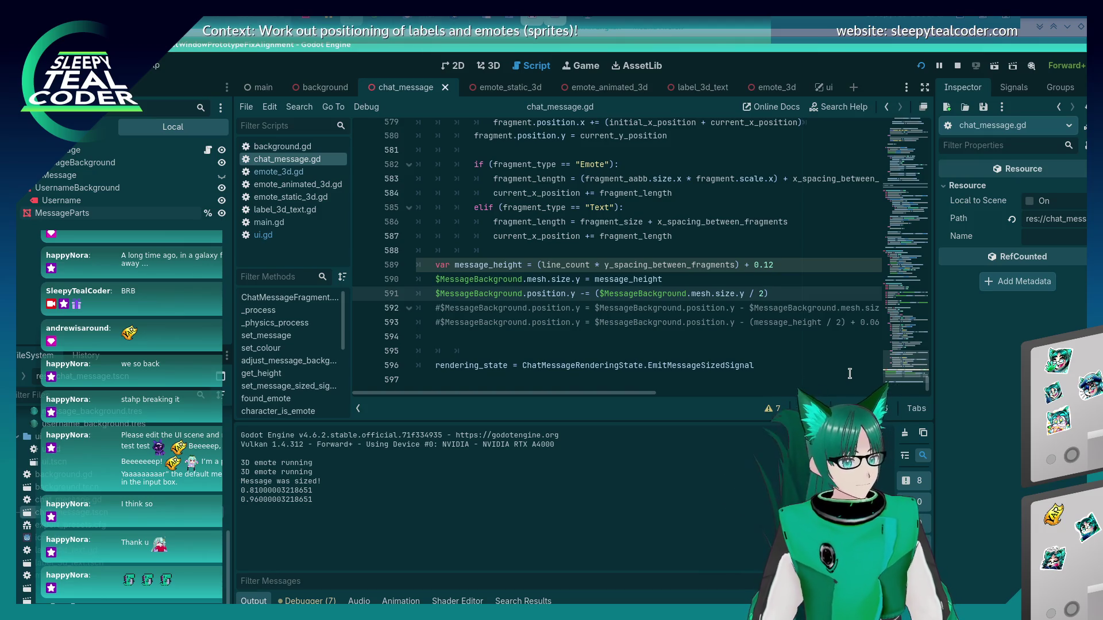
# - Run the project again and add two more chat messages to see three stacked
pyautogui.press('F5')
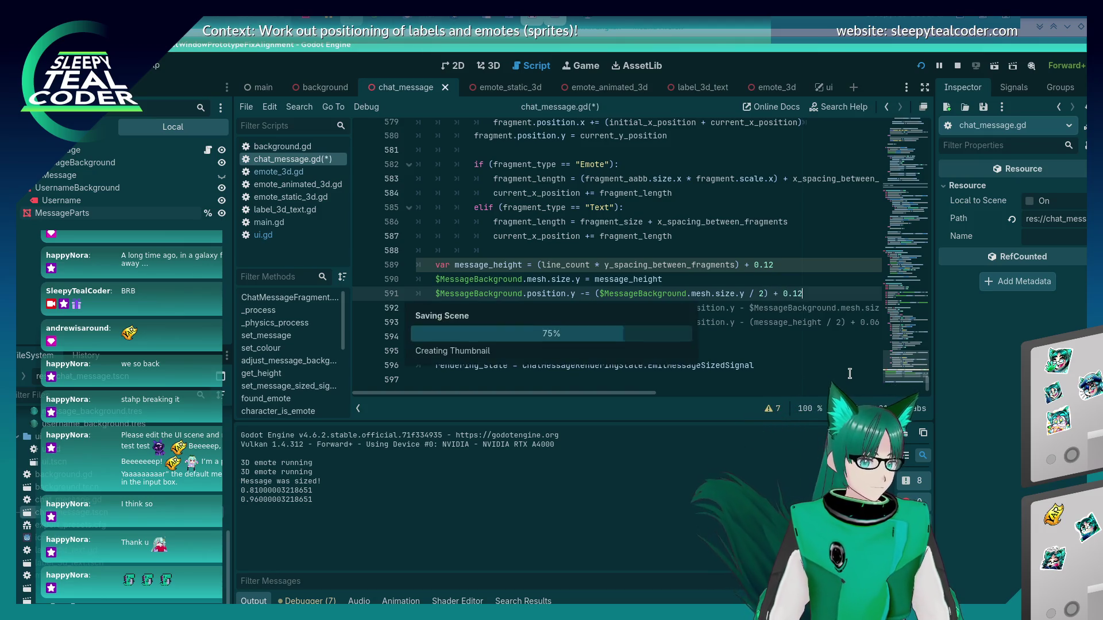
pyautogui.click(689, 169)
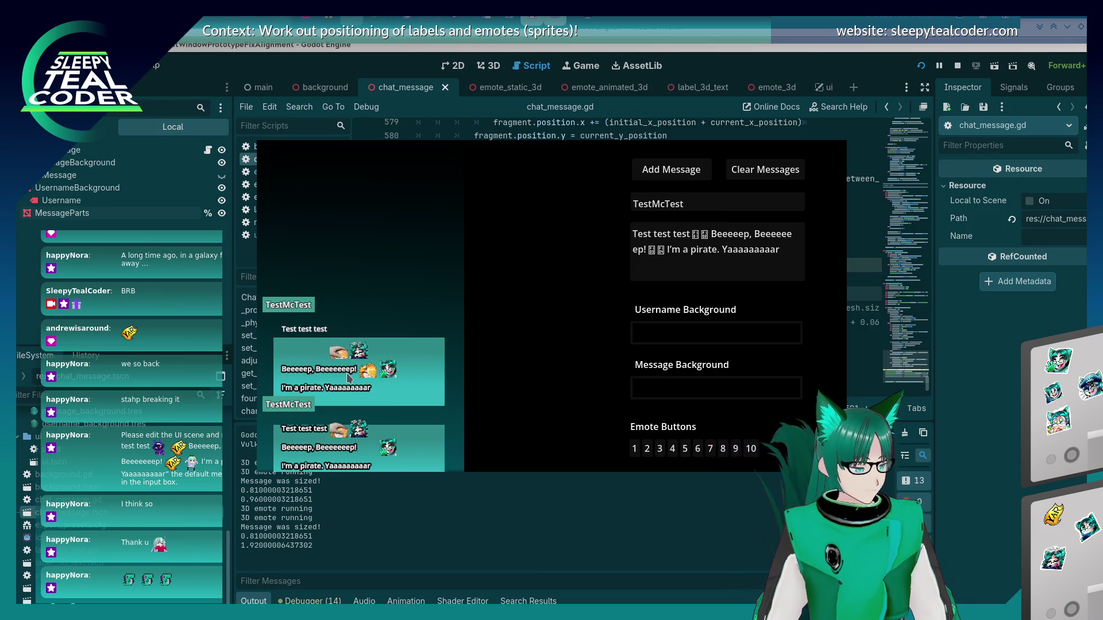
pyautogui.hotkey('alt', 'Tab')
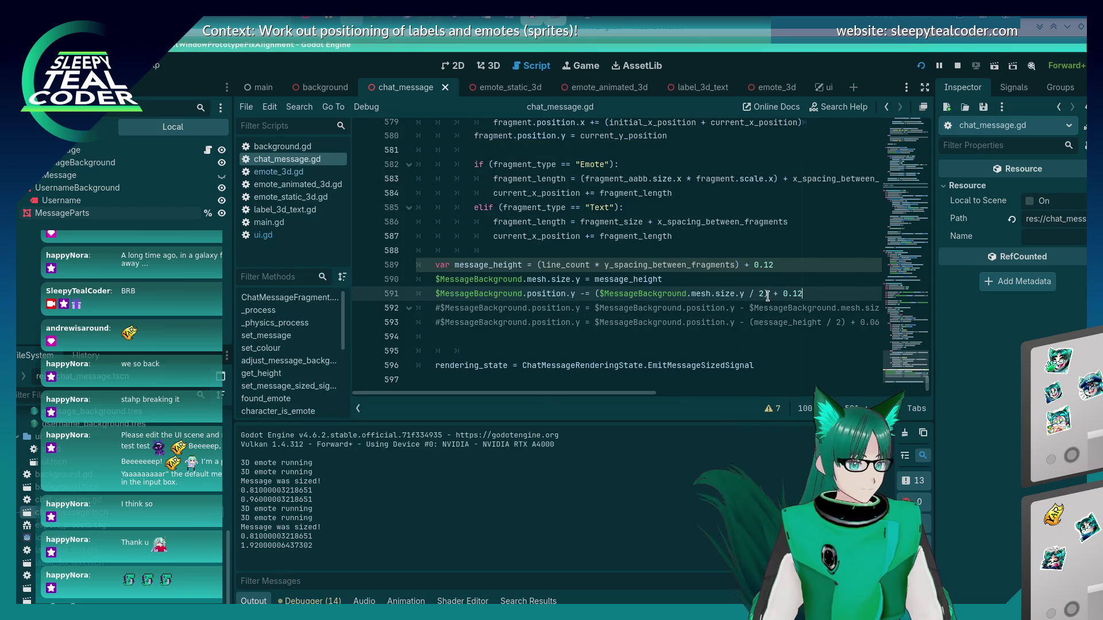
pyautogui.hotkey('alt', 'Tab')
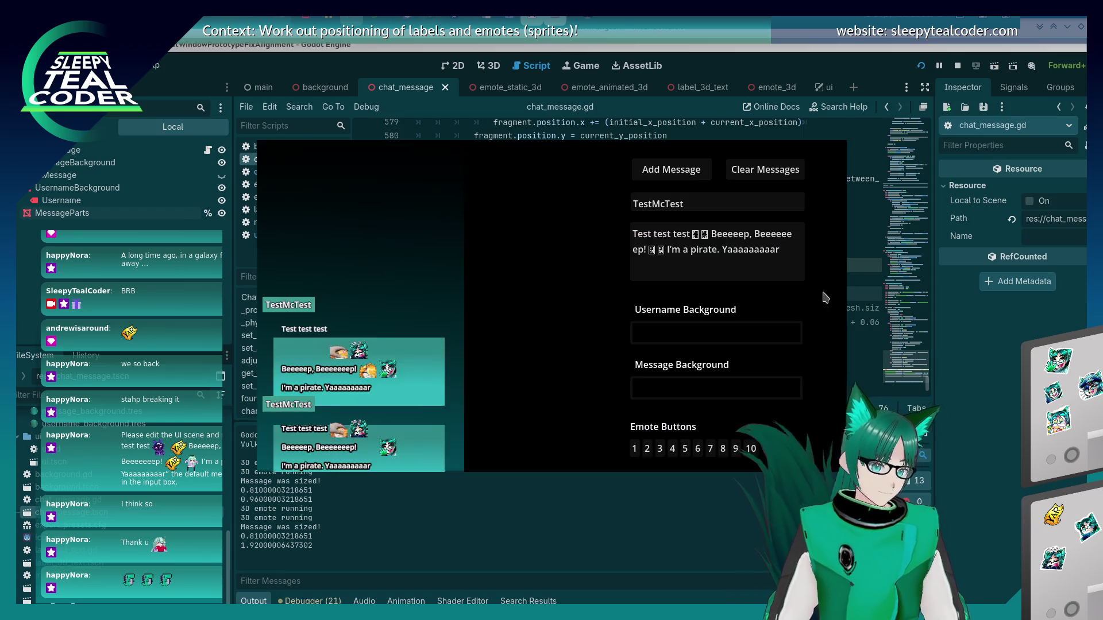
pyautogui.click(675, 180)
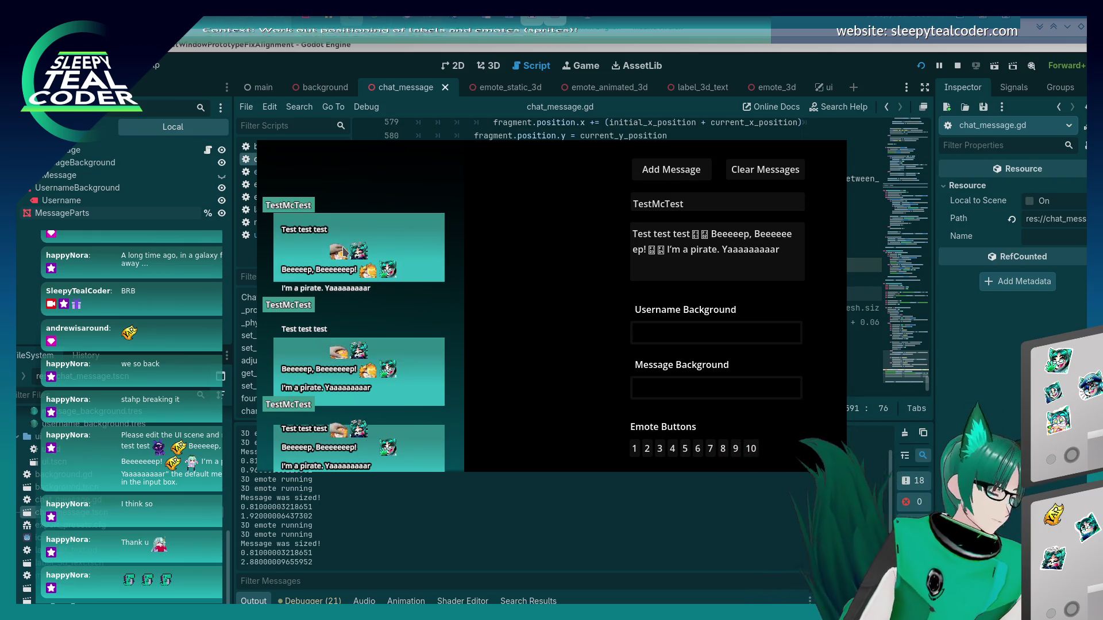
pyautogui.click(931, 64)
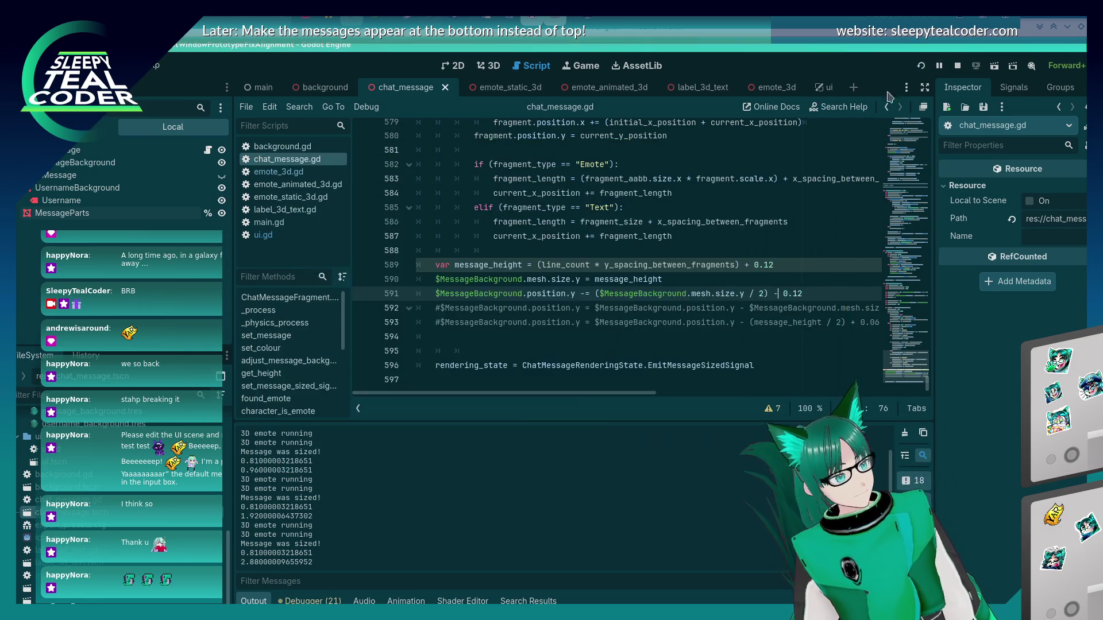
# - Run the game, add a message, and orbit the 3D camera view to inspect the chat panel
pyautogui.press('F5')
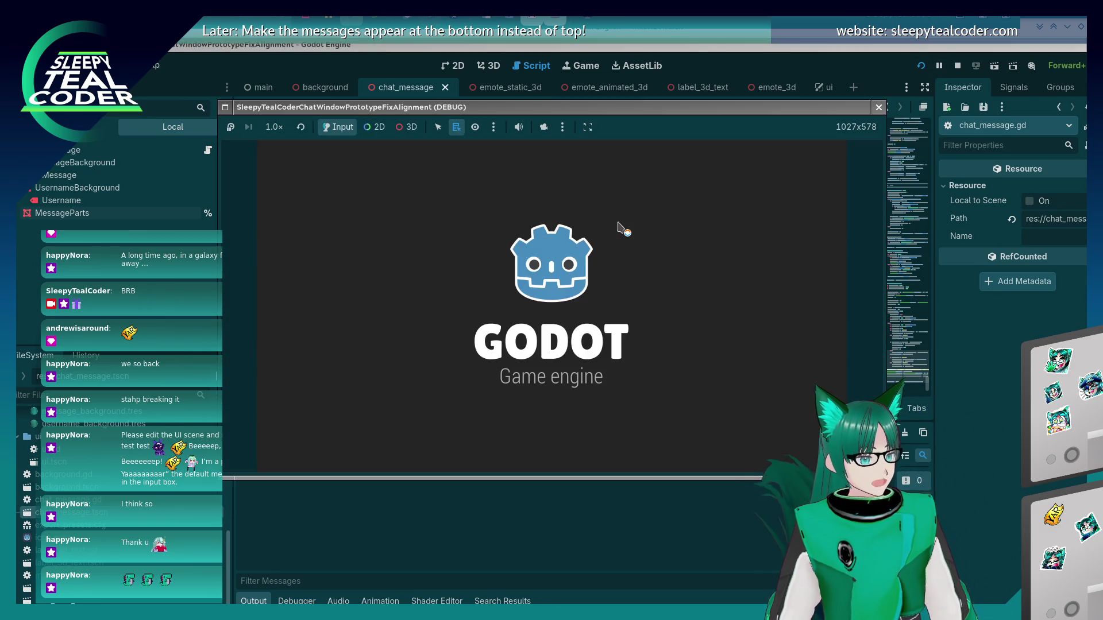
pyautogui.click(643, 168)
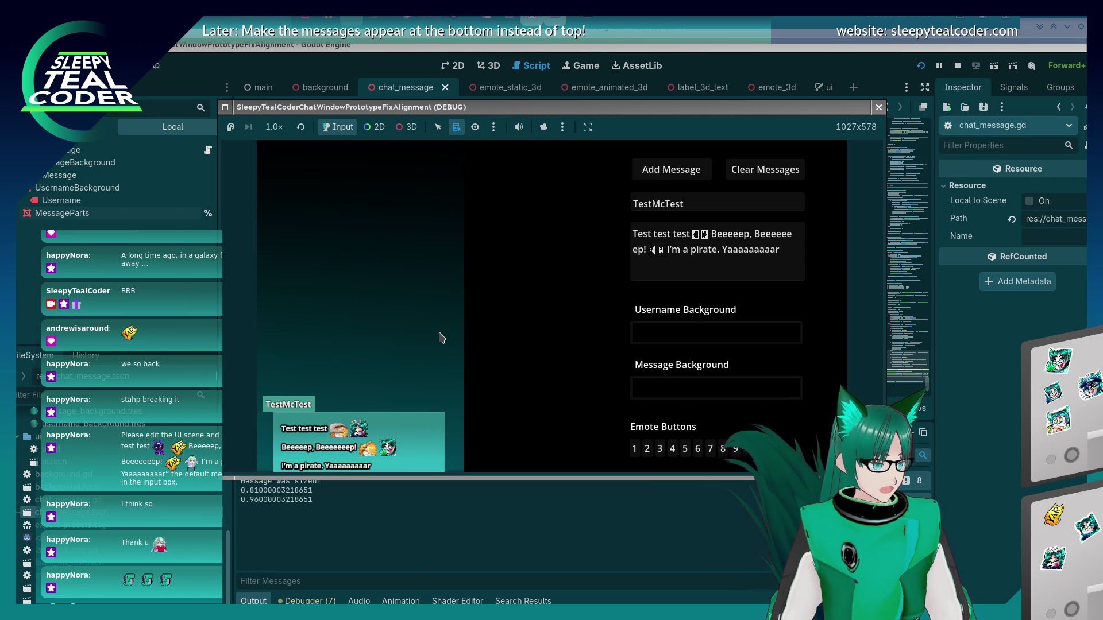
pyautogui.click(543, 127)
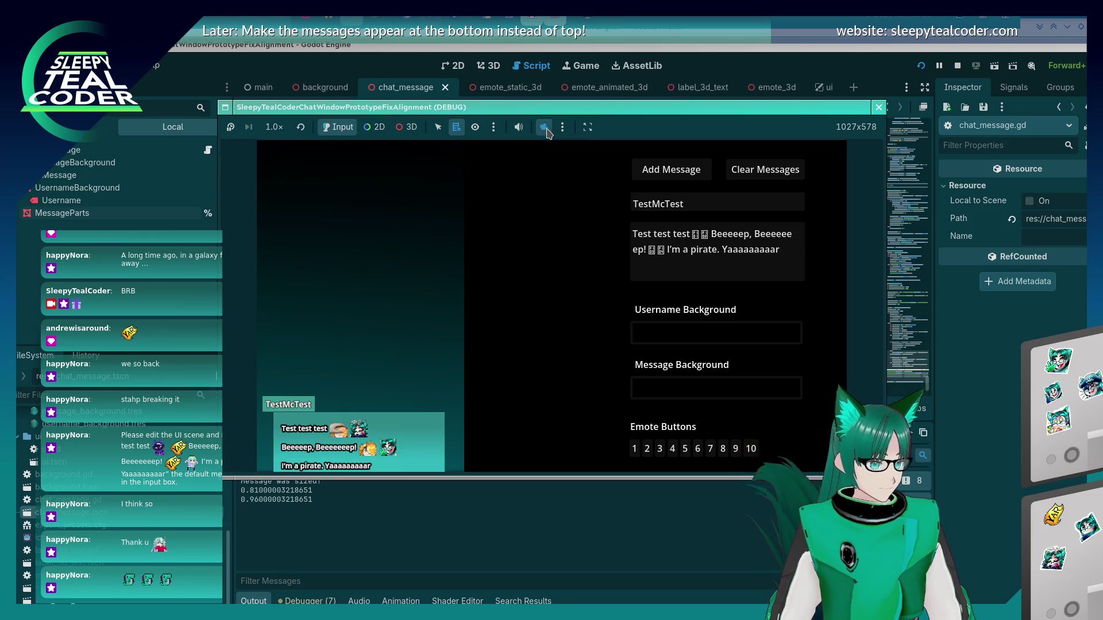
pyautogui.click(407, 127)
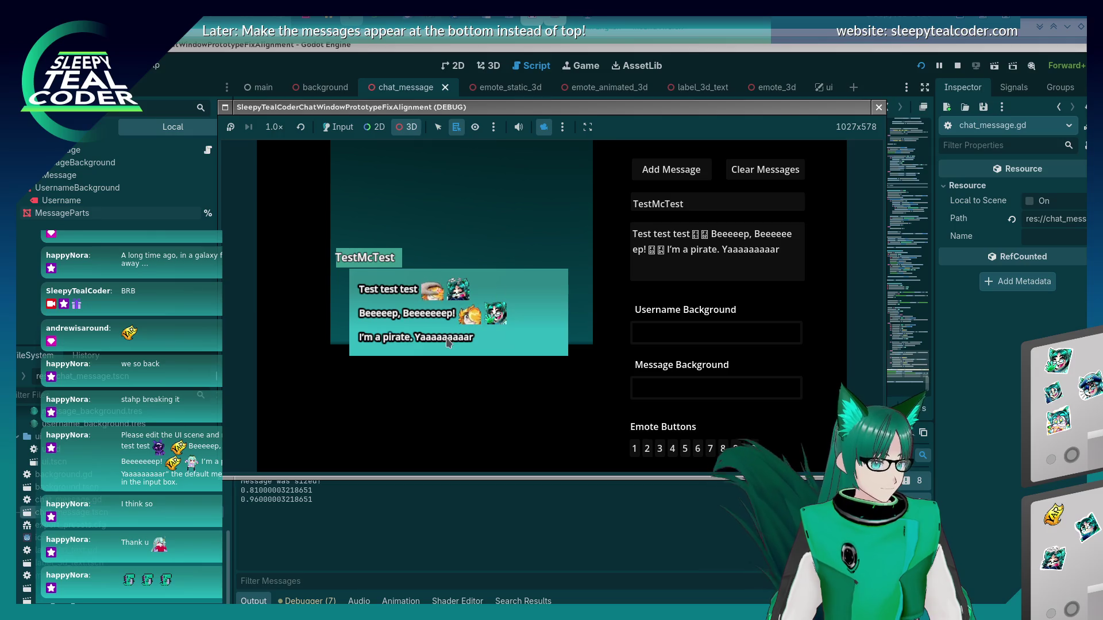
pyautogui.scroll(3, 513, 263)
pyautogui.scroll(-3, 513, 263)
pyautogui.moveTo(506, 287); pyautogui.dragTo(464, 338)
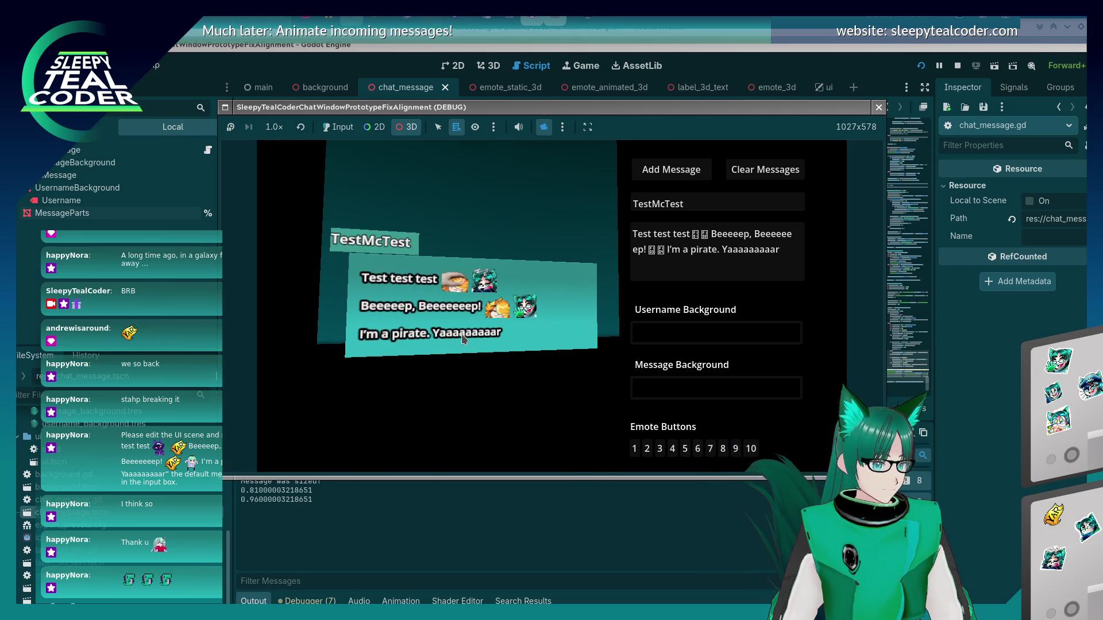
pyautogui.press('F8')
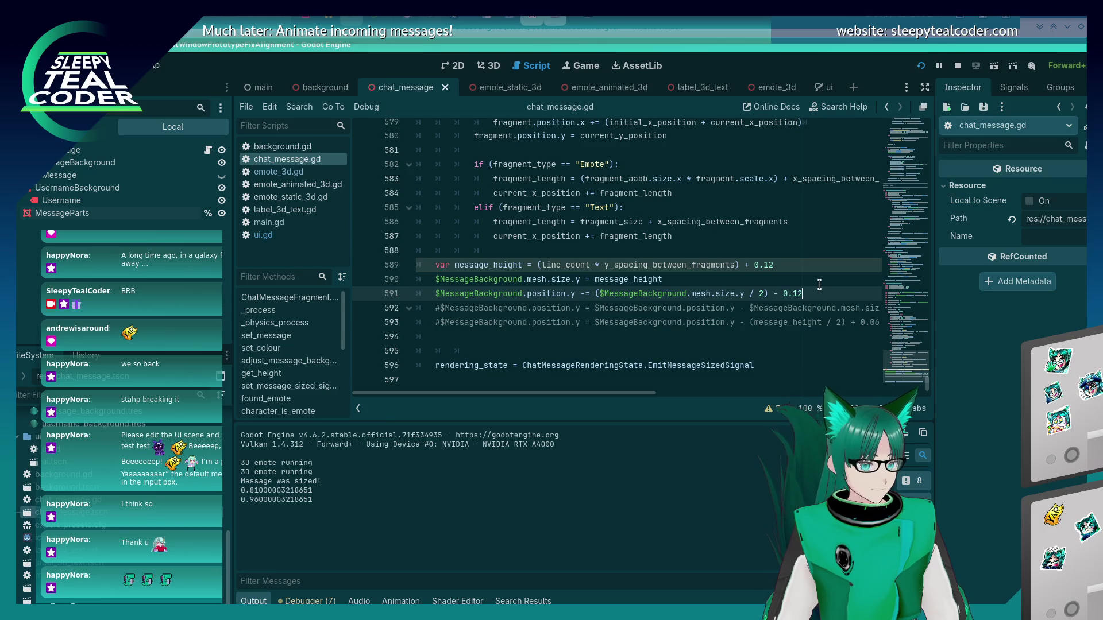
# - Set lines 589 and 591 to 0.125, rerun, and inspect the new message in 3D
pyautogui.click(793, 267)
pyautogui.click(822, 295)
pyautogui.write('5')
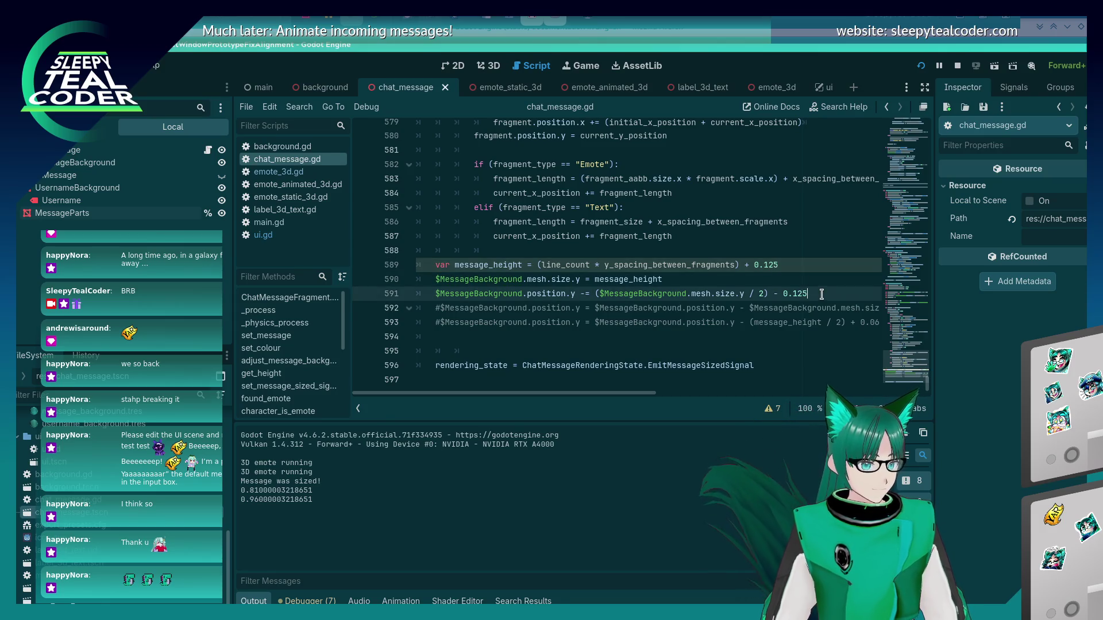
pyautogui.press('F5')
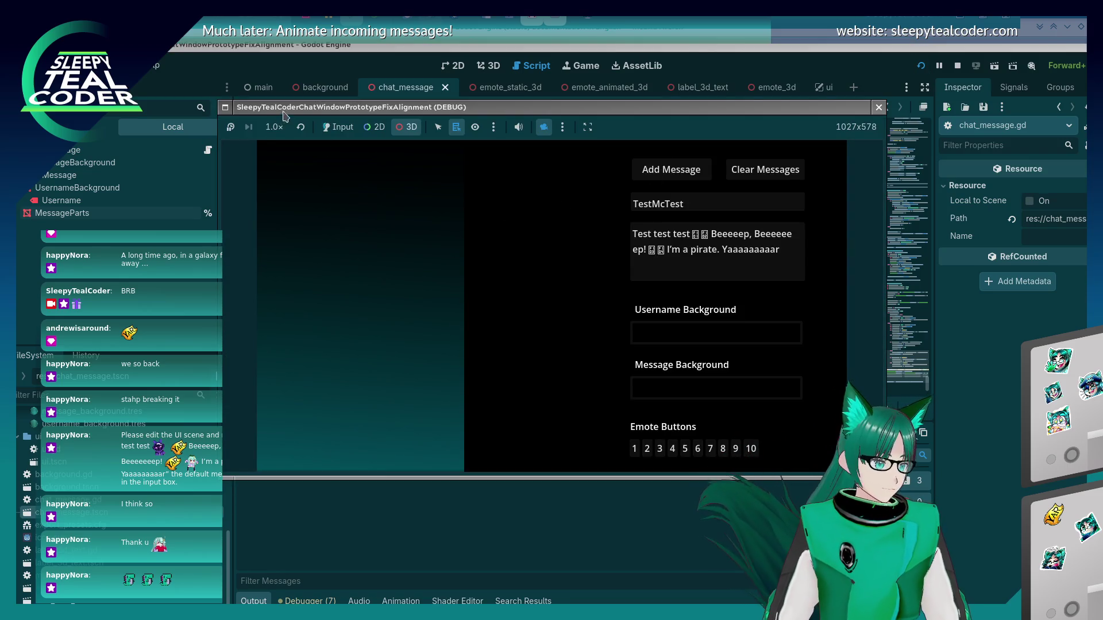
pyautogui.click(666, 174)
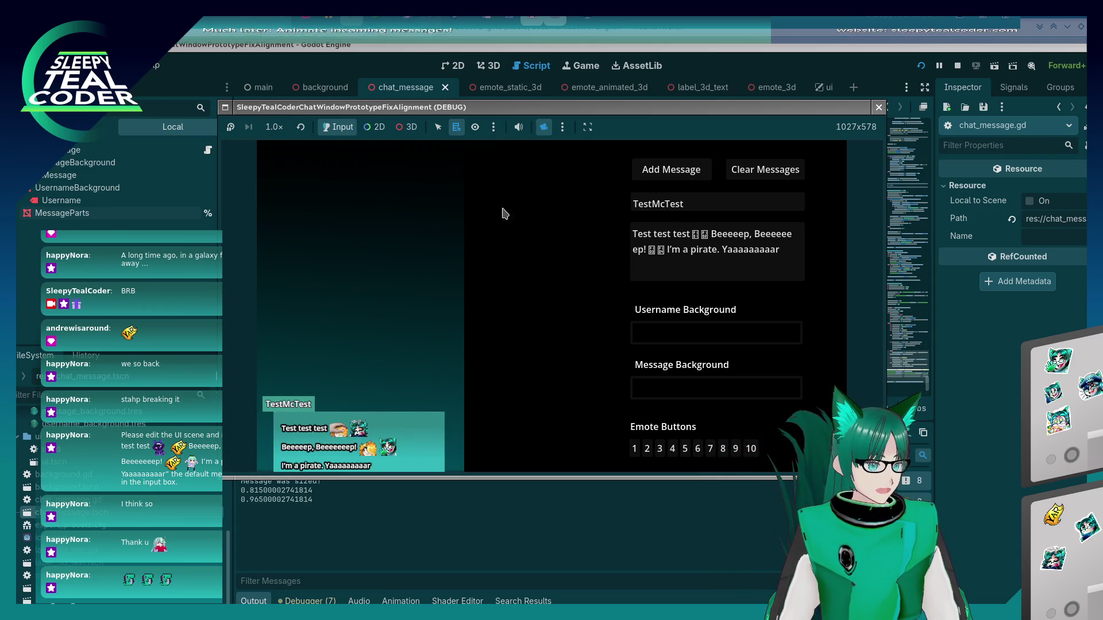
pyautogui.click(409, 127)
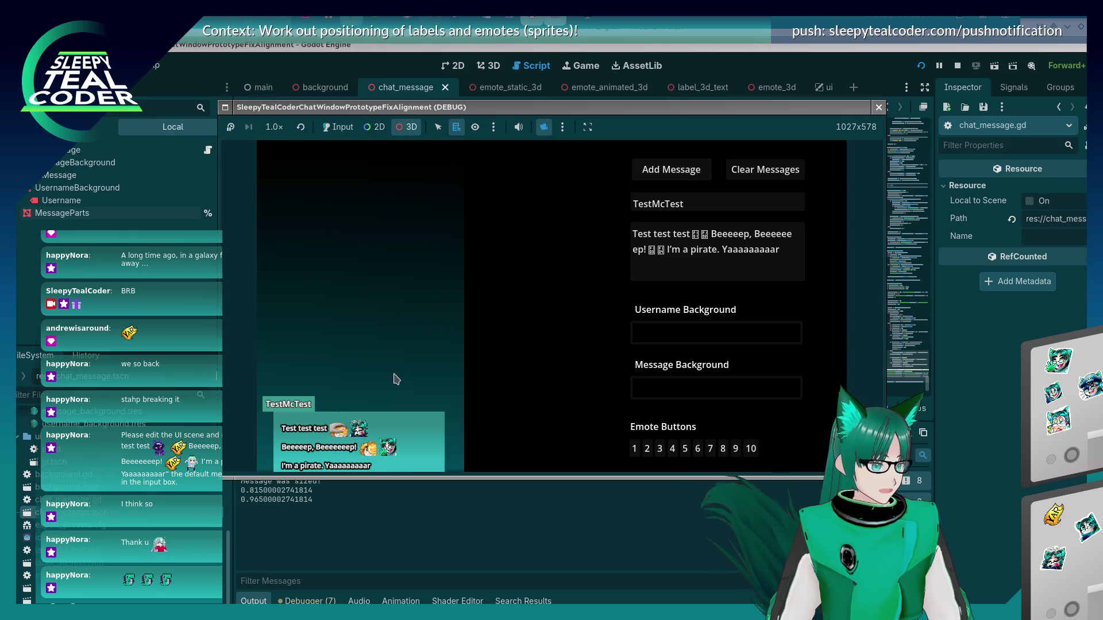
pyautogui.click(543, 127)
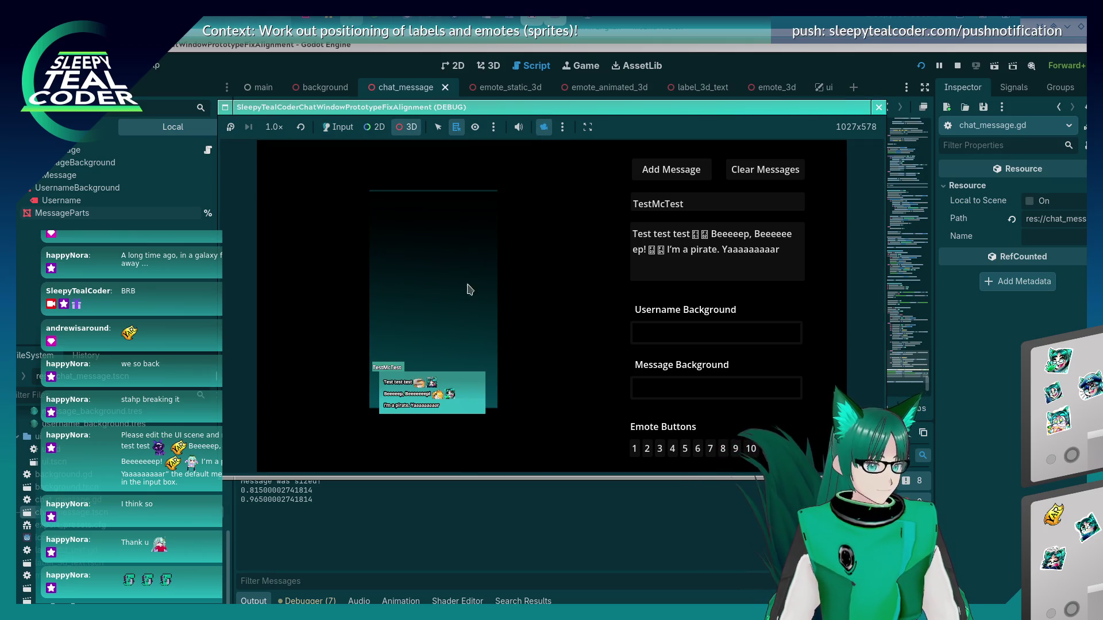
pyautogui.scroll(5, 469, 289)
pyautogui.moveTo(449, 362)
pyautogui.mouseDown()
pyautogui.moveTo(550, 315)
pyautogui.moveTo(519, 339)
pyautogui.moveTo(498, 333)
pyautogui.moveTo(514, 330)
pyautogui.moveTo(513, 345)
pyautogui.mouseUp()
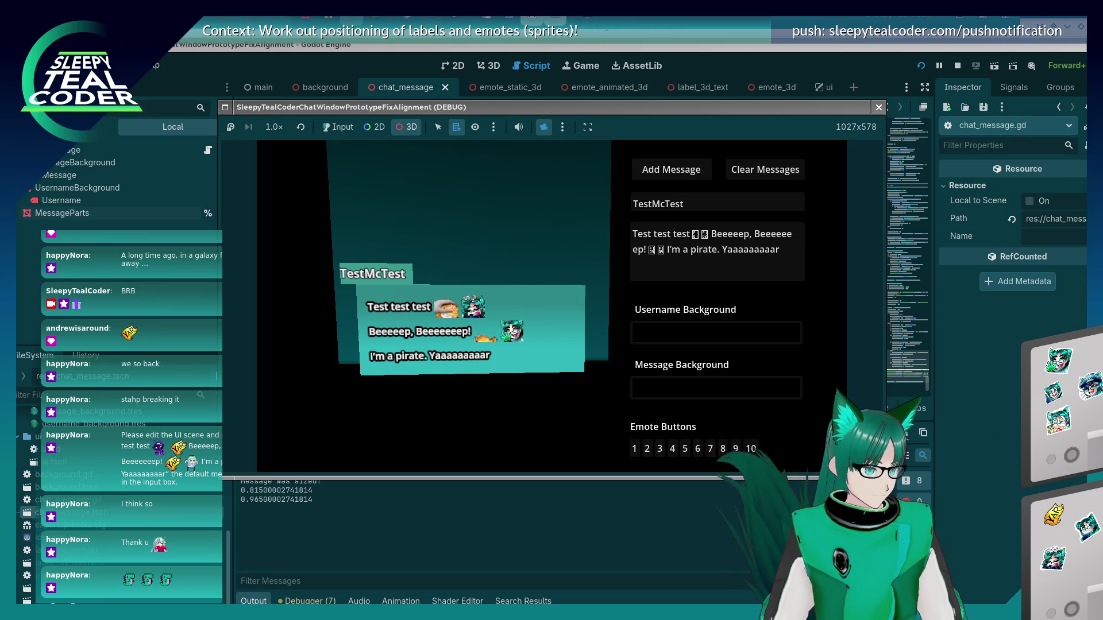
pyautogui.press('F8')
pyautogui.click(689, 281)
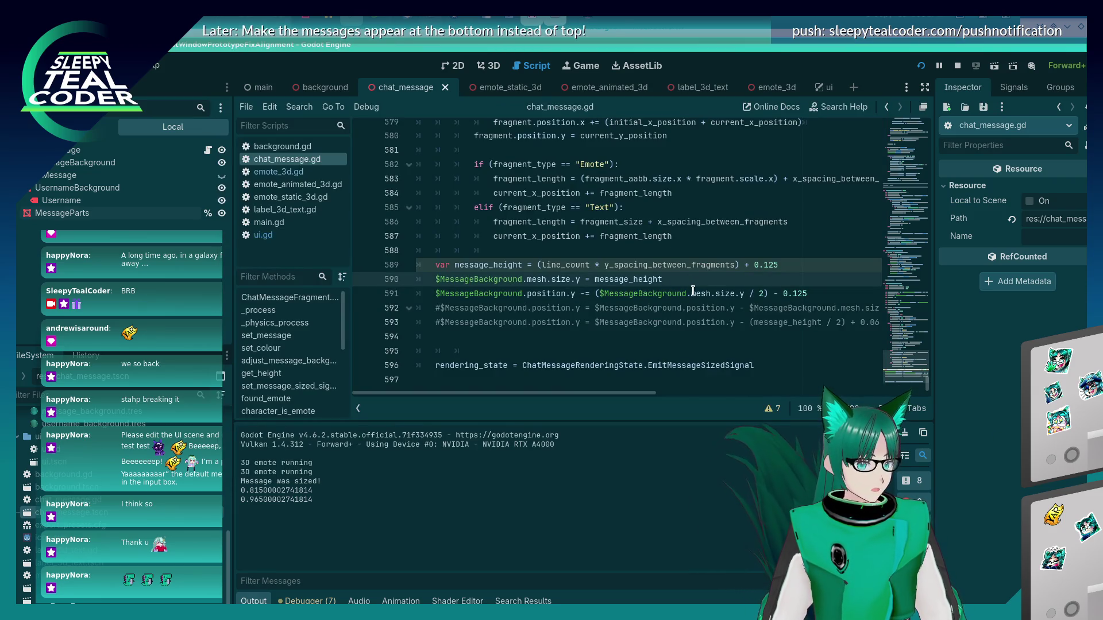
# - Close the game window and scroll chat_message.gd to the message_height and mesh size lines
pyautogui.scroll(2, 663, 346)
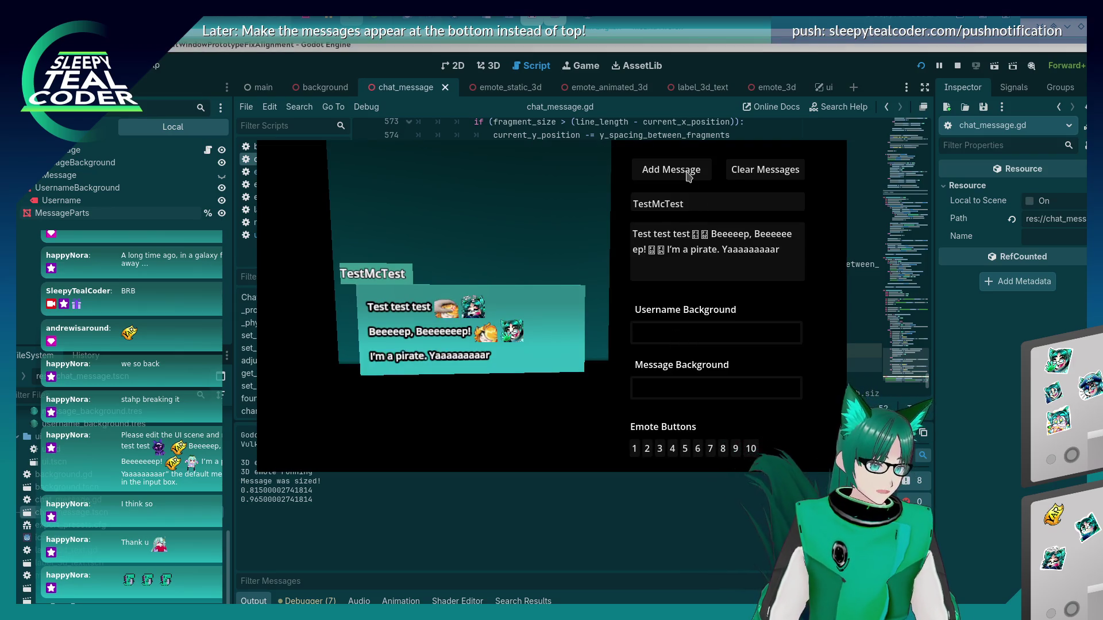
pyautogui.hotkey('alt', 'Tab')
pyautogui.scroll(10, 639, 209)
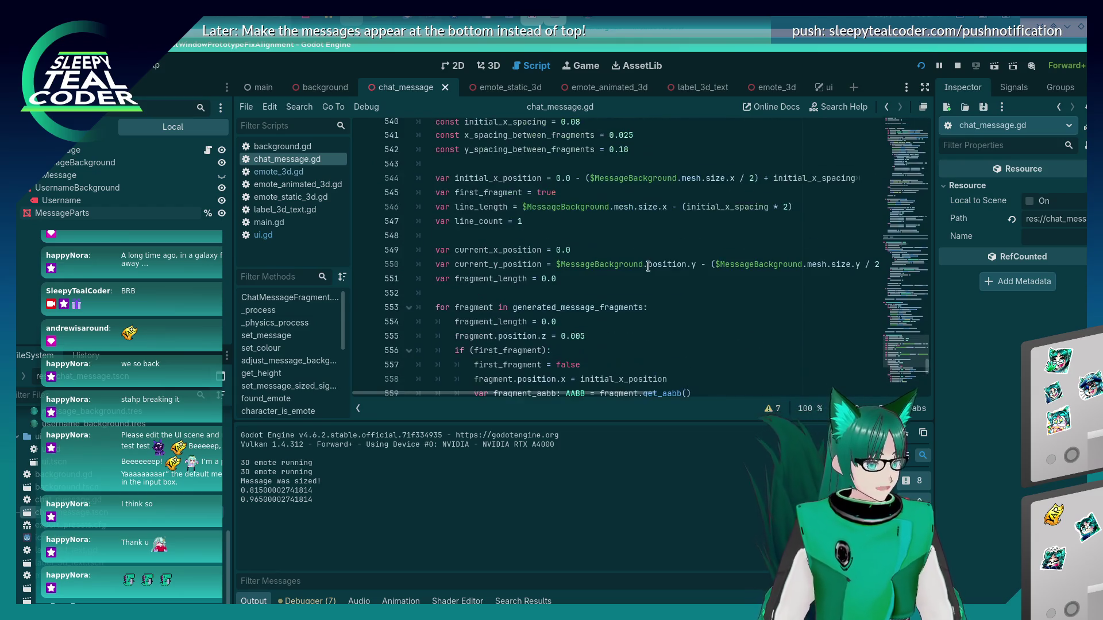
pyautogui.scroll(2, 647, 266)
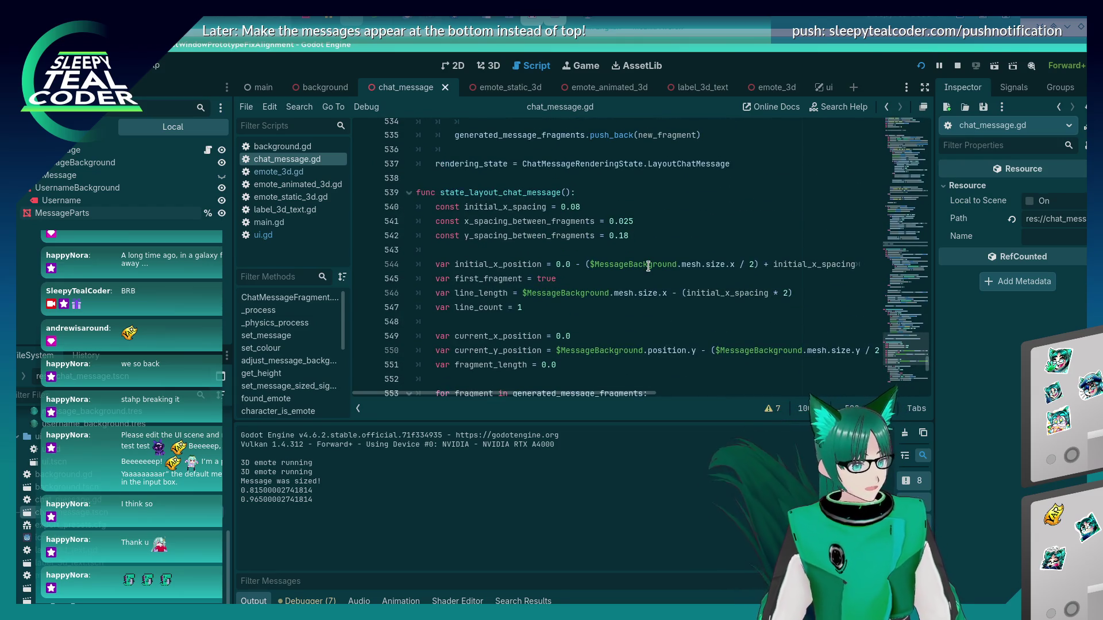
pyautogui.scroll(-3, 648, 266)
pyautogui.scroll(-9, 647, 266)
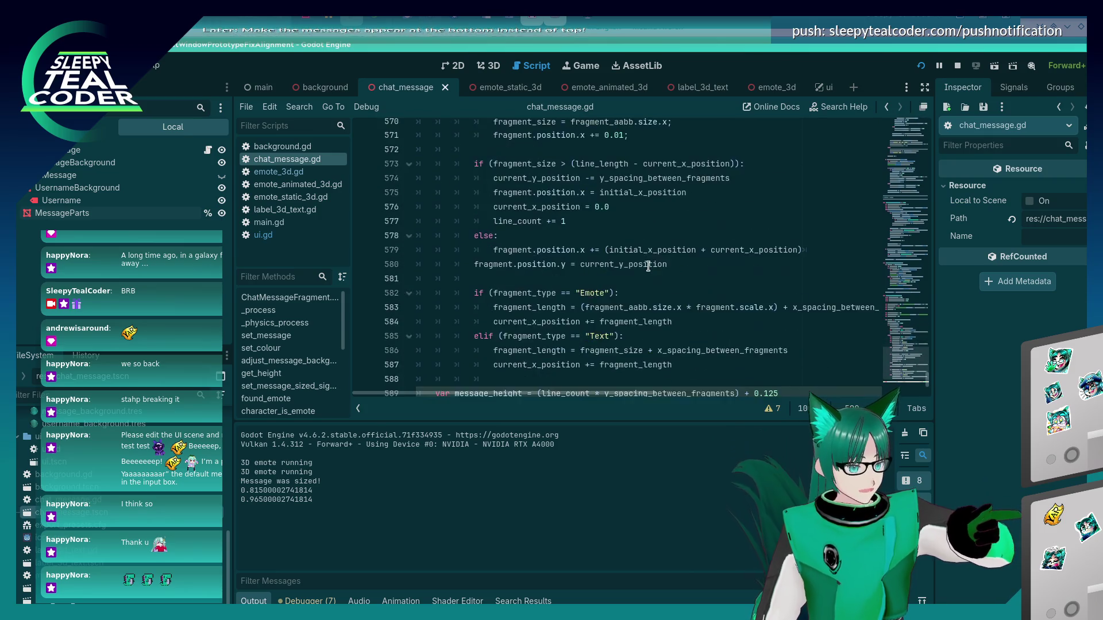
pyautogui.scroll(-3, 648, 266)
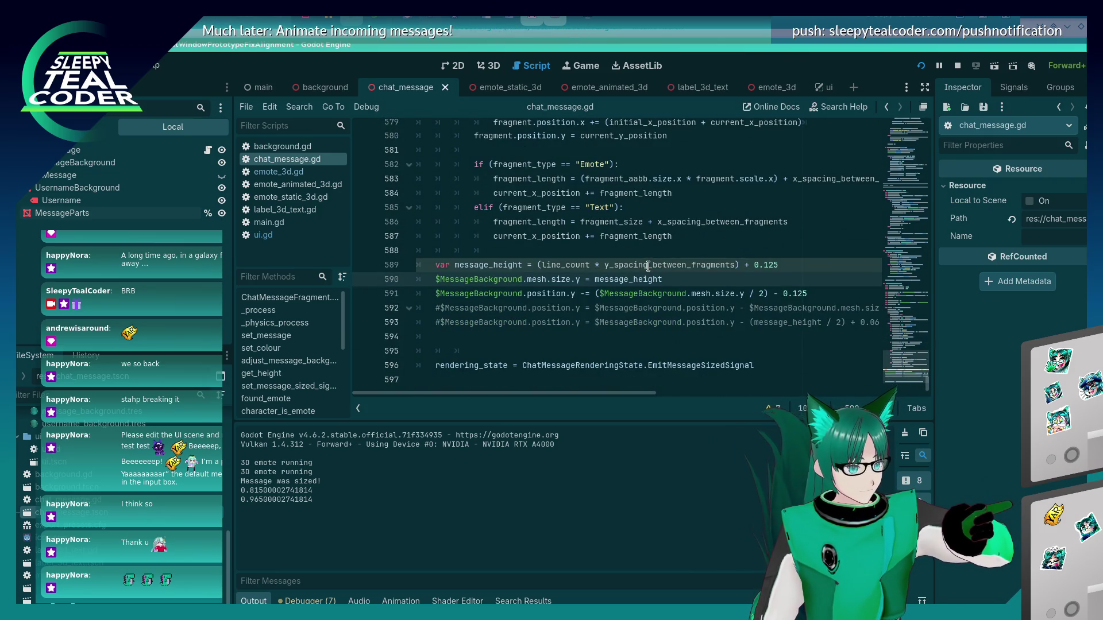
pyautogui.click(552, 352)
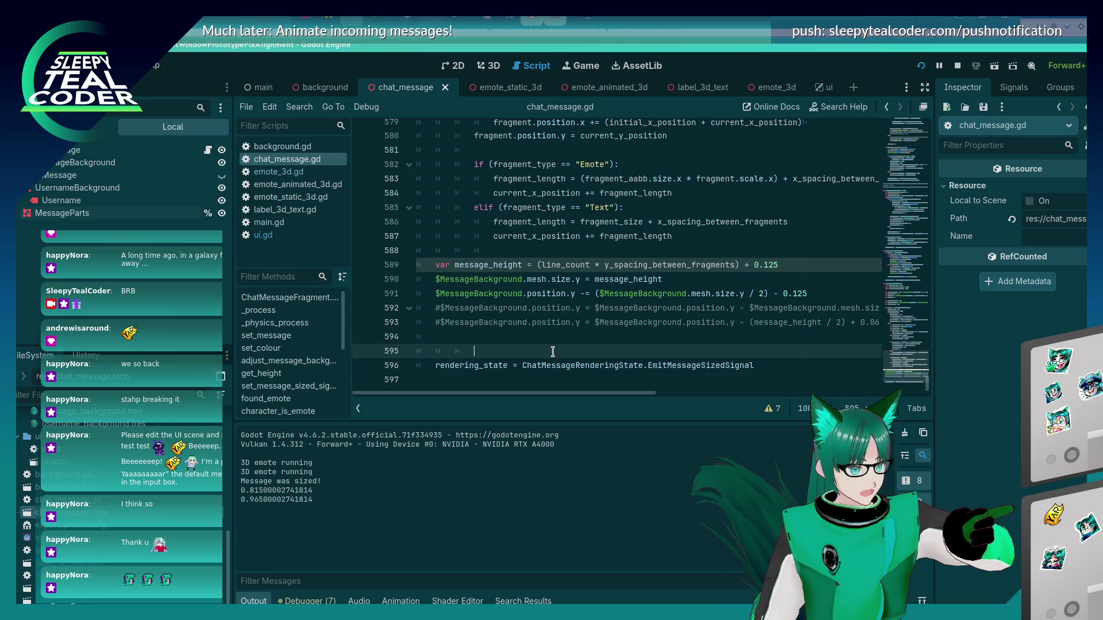
# - Delete the two commented-out background position lines 592–593
pyautogui.click(548, 339)
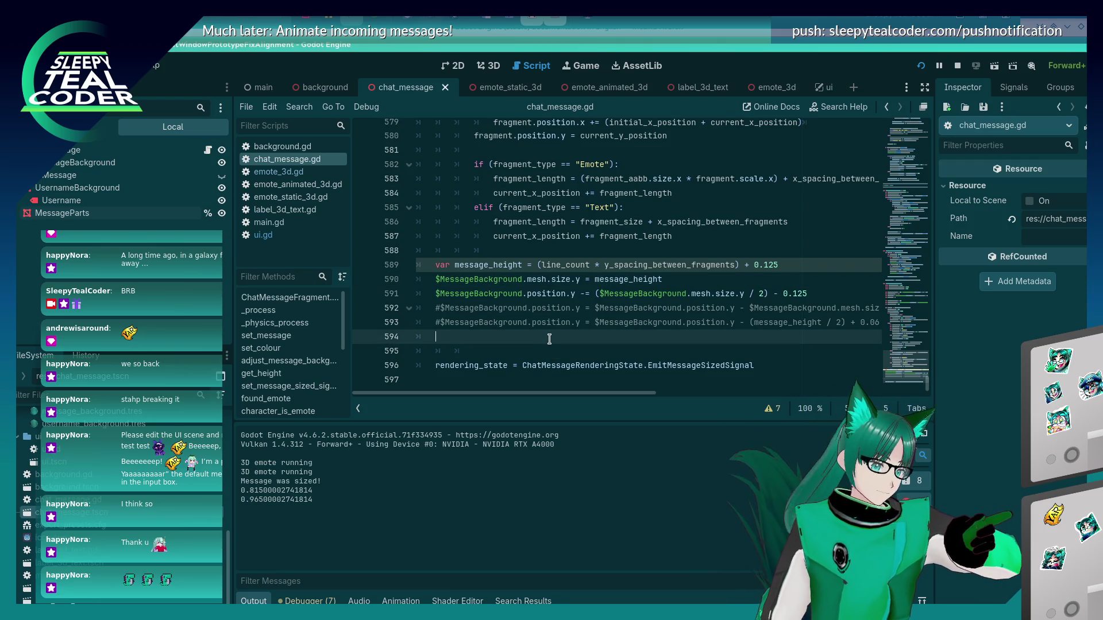
pyautogui.hotkey('shift', 'Up')
pyautogui.hotkey('shift', 'Up')
pyautogui.hotkey('shift', 'Home')
# - Run the game and add a test message to confirm two stacked cards, then close it
pyautogui.press('F5')
pyautogui.hotkey('alt', 'Tab')
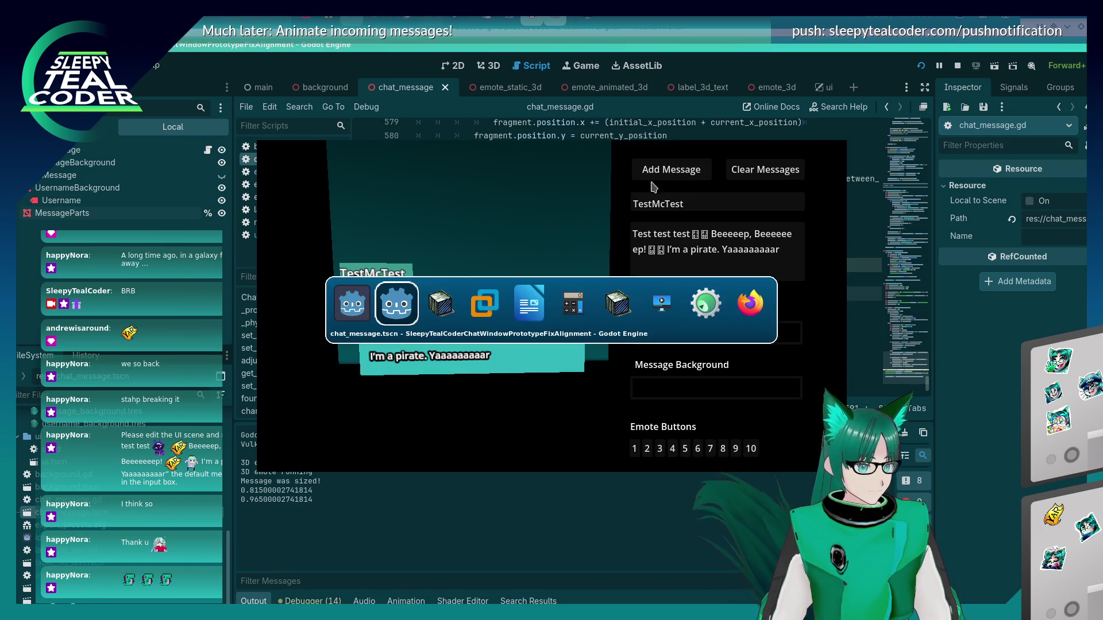
pyautogui.click(692, 171)
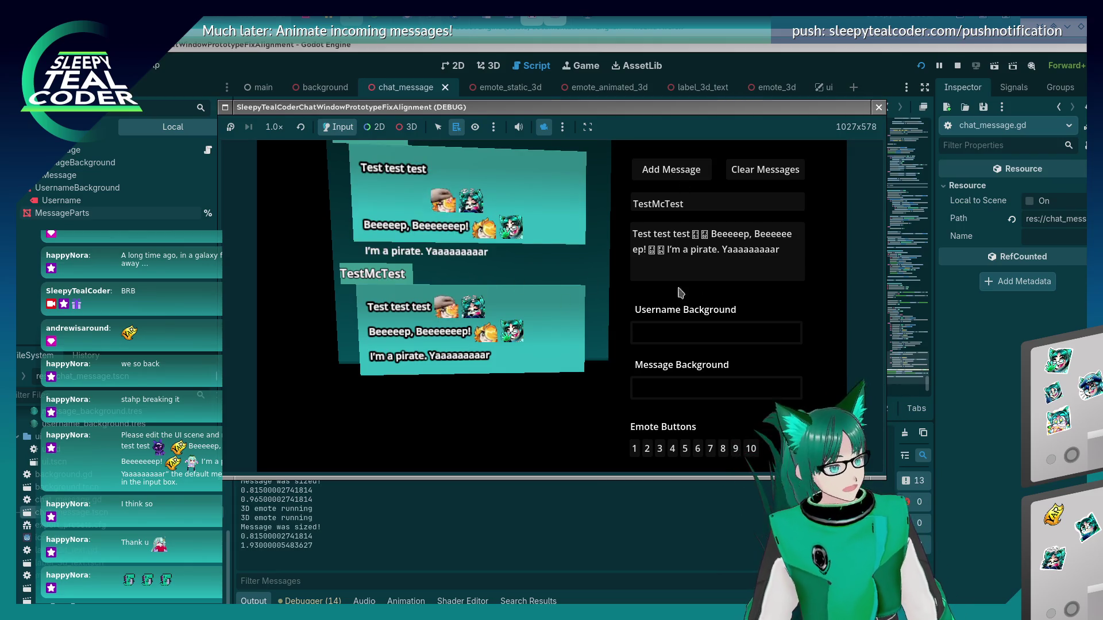
pyautogui.press('F8')
pyautogui.scroll(6, 598, 317)
pyautogui.scroll(6, 597, 317)
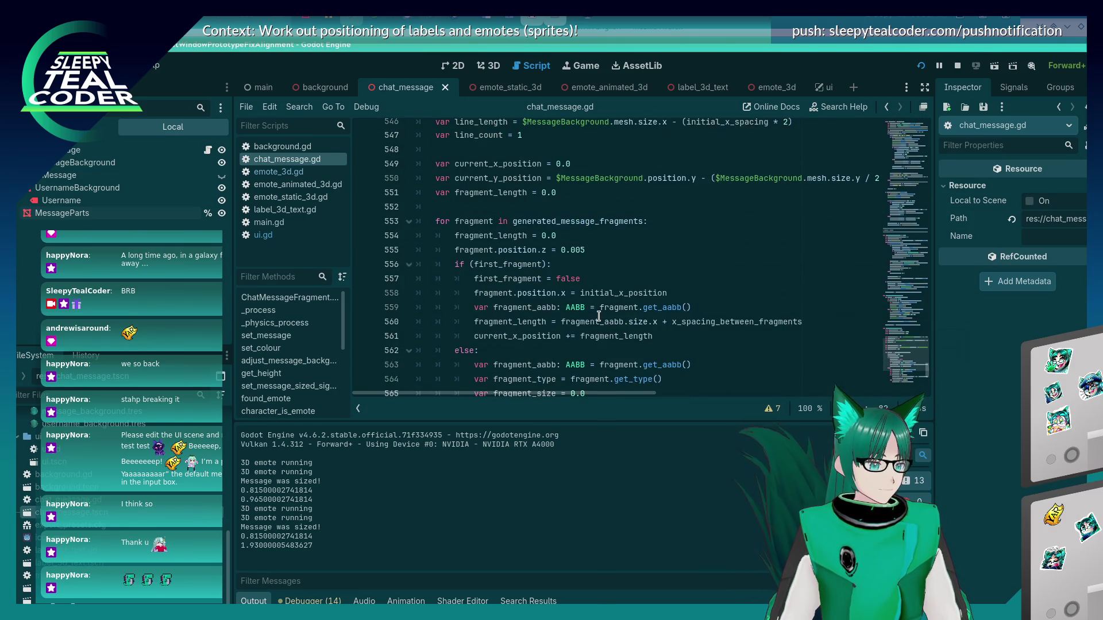
# - Select message_height and search through its 16 uses in the script
pyautogui.scroll(2, 599, 316)
pyautogui.scroll(2, 599, 316)
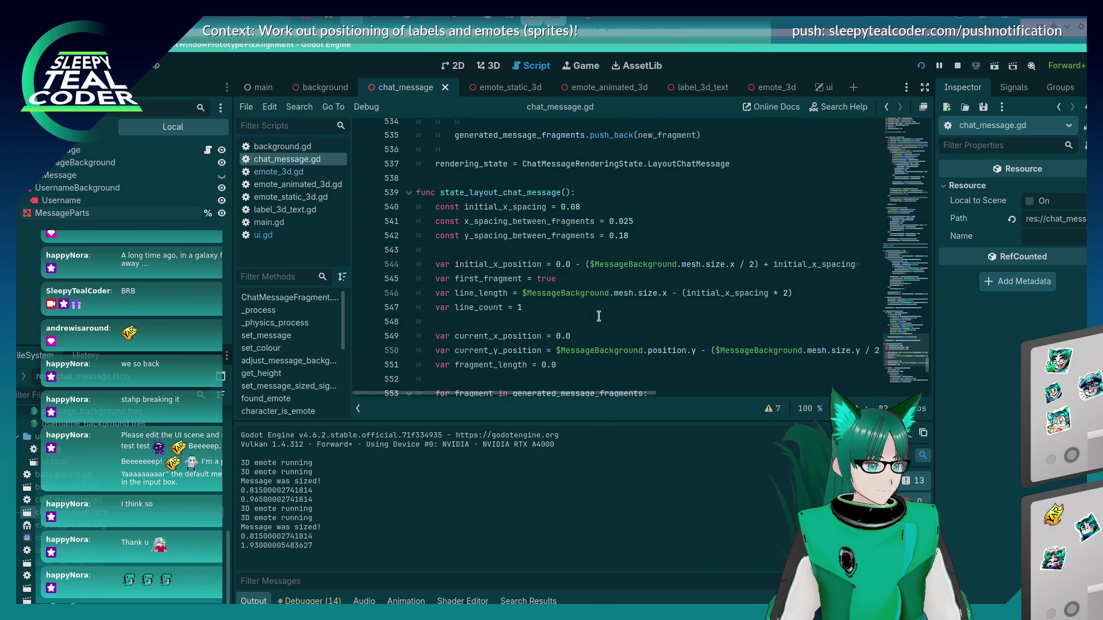
pyautogui.scroll(-14, 599, 316)
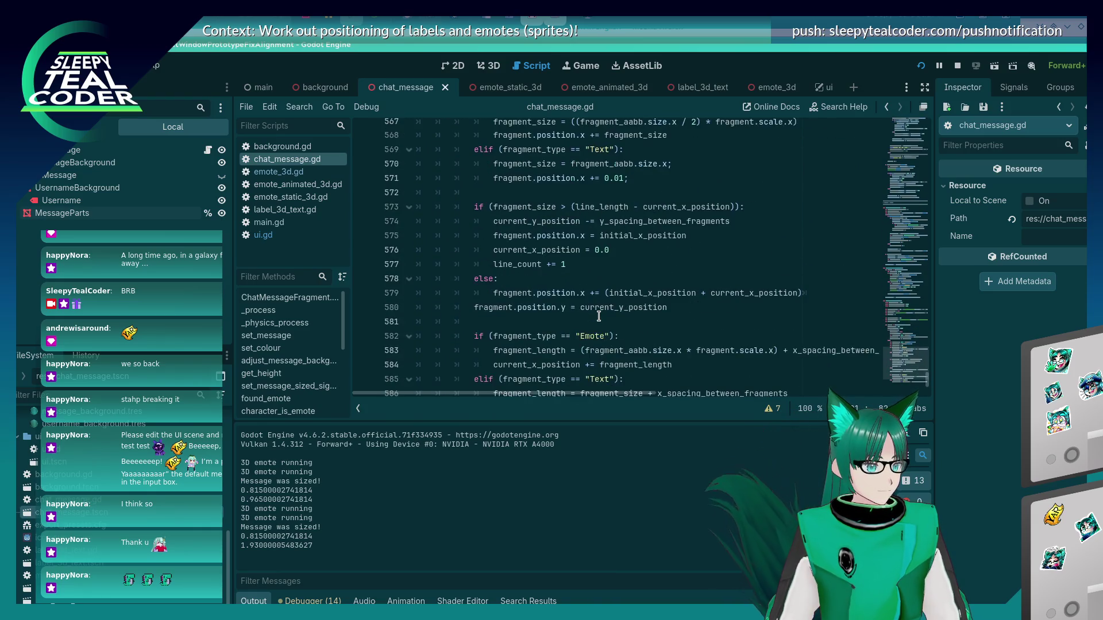
pyautogui.click(460, 274)
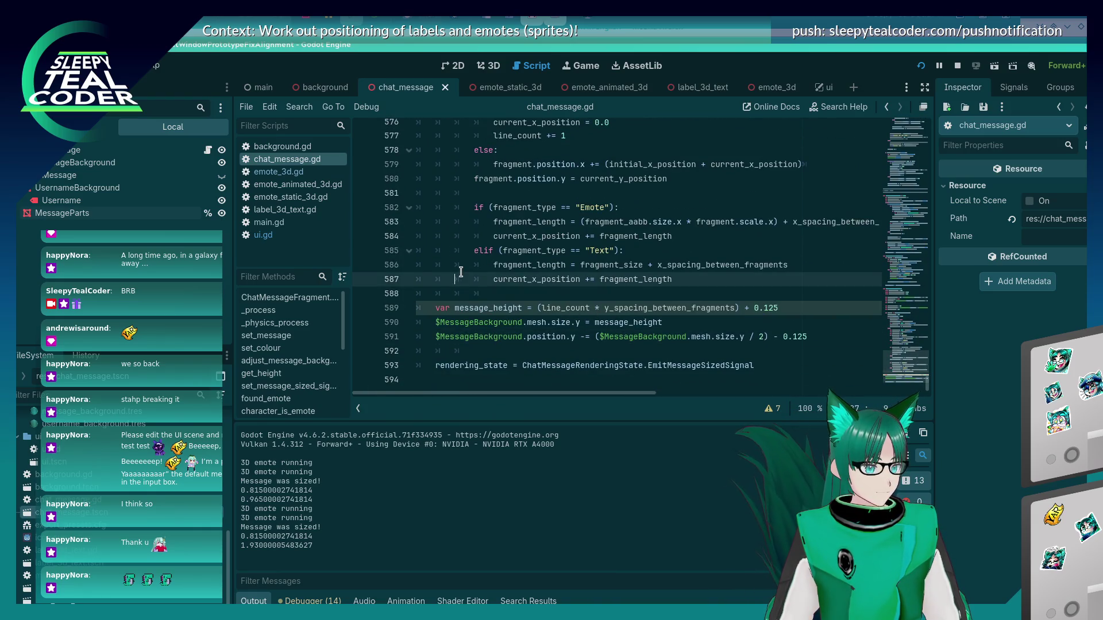
pyautogui.doubleClick(457, 306)
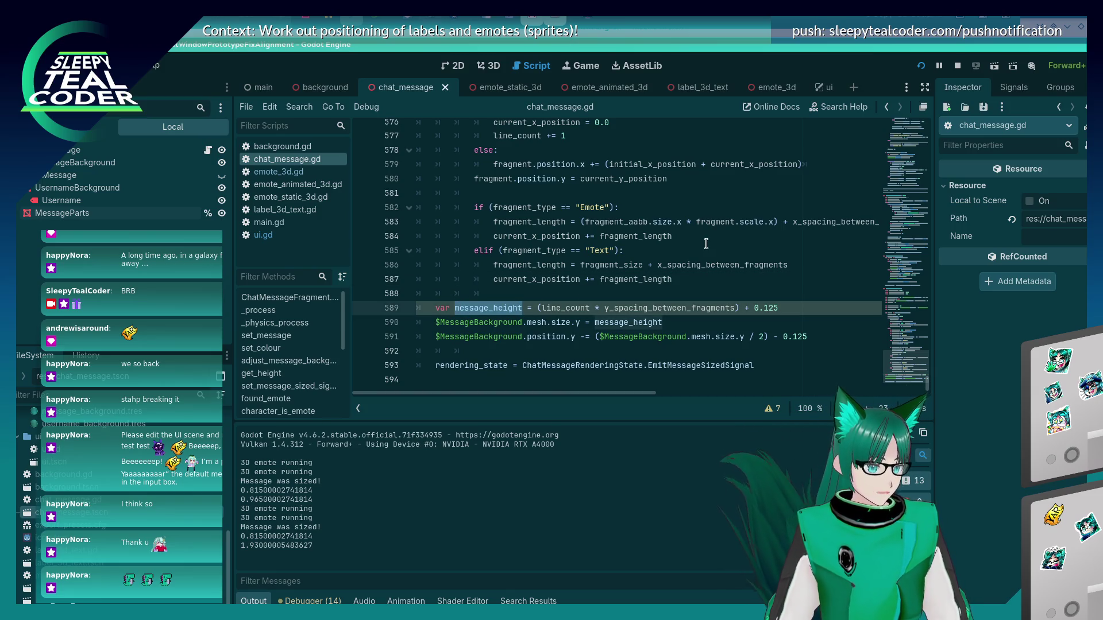
pyautogui.hotkey('ctrl', 'f')
pyautogui.press('Return')
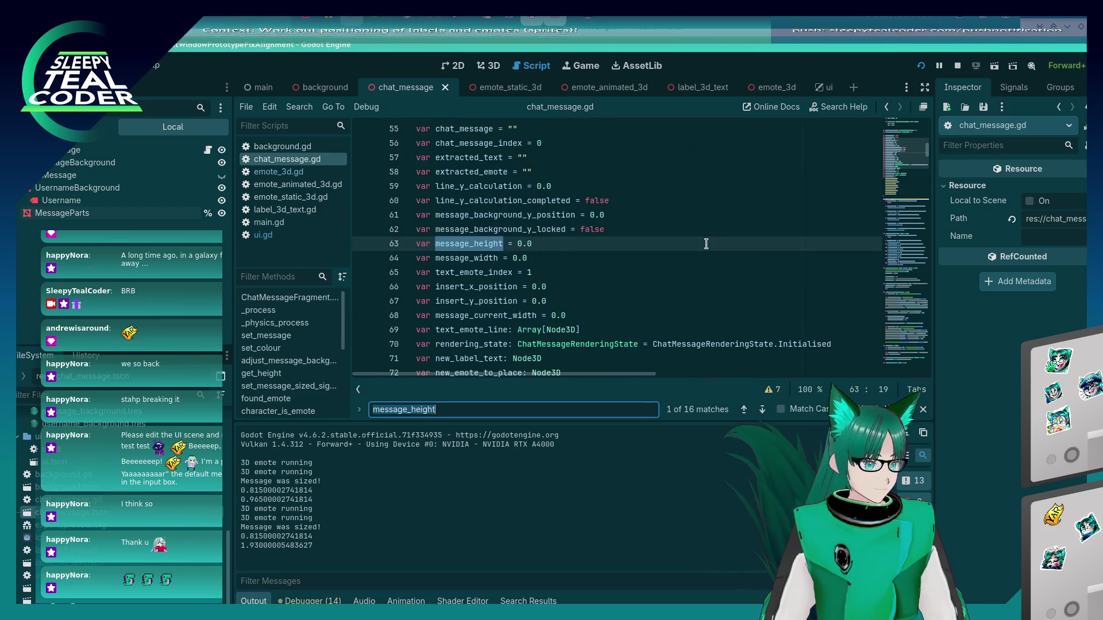
pyautogui.press('Return')
pyautogui.press('Return')
pyautogui.press('Return')
pyautogui.press('Return')
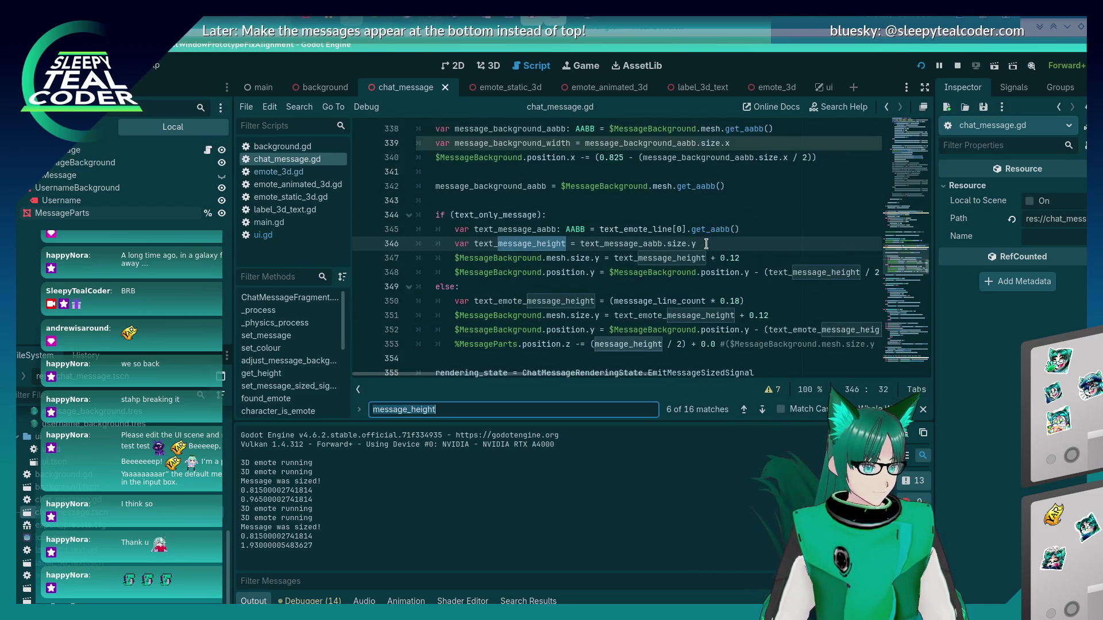
pyautogui.press('Return')
pyautogui.press('Return')
pyautogui.press('Return')
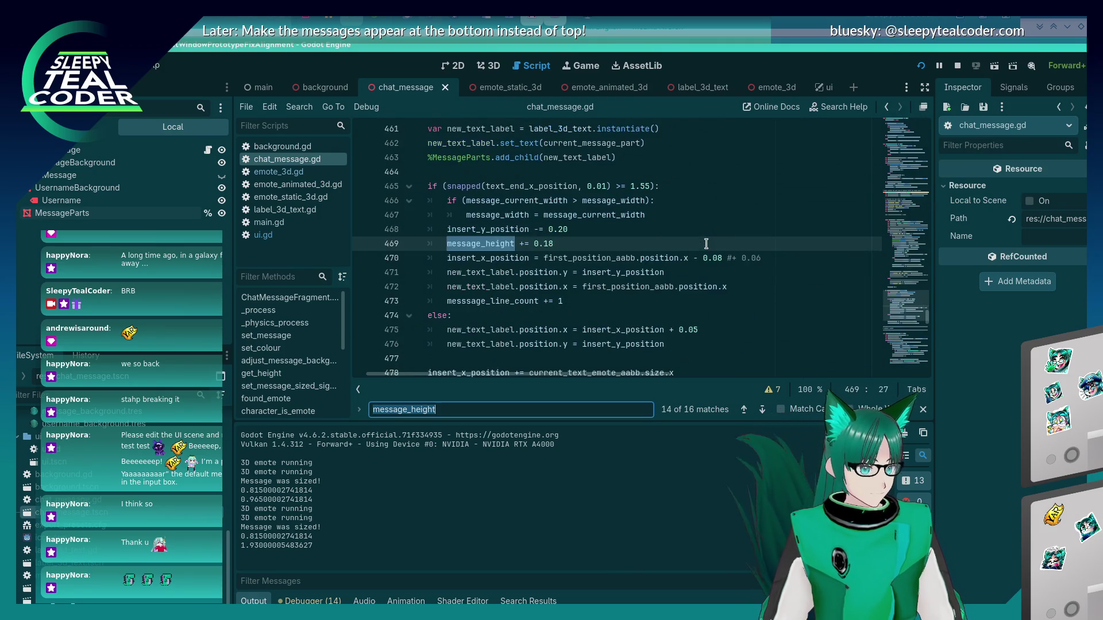
pyautogui.press('Escape')
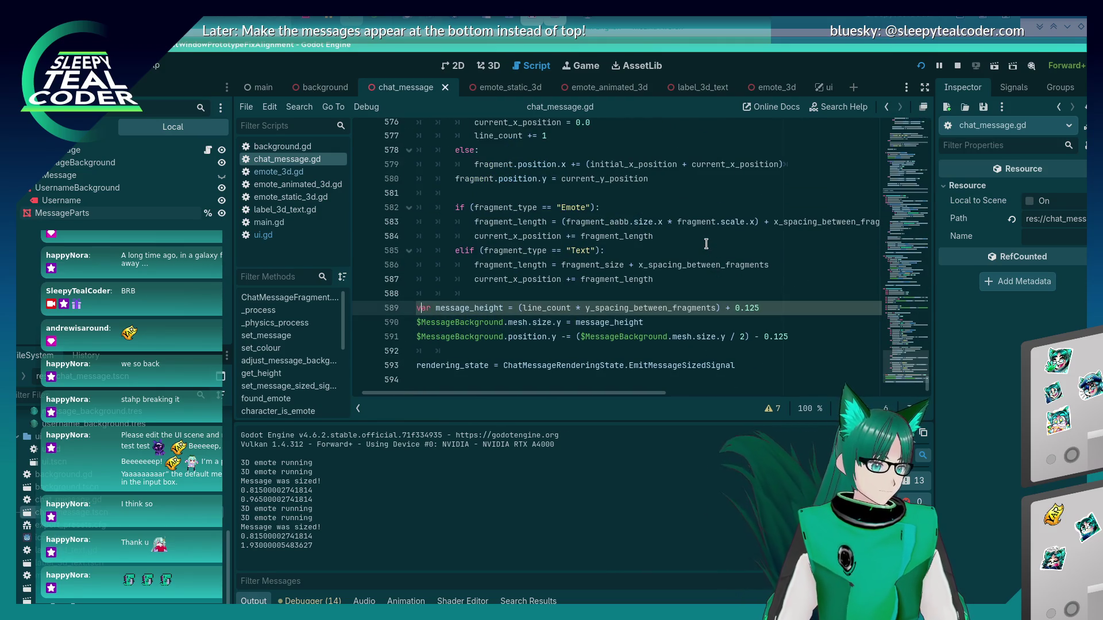
# - Rename it to new_message_height on lines 589 and 590 and save
pyautogui.write('new_')
pyautogui.press('Down')
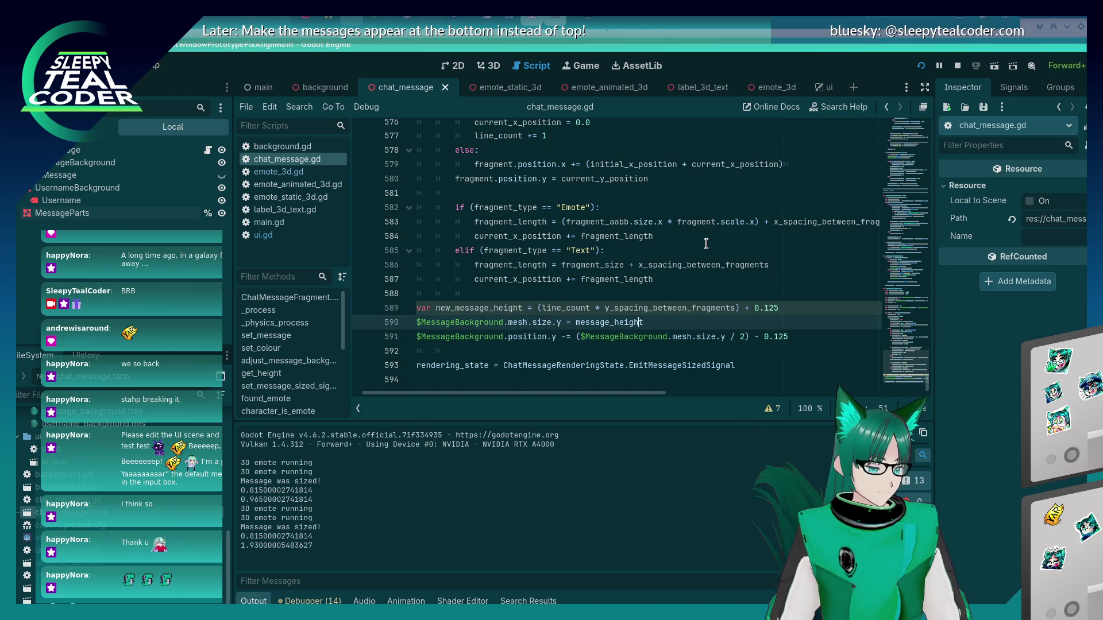
pyautogui.hotkey('ctrl', 'Left')
pyautogui.write('new_')
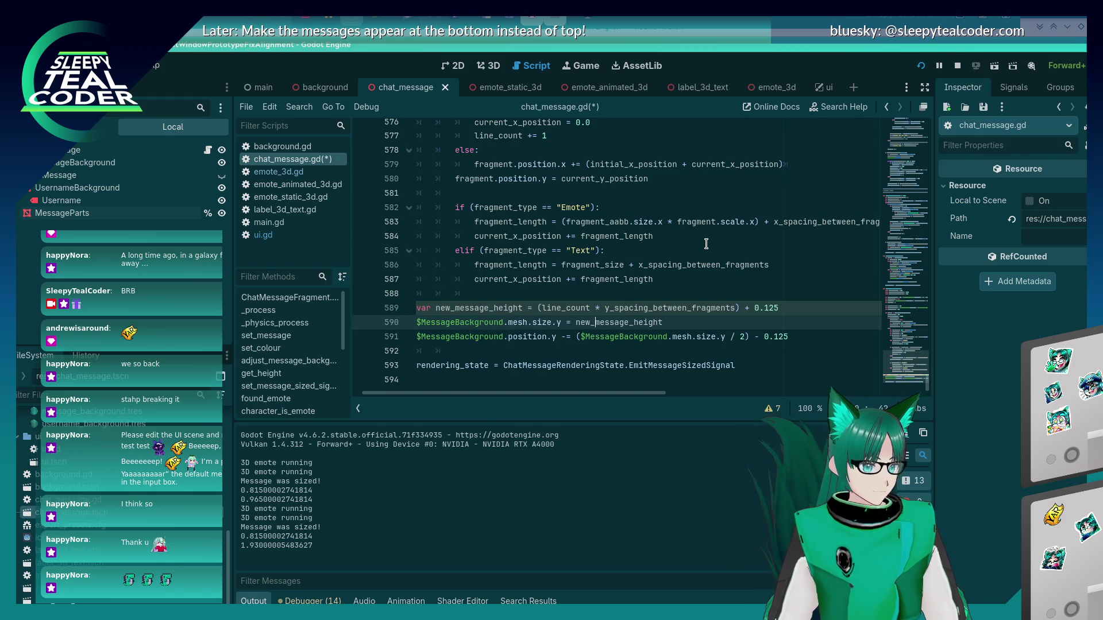
pyautogui.hotkey('ctrl', 's')
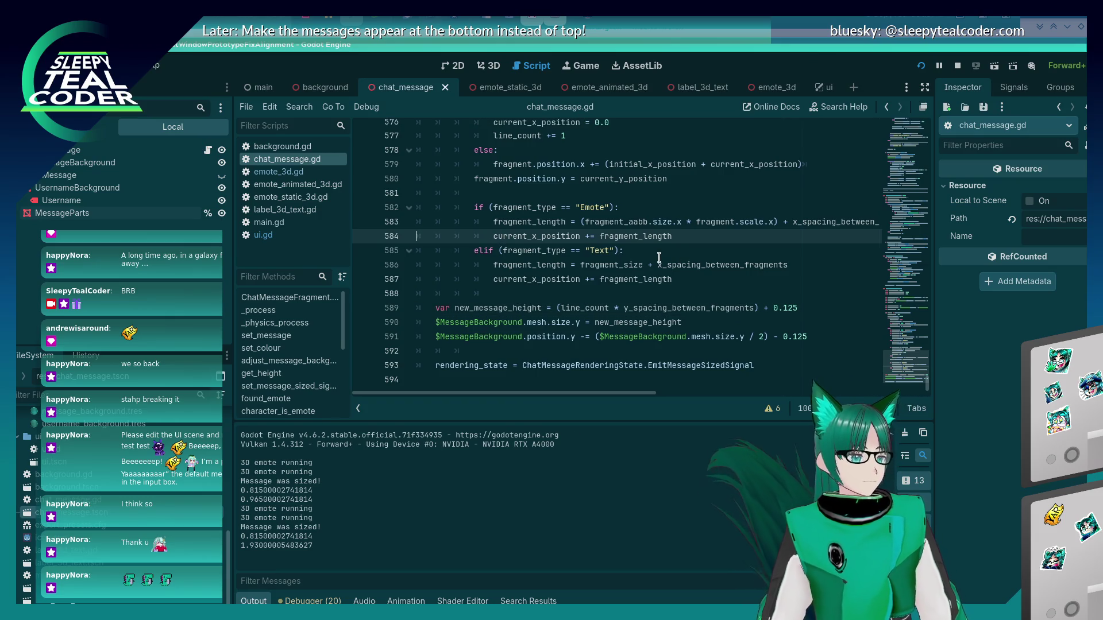
pyautogui.scroll(9, 654, 260)
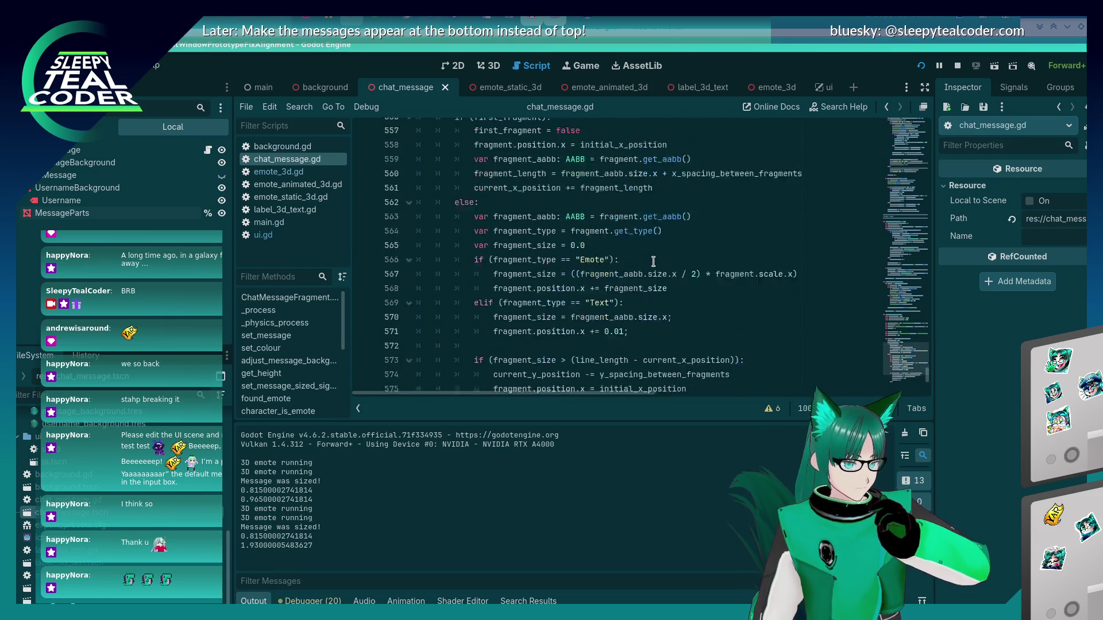
pyautogui.scroll(3, 653, 261)
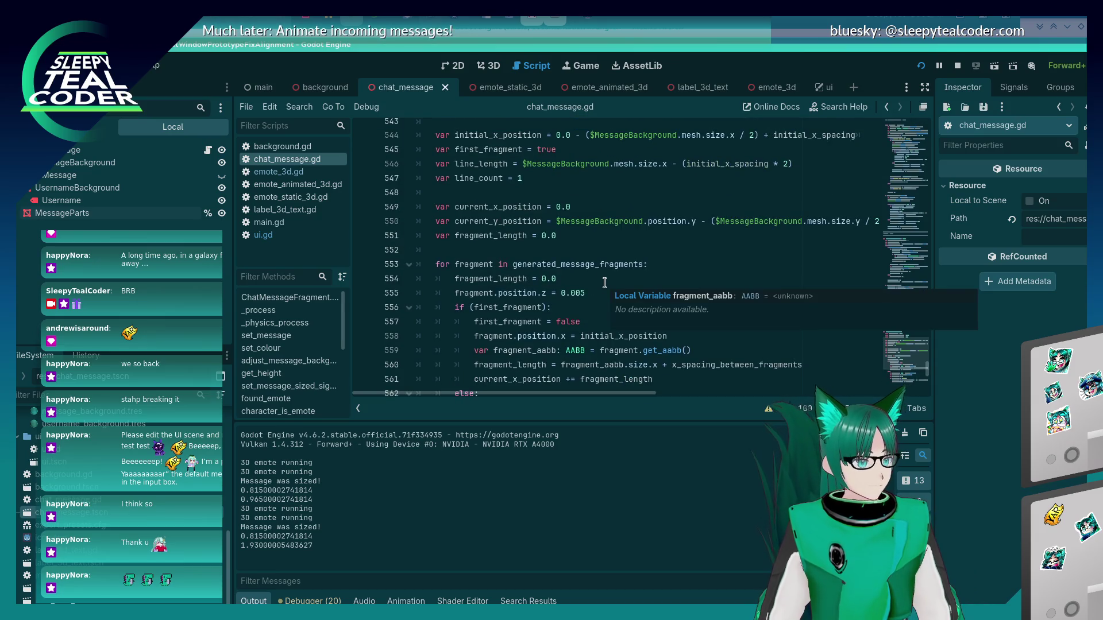
pyautogui.scroll(2, 604, 282)
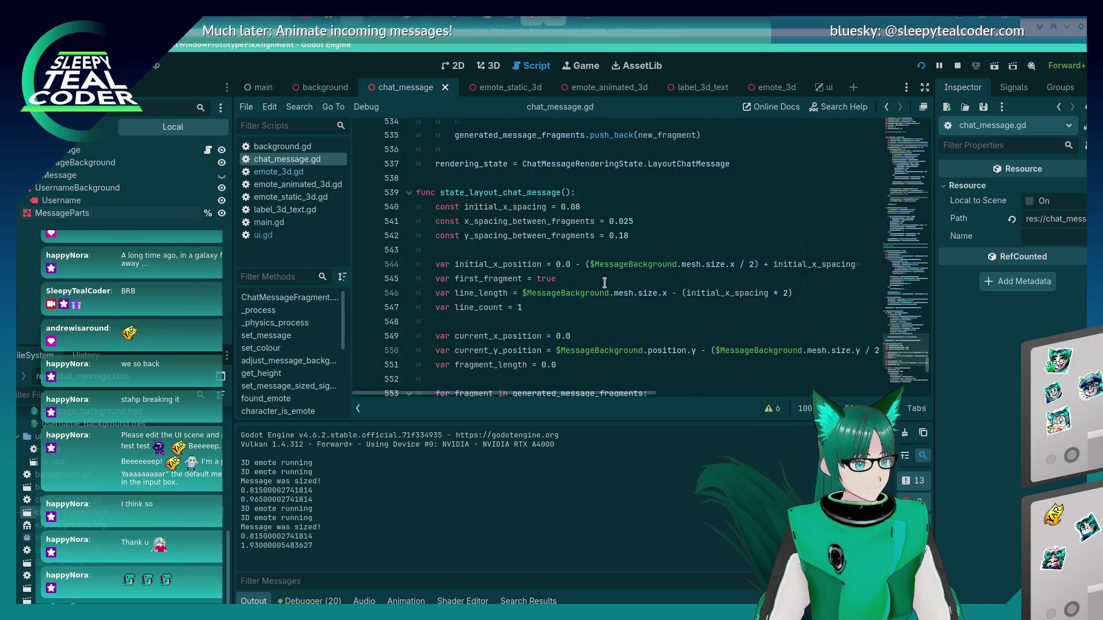
pyautogui.scroll(-12, 604, 282)
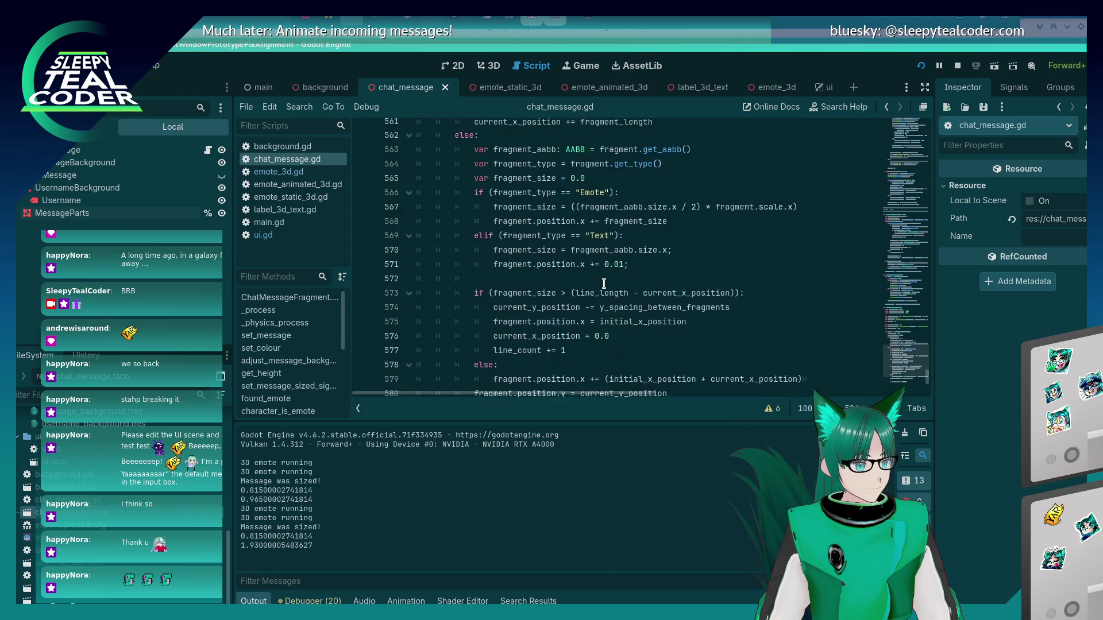
pyautogui.scroll(2, 604, 283)
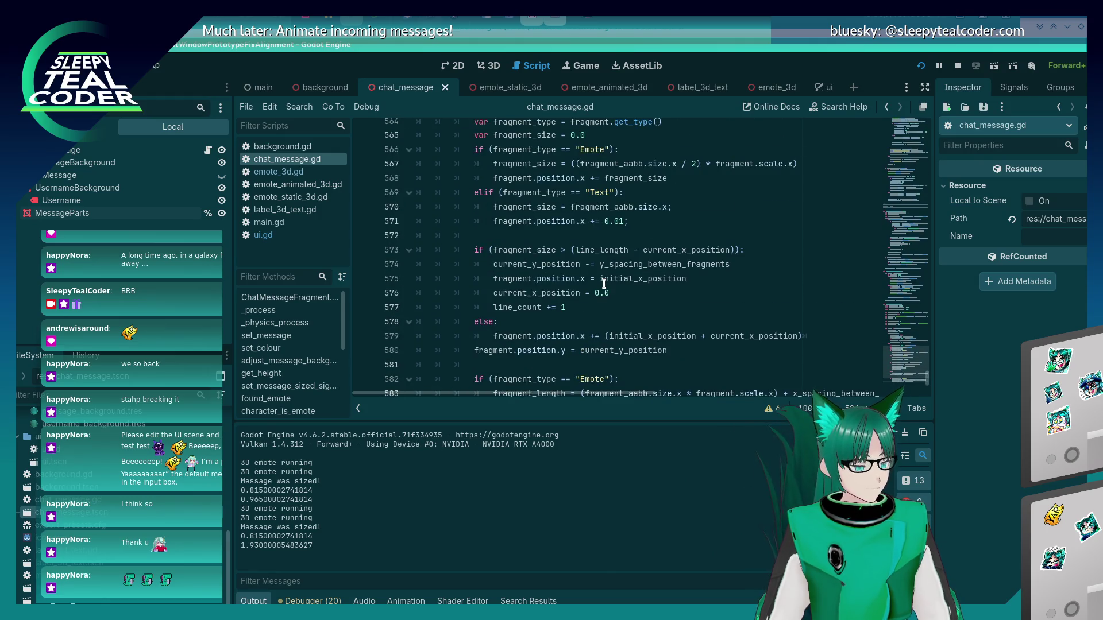
pyautogui.scroll(5, 603, 283)
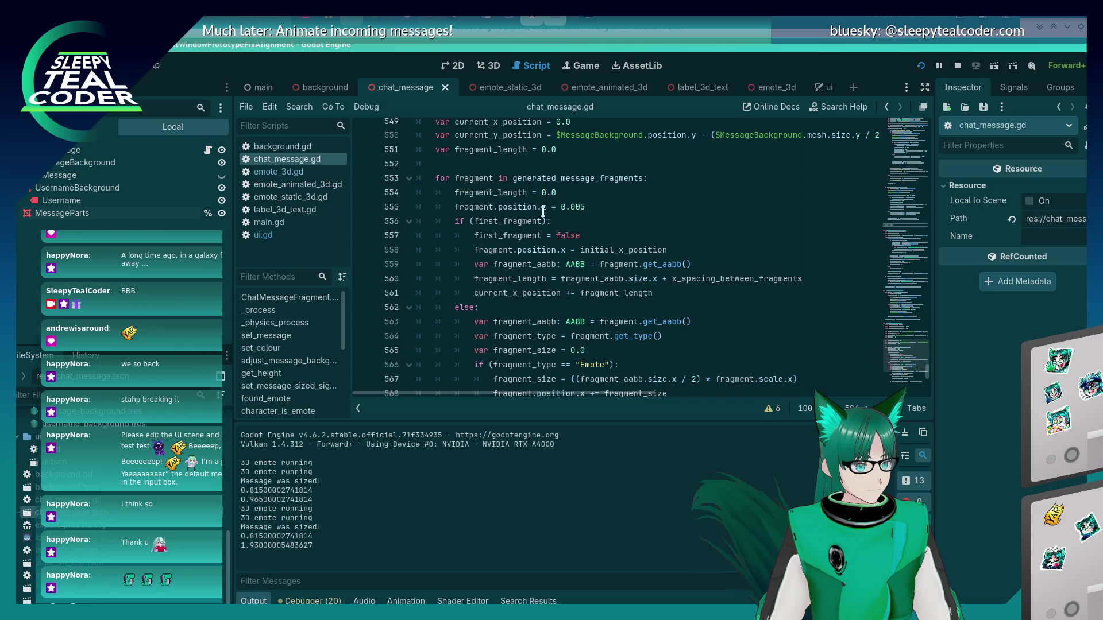
pyautogui.scroll(3, 530, 290)
pyautogui.scroll(1, 529, 290)
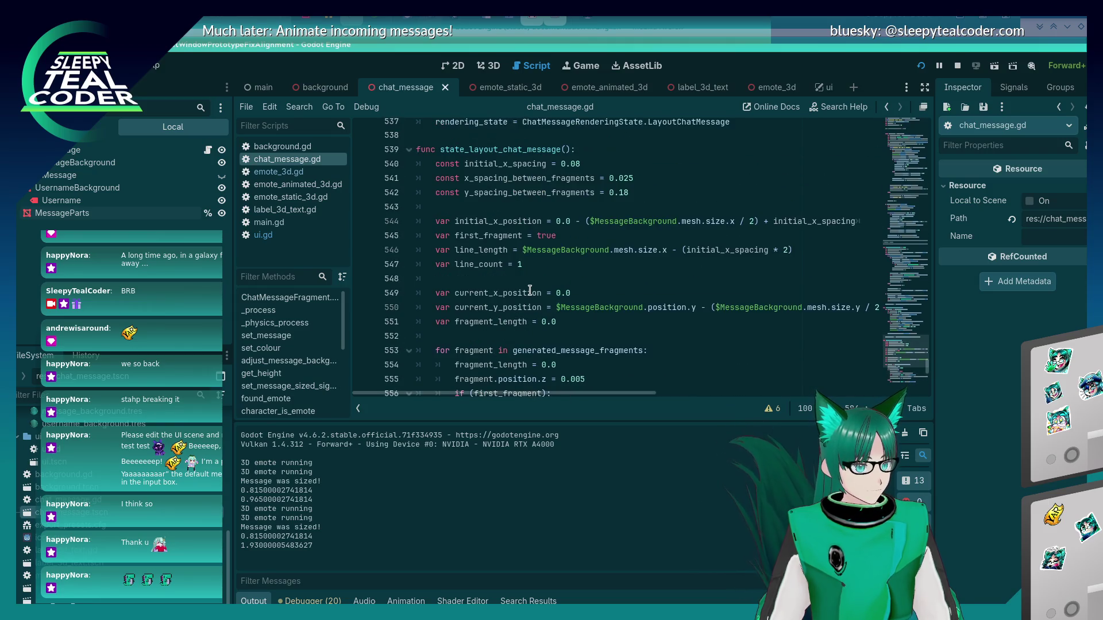
pyautogui.scroll(-6, 519, 296)
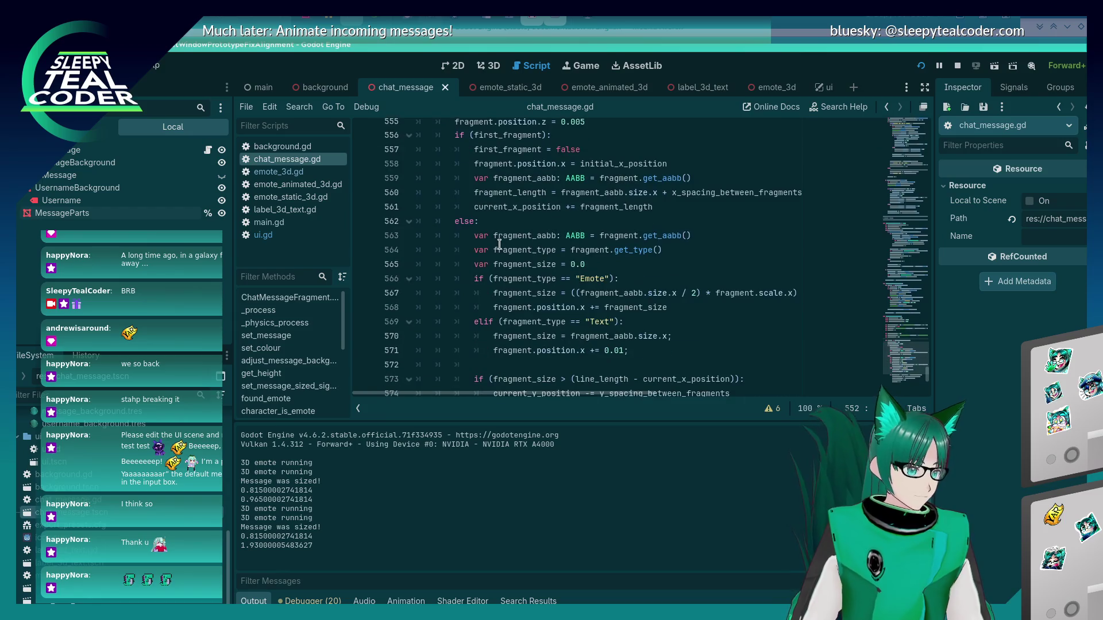
pyautogui.scroll(1, 499, 244)
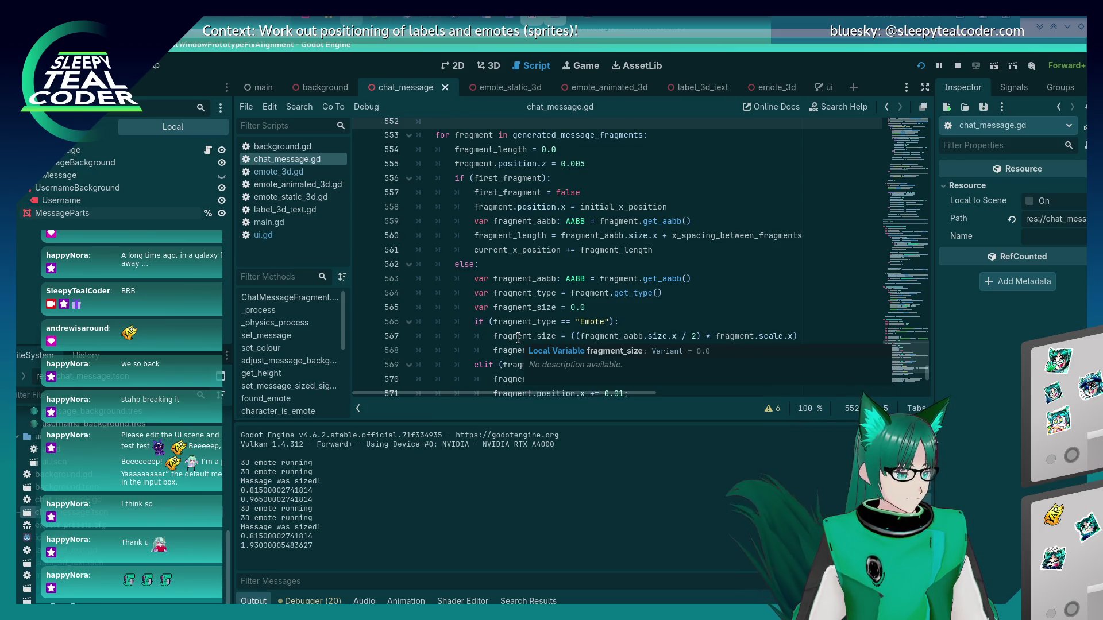
pyautogui.scroll(5, 518, 338)
pyautogui.scroll(-4, 519, 338)
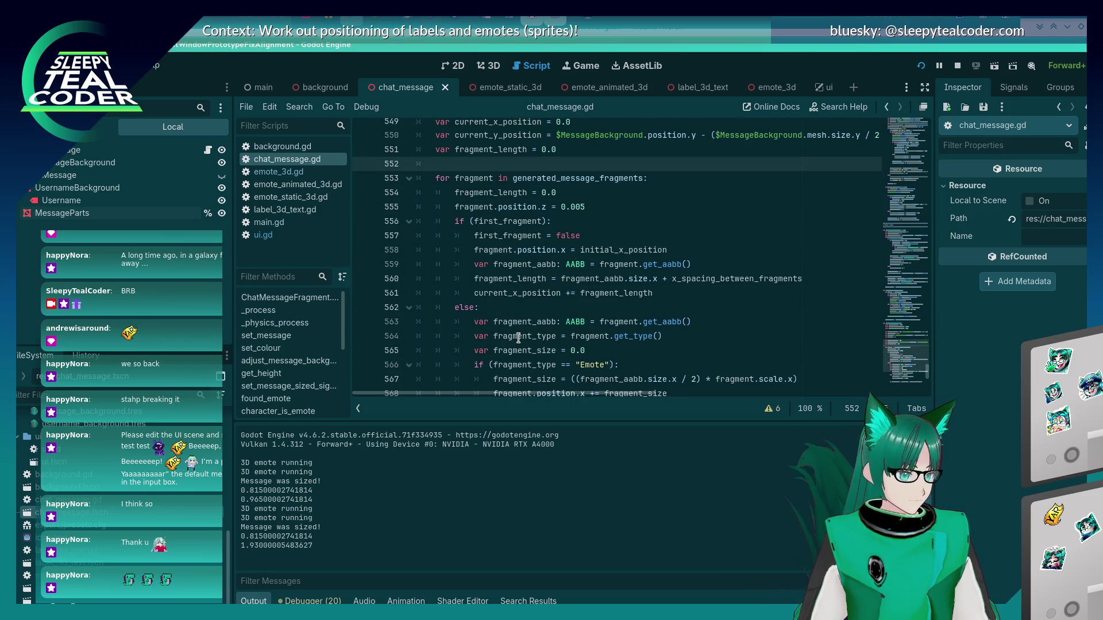
pyautogui.scroll(4, 519, 338)
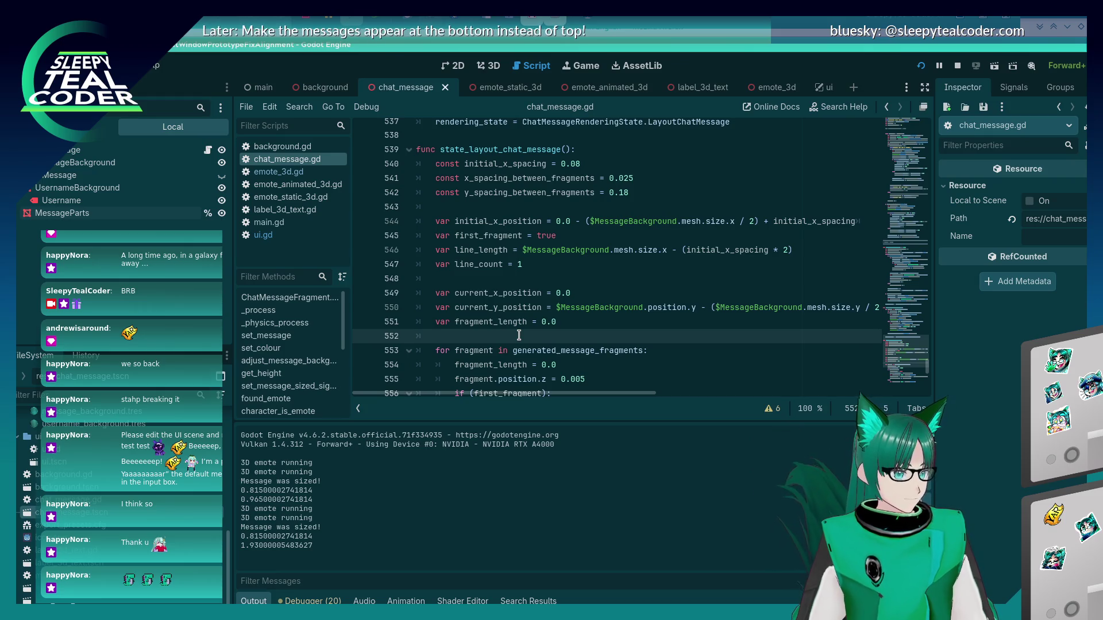
pyautogui.scroll(-7, 519, 335)
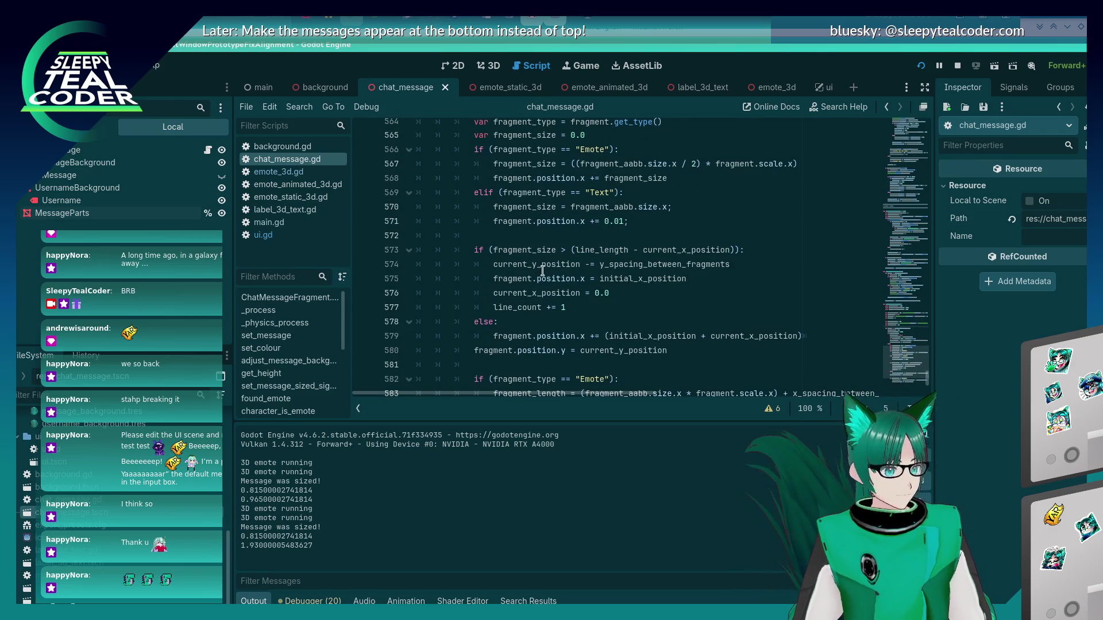
pyautogui.scroll(2, 543, 270)
pyautogui.scroll(4, 543, 270)
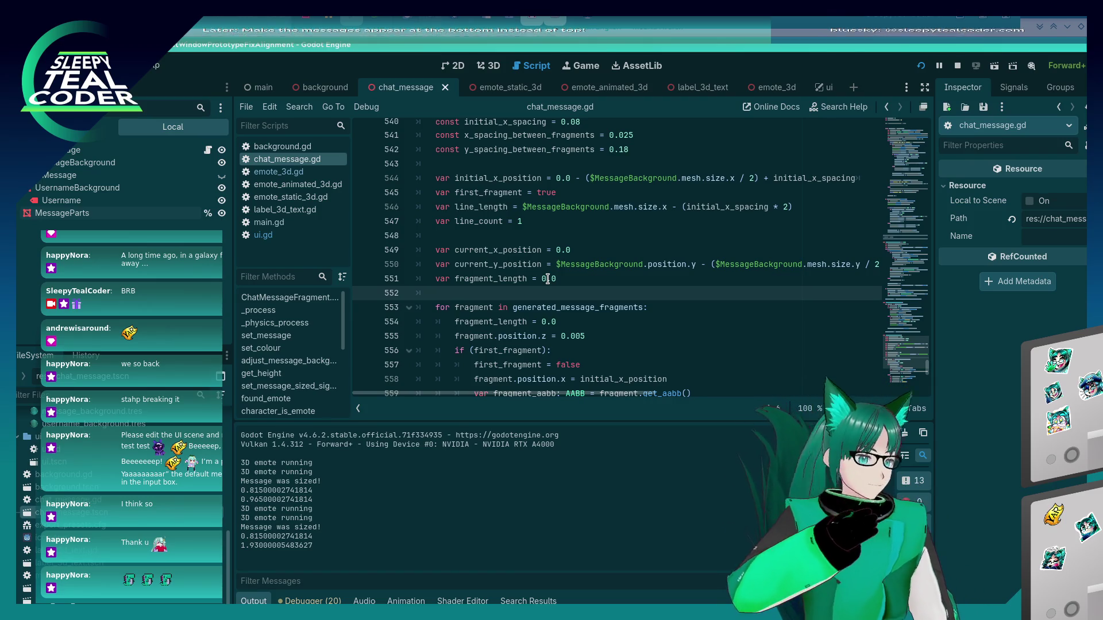
pyautogui.hotkey('alt', 'Tab')
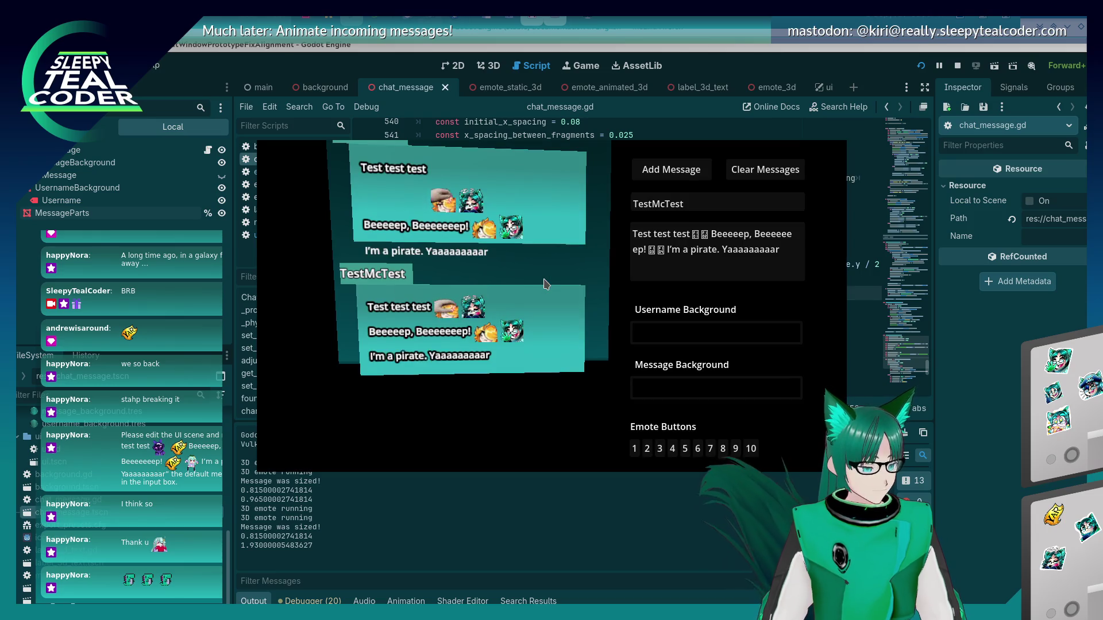
pyautogui.hotkey('alt', 'Tab')
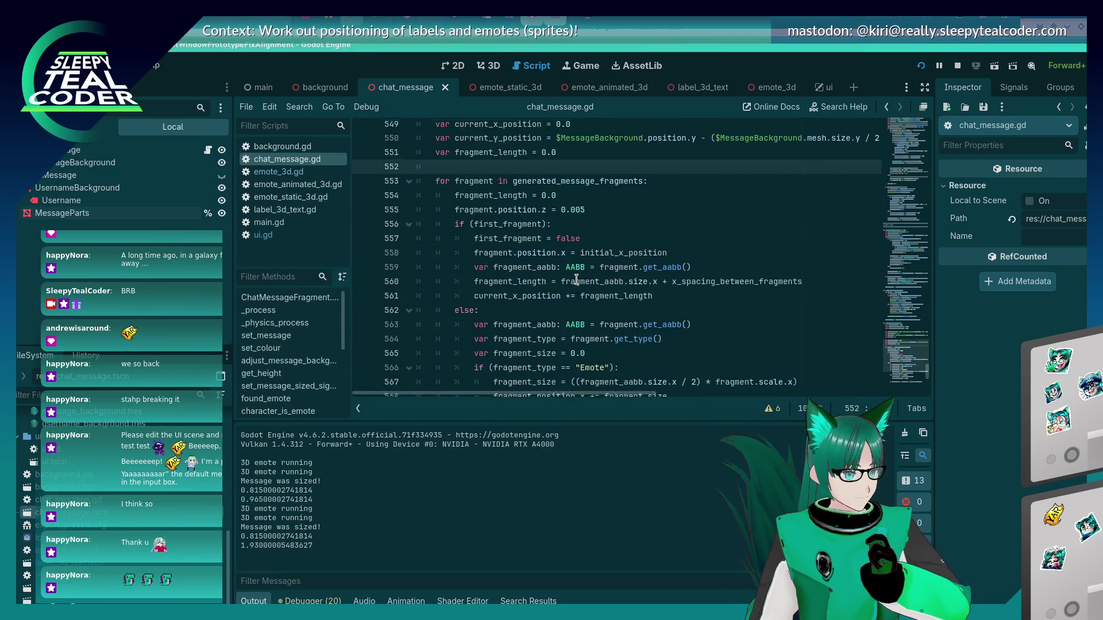
pyautogui.scroll(-5, 576, 280)
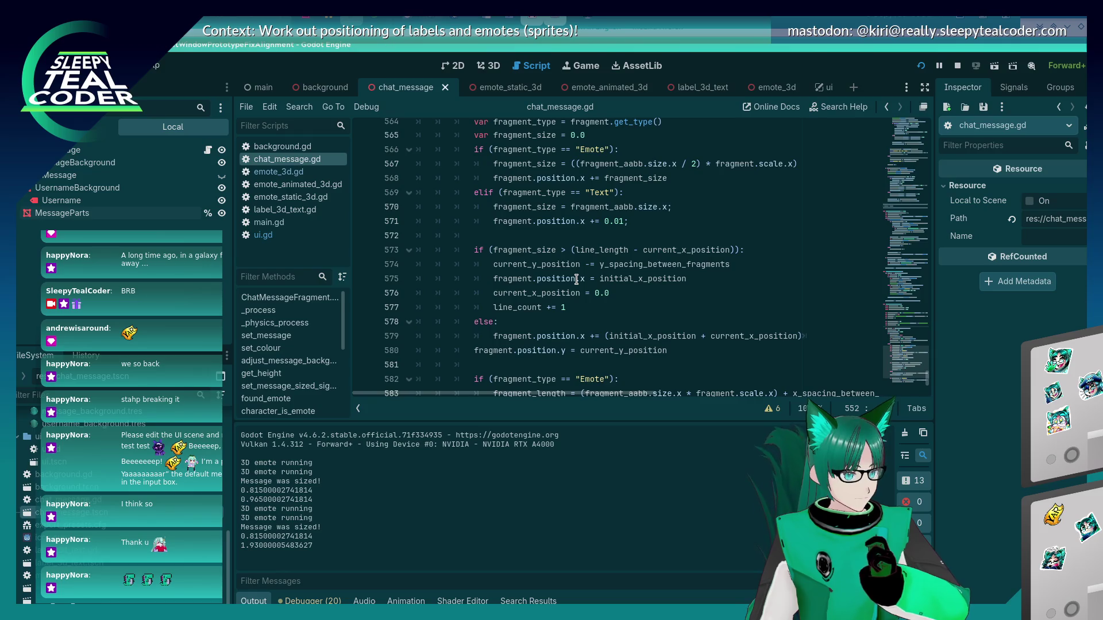
pyautogui.scroll(1, 576, 280)
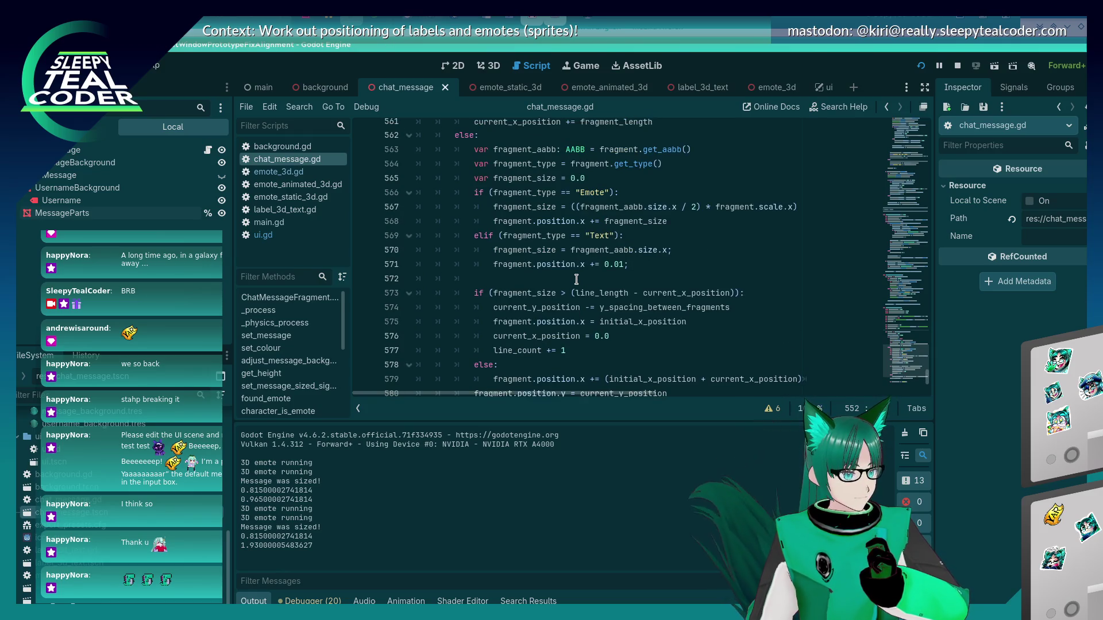
pyautogui.scroll(4, 576, 280)
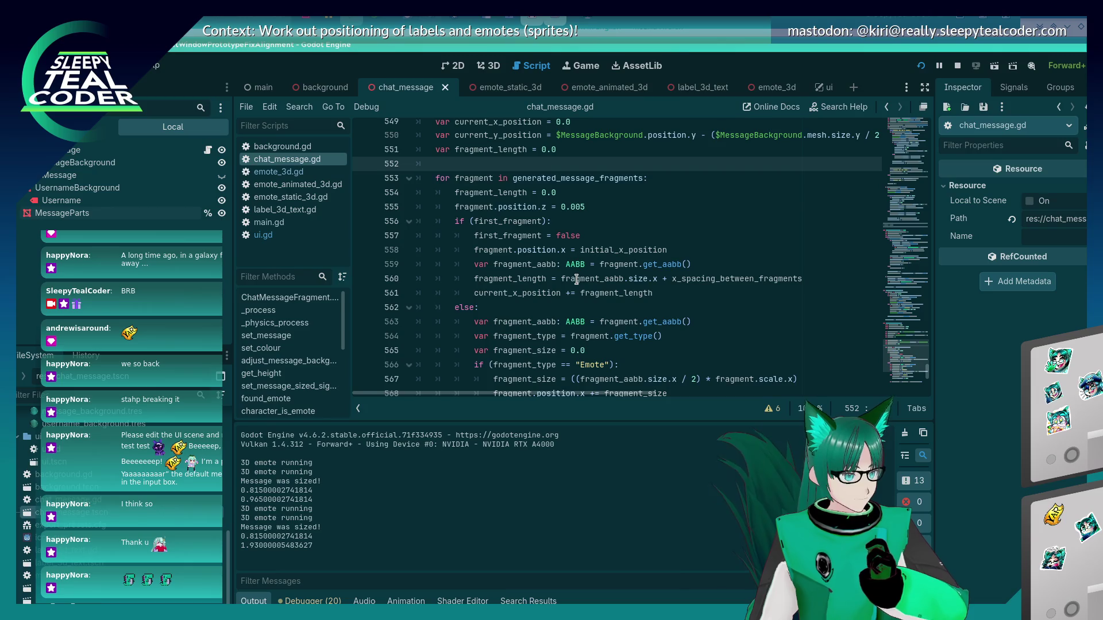
pyautogui.scroll(2, 576, 279)
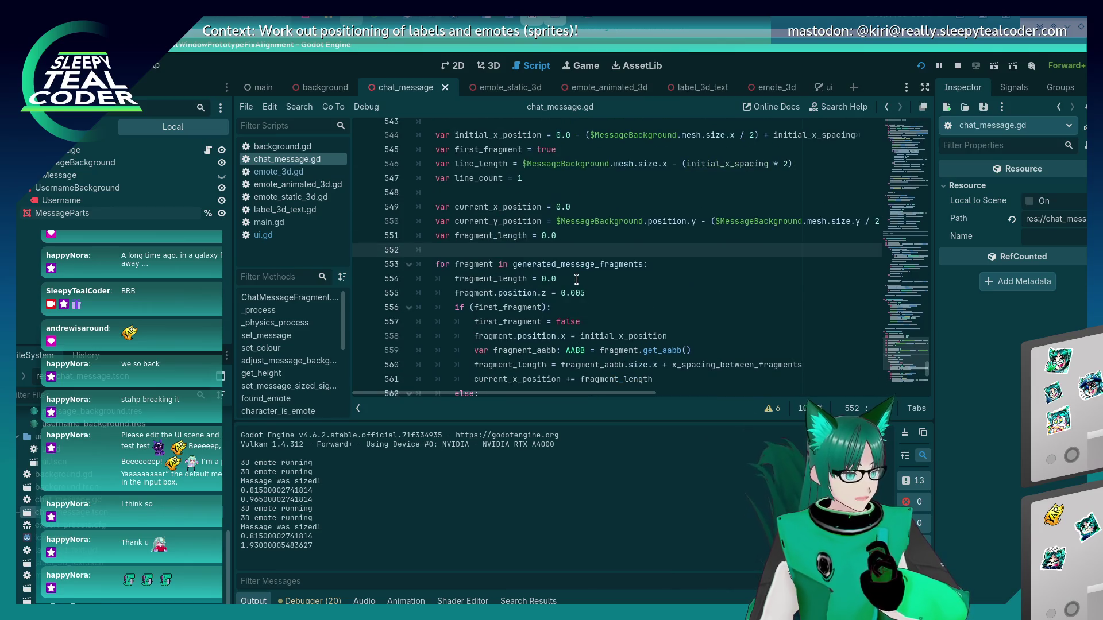
pyautogui.scroll(2, 576, 279)
pyautogui.scroll(-12, 576, 279)
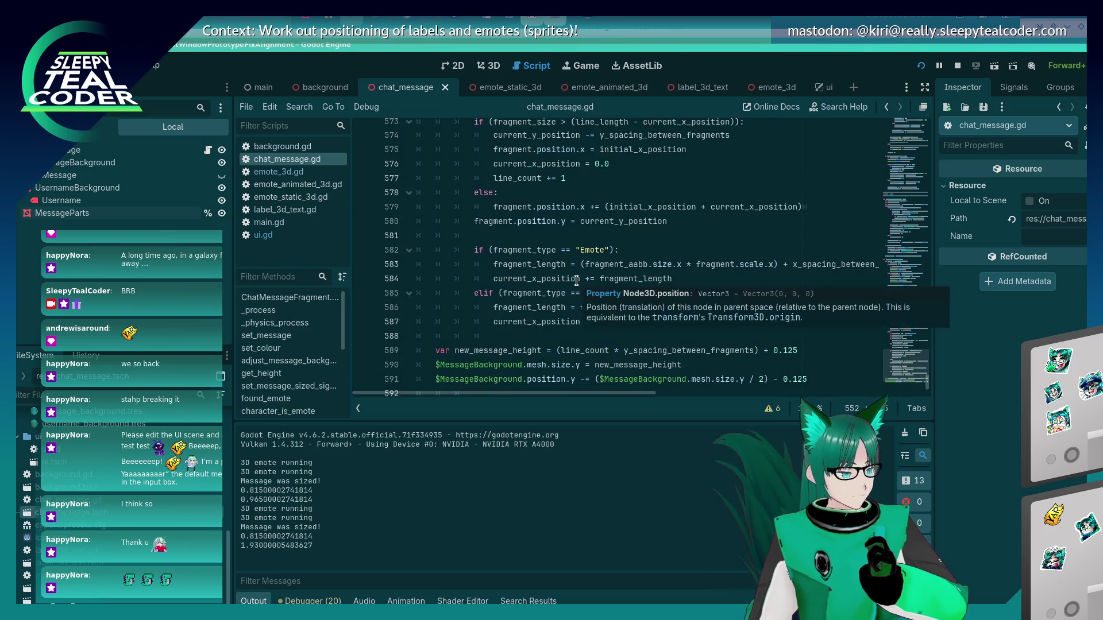
pyautogui.scroll(5, 576, 280)
pyautogui.scroll(3, 576, 280)
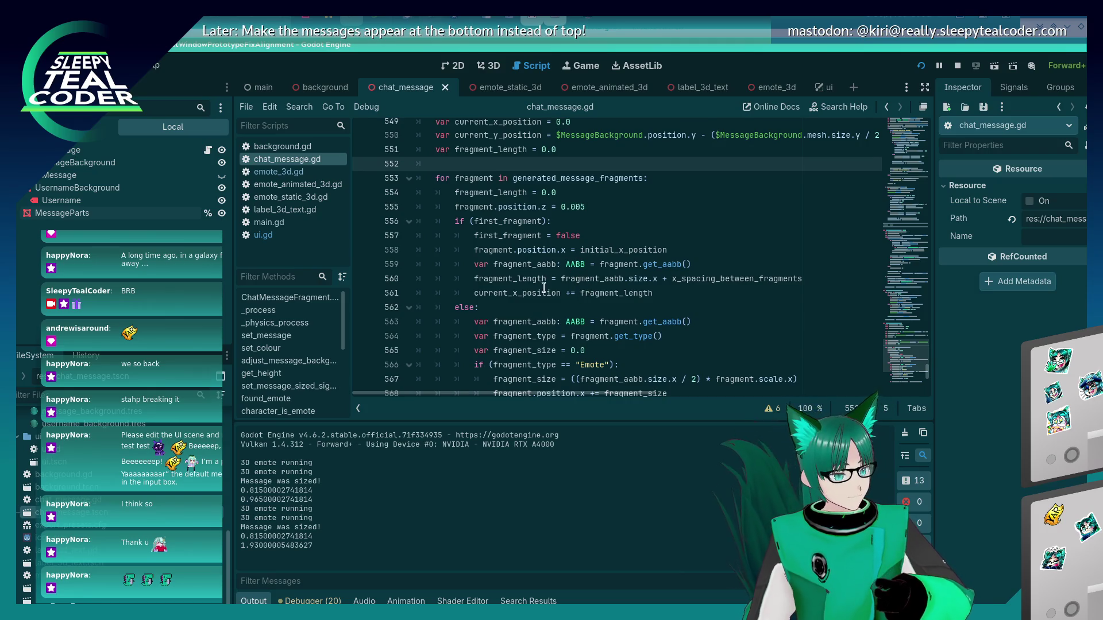
pyautogui.moveTo(586, 250)
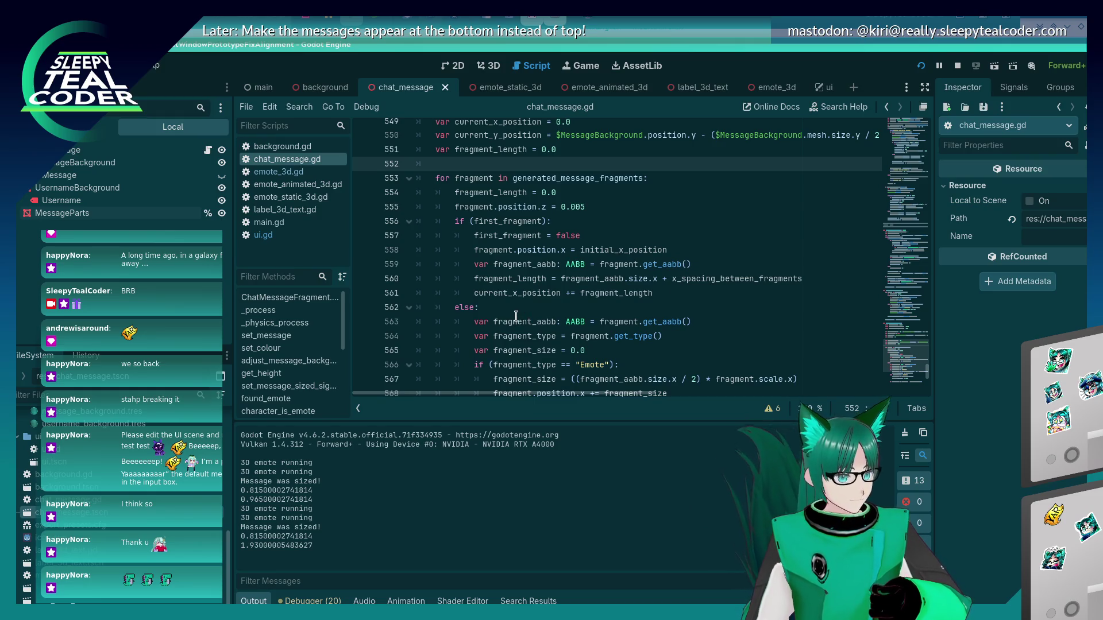
# - Set a breakpoint on line 557, add a message in the game, and step to line 558
pyautogui.click(362, 236)
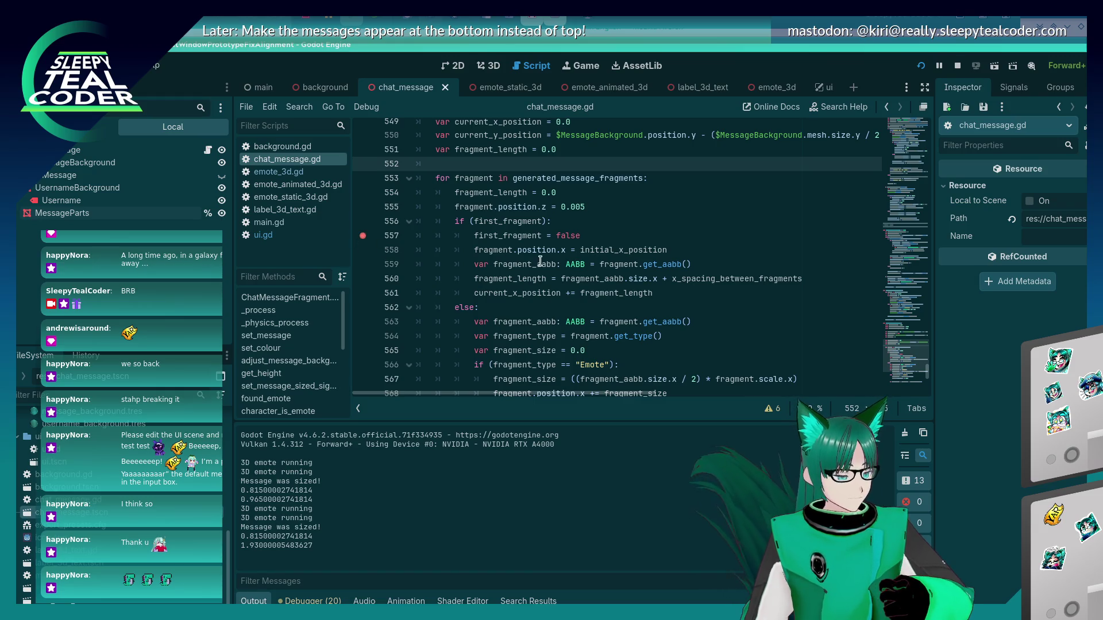
pyautogui.hotkey('alt', 'Tab')
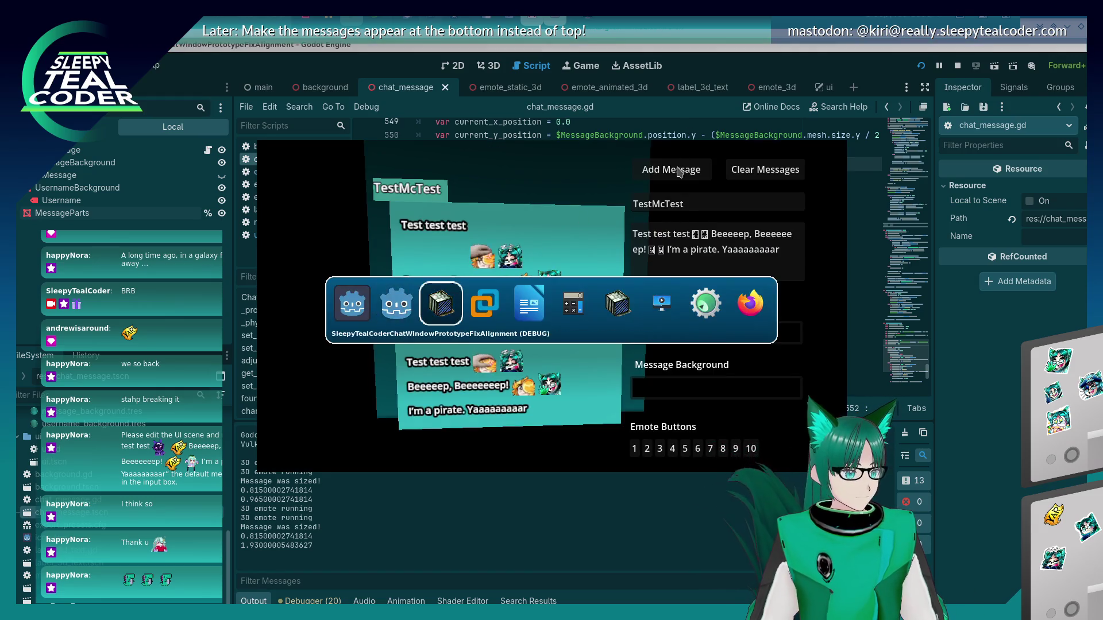
pyautogui.click(679, 172)
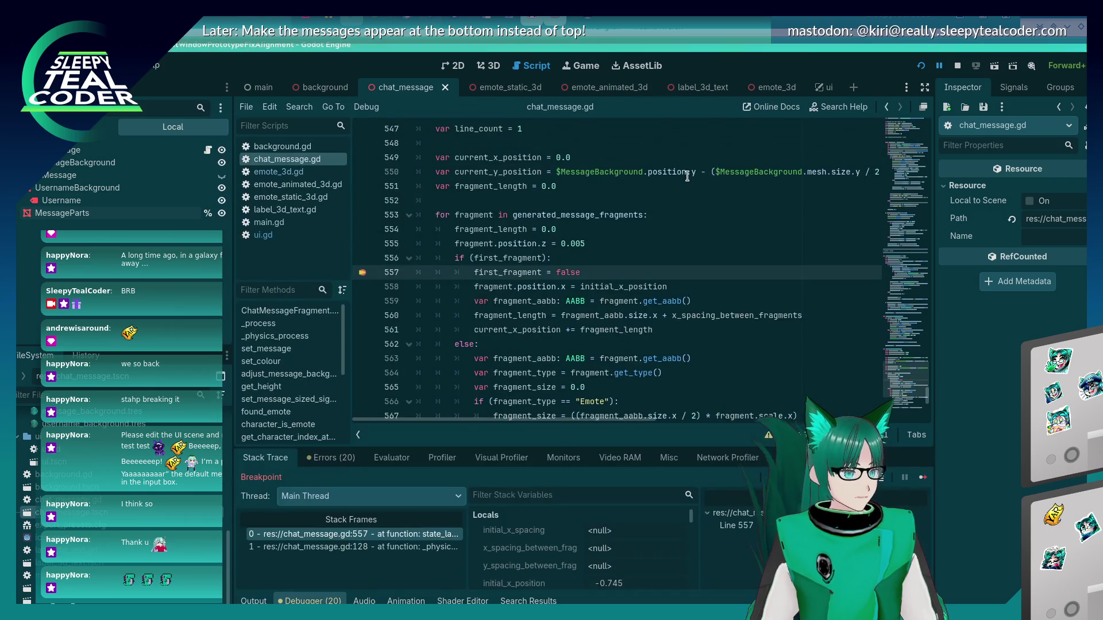
pyautogui.moveTo(506, 273)
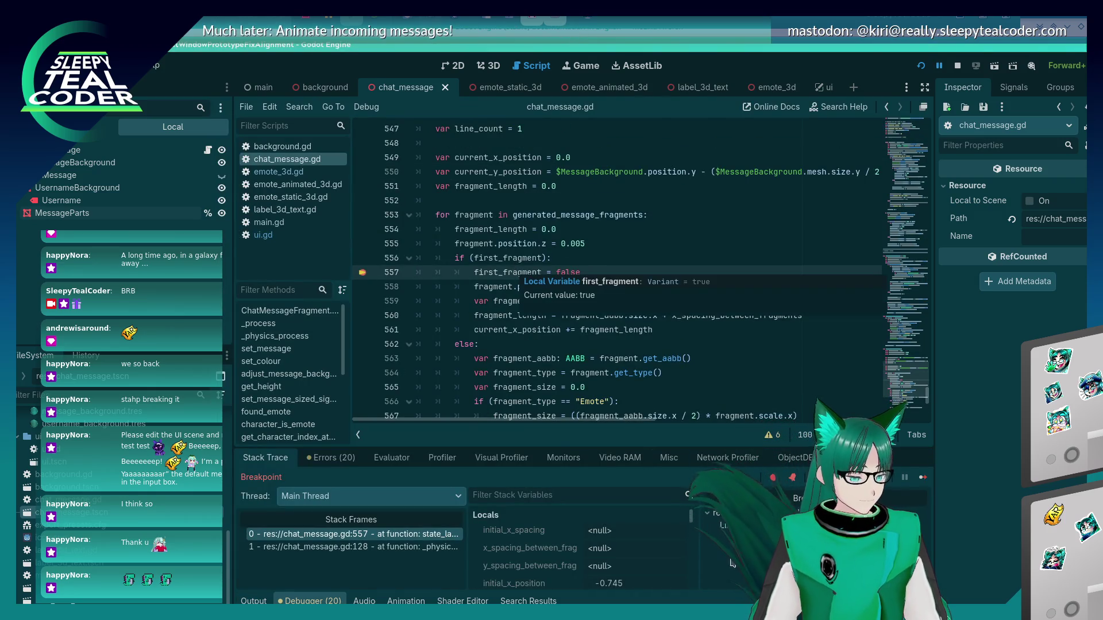
pyautogui.click(888, 477)
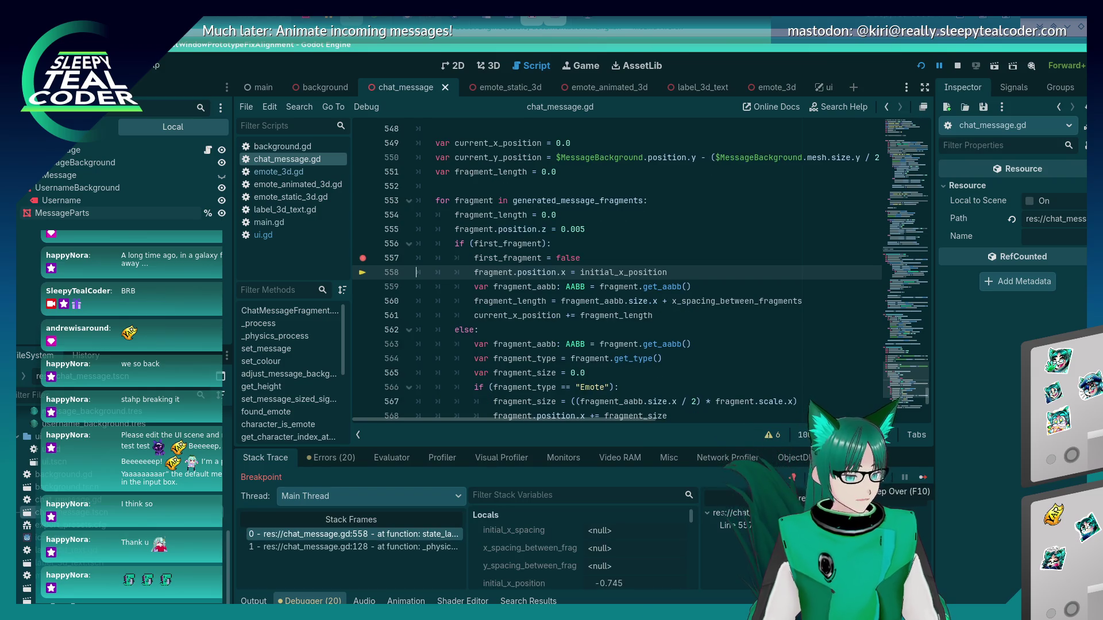
# - Evaluate fragment.position.x in the Evaluator, which returns 0.0
pyautogui.moveTo(607, 273)
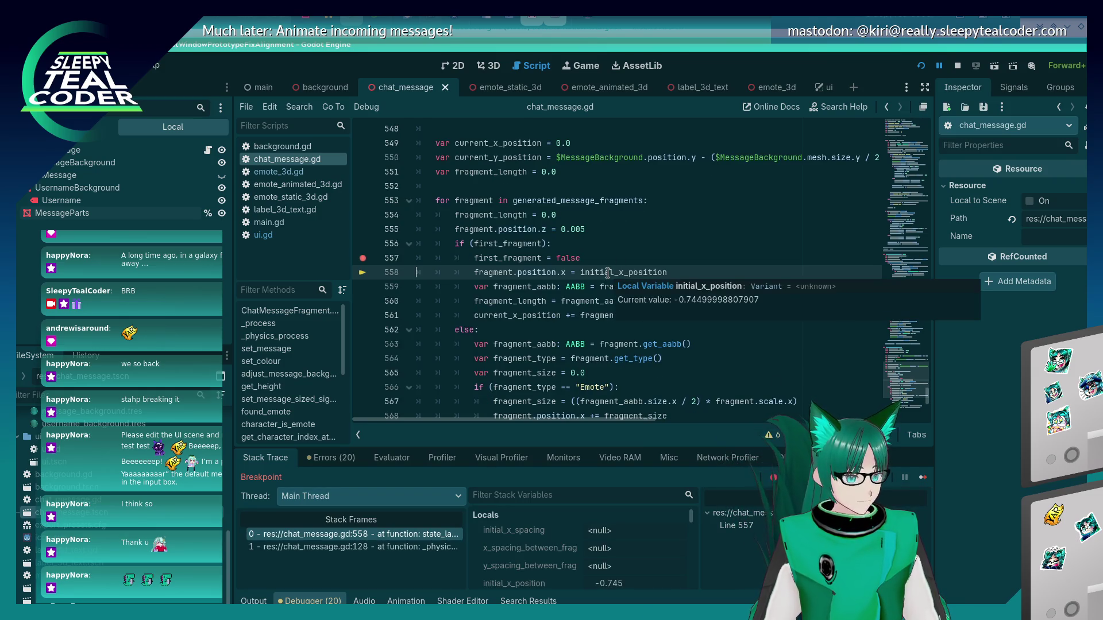
pyautogui.moveTo(501, 270)
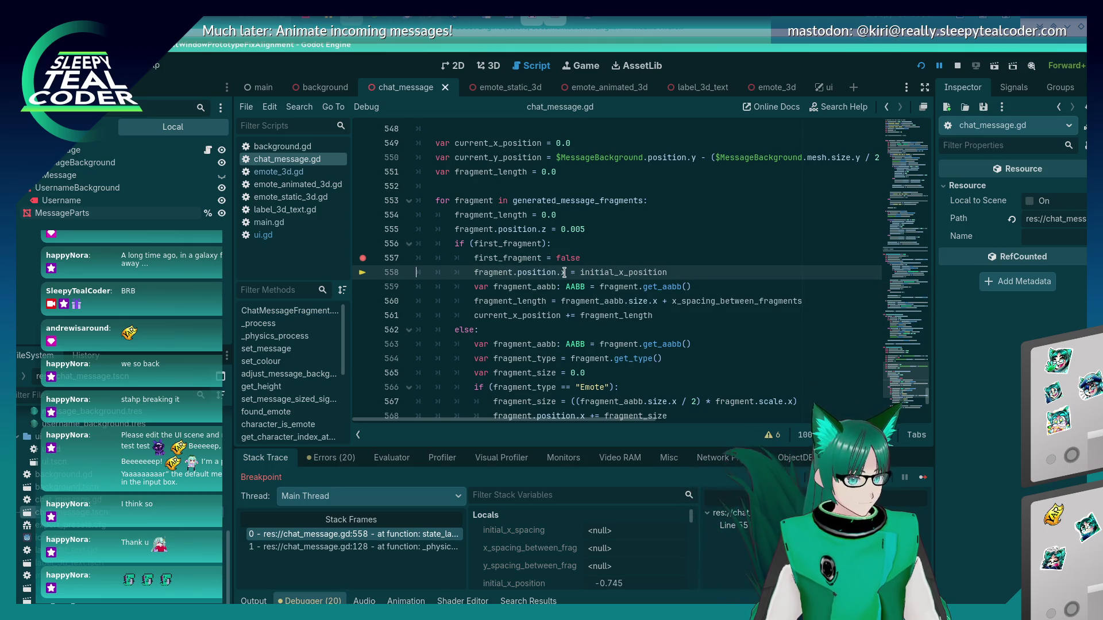
pyautogui.moveTo(564, 273)
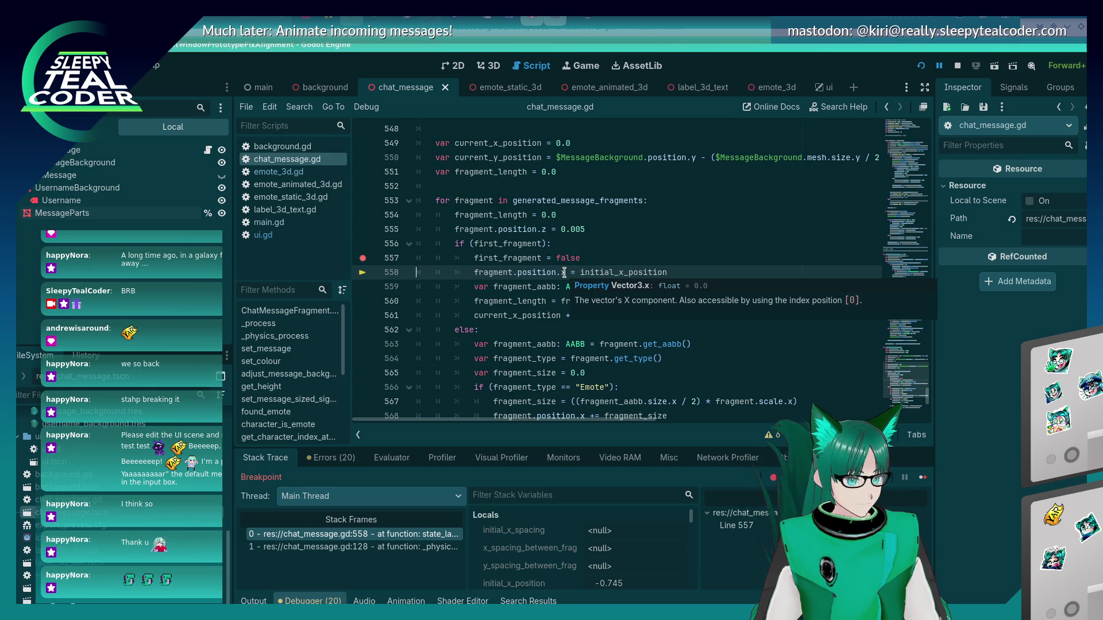
pyautogui.moveTo(564, 272); pyautogui.dragTo(474, 269)
pyautogui.hotkey('ctrl', 'c')
pyautogui.click(402, 458)
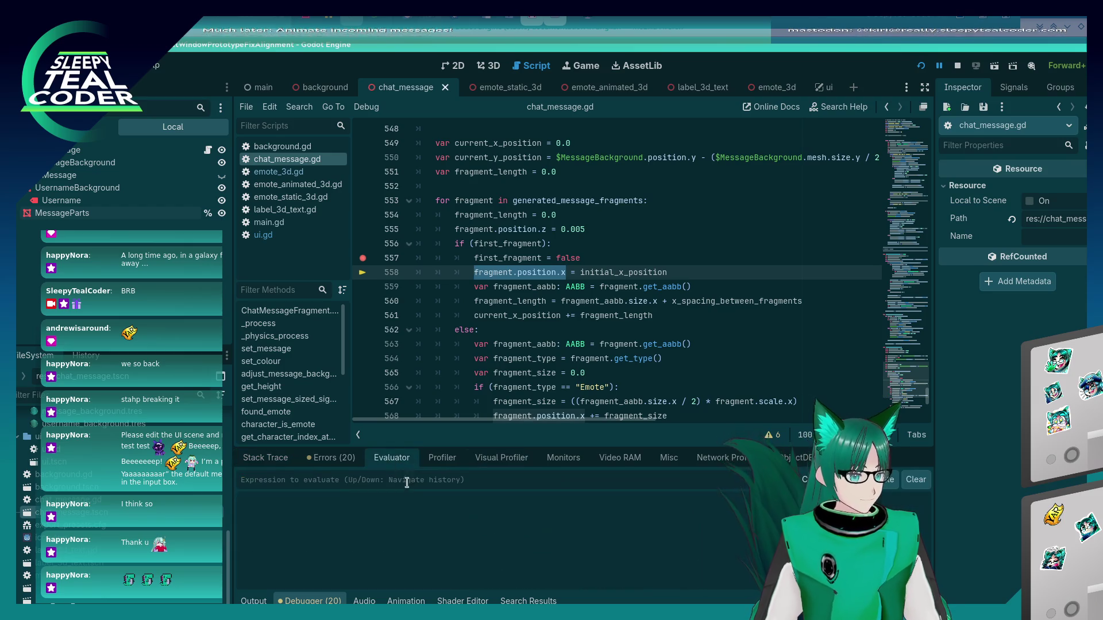
pyautogui.click(407, 483)
pyautogui.hotkey('ctrl', 'v')
pyautogui.press('Return')
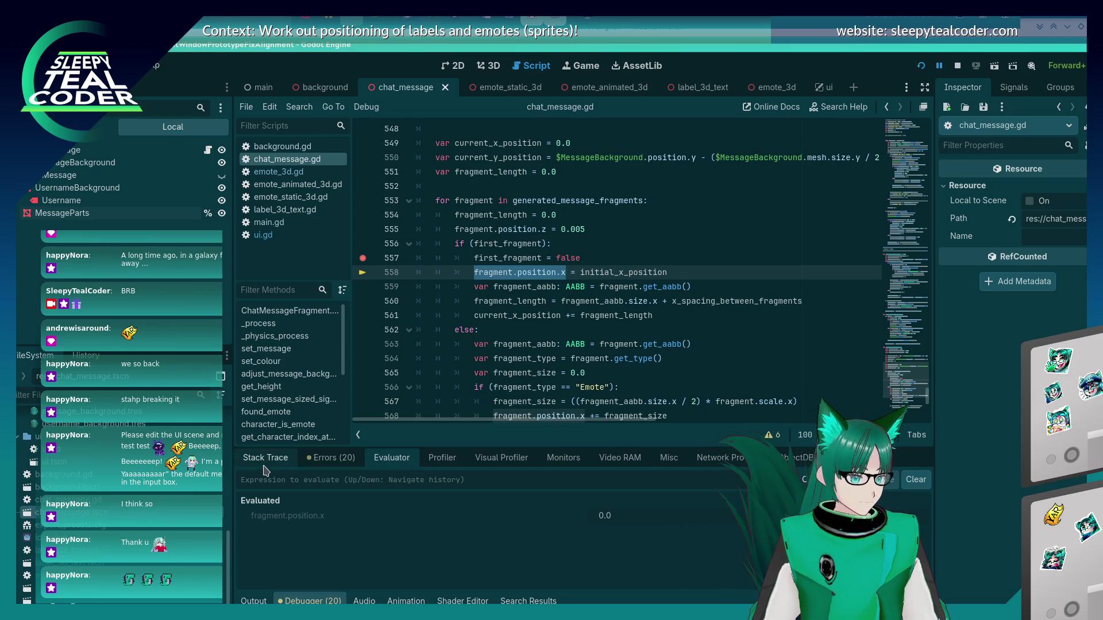
pyautogui.click(267, 459)
# - Step over lines 559 through 561, checking variable values along the way
pyautogui.press('F10')
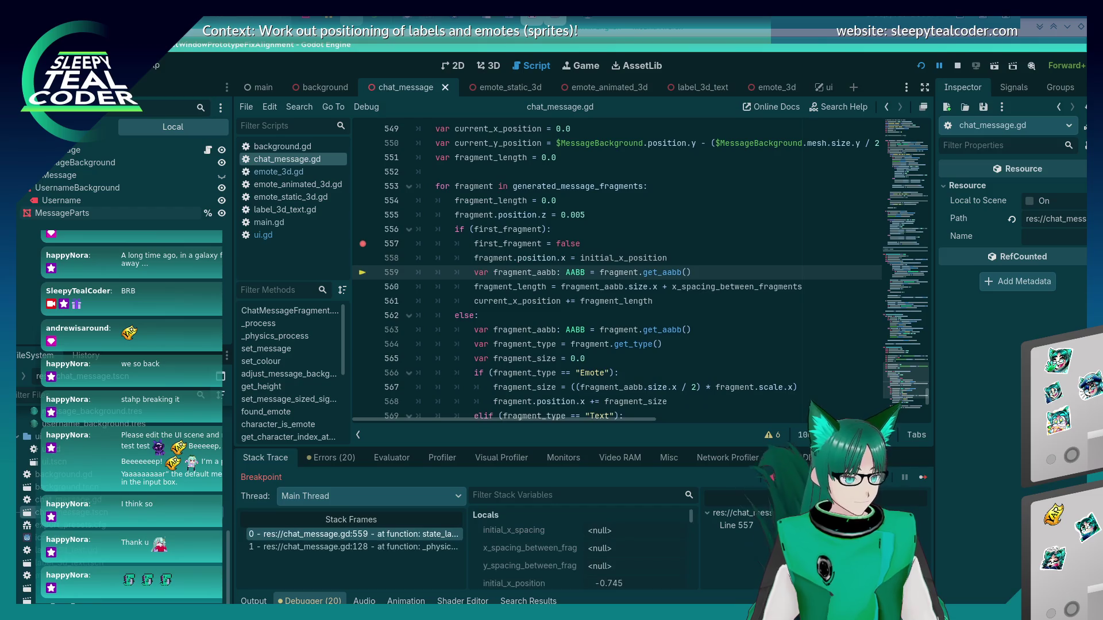
pyautogui.press('F10')
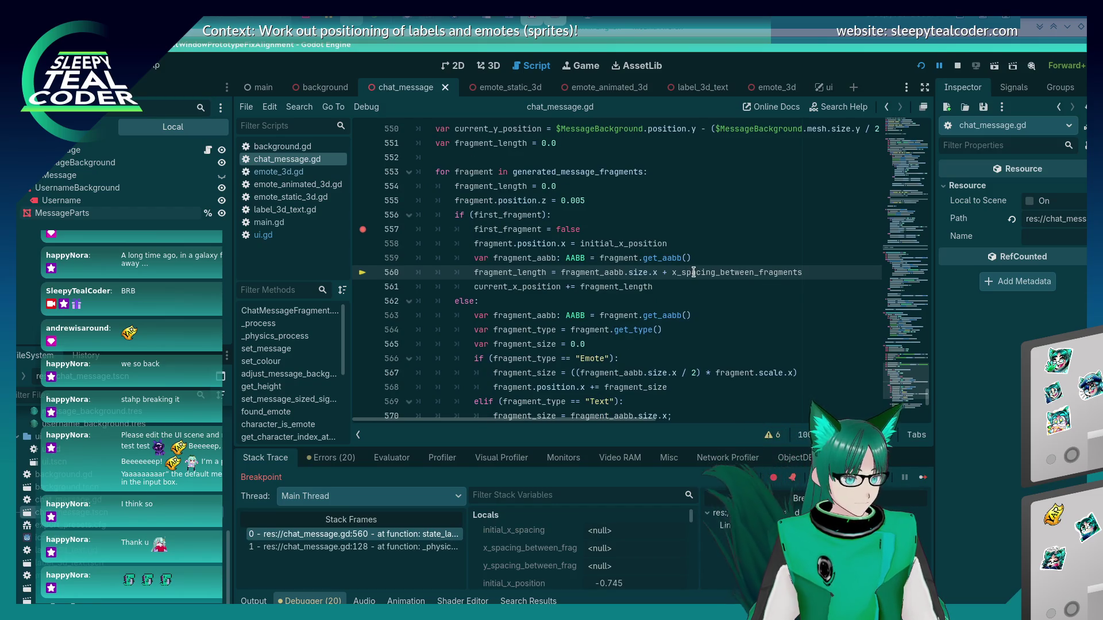
pyautogui.moveTo(694, 272)
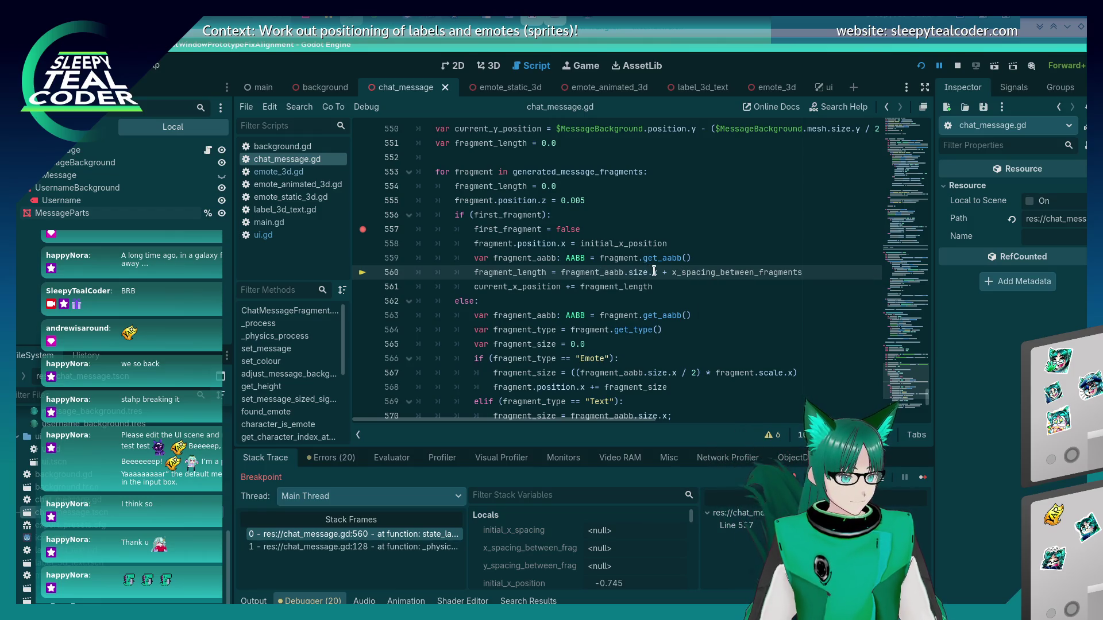
pyautogui.moveTo(524, 273)
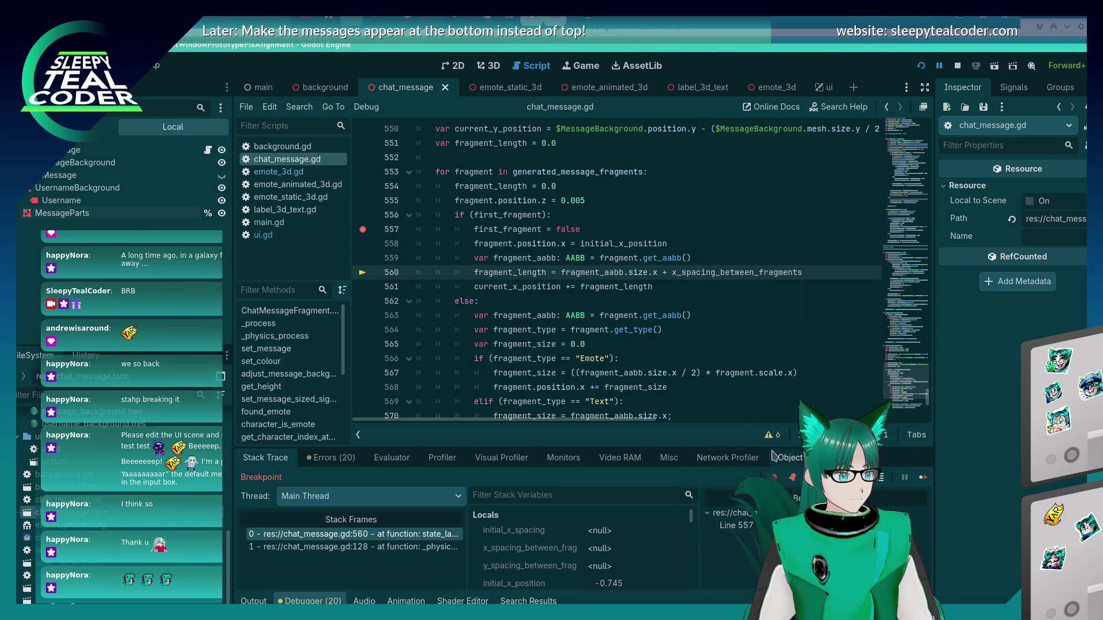
pyautogui.press('F10')
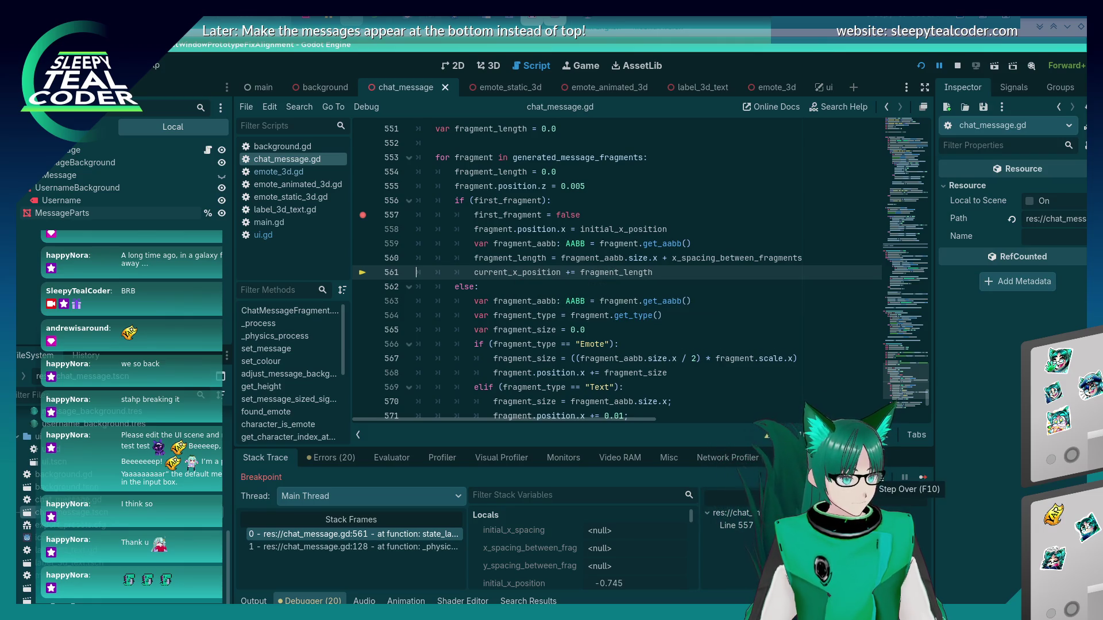
pyautogui.click(922, 478)
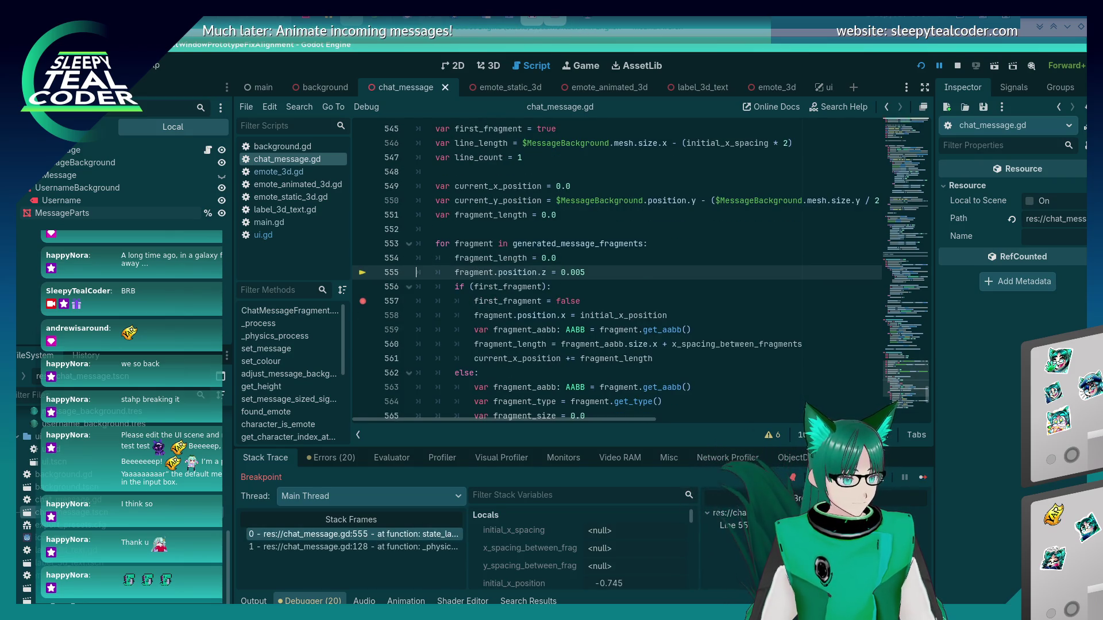
# - Keep stepping from line 563 through 573 into the else branch, reaching line 580
pyautogui.press('F10')
pyautogui.press('F10')
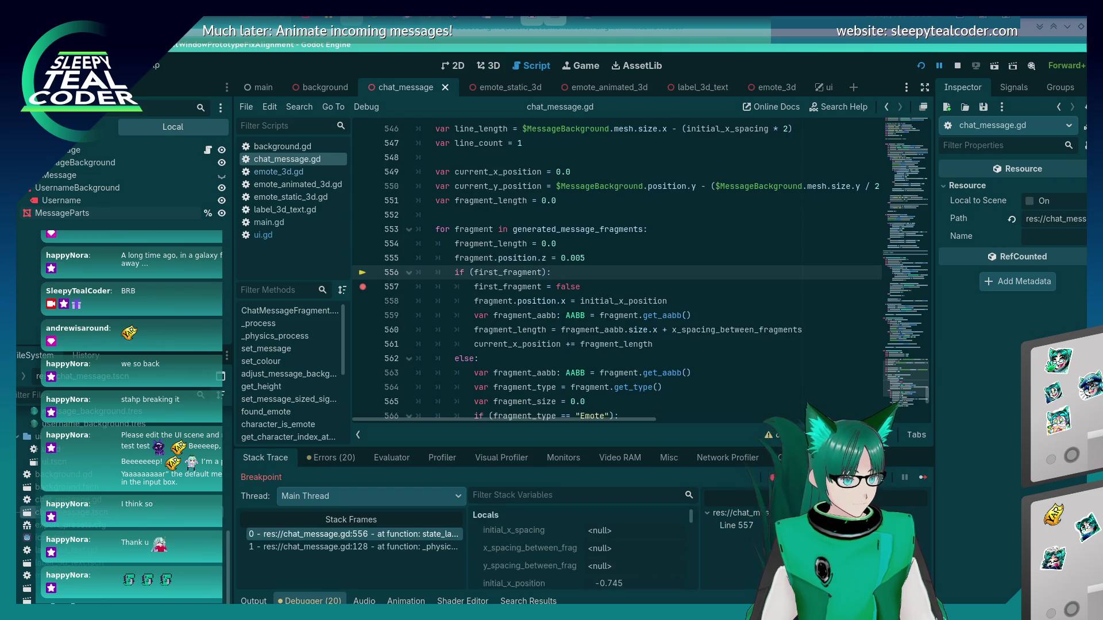
pyautogui.press('F10')
pyautogui.press('F10')
pyautogui.press('F10')
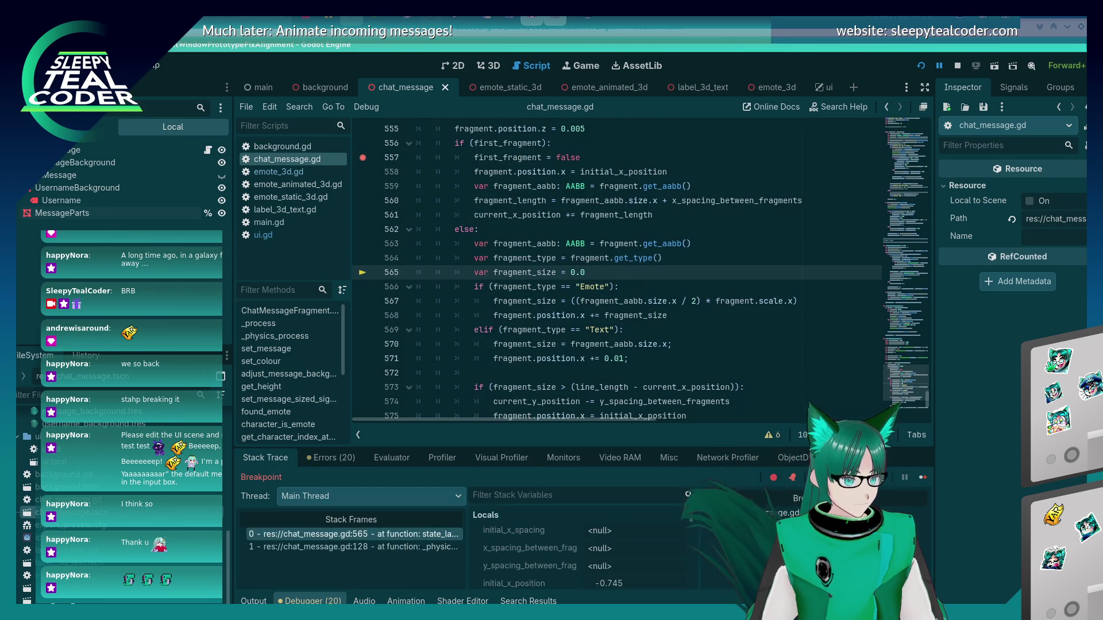
pyautogui.press('F10')
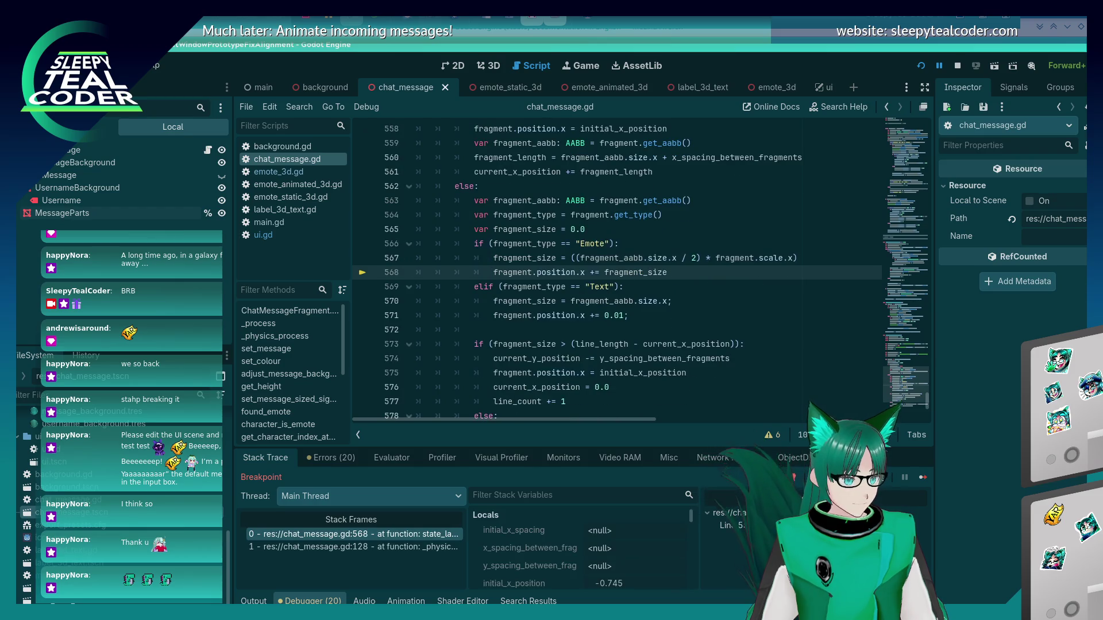
pyautogui.press('F10')
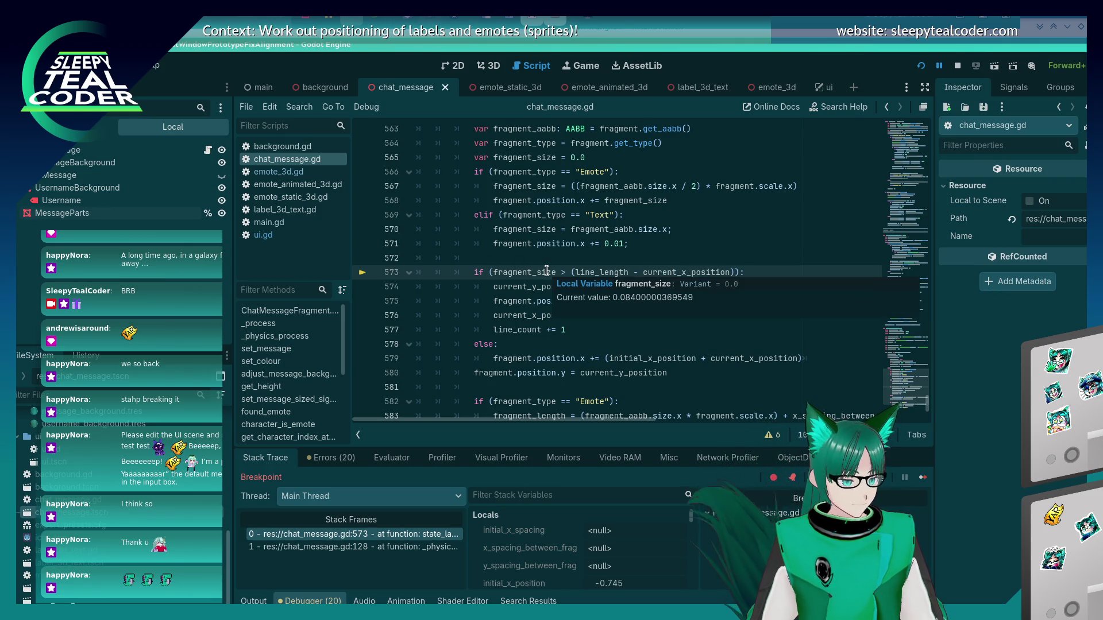
pyautogui.press('F10')
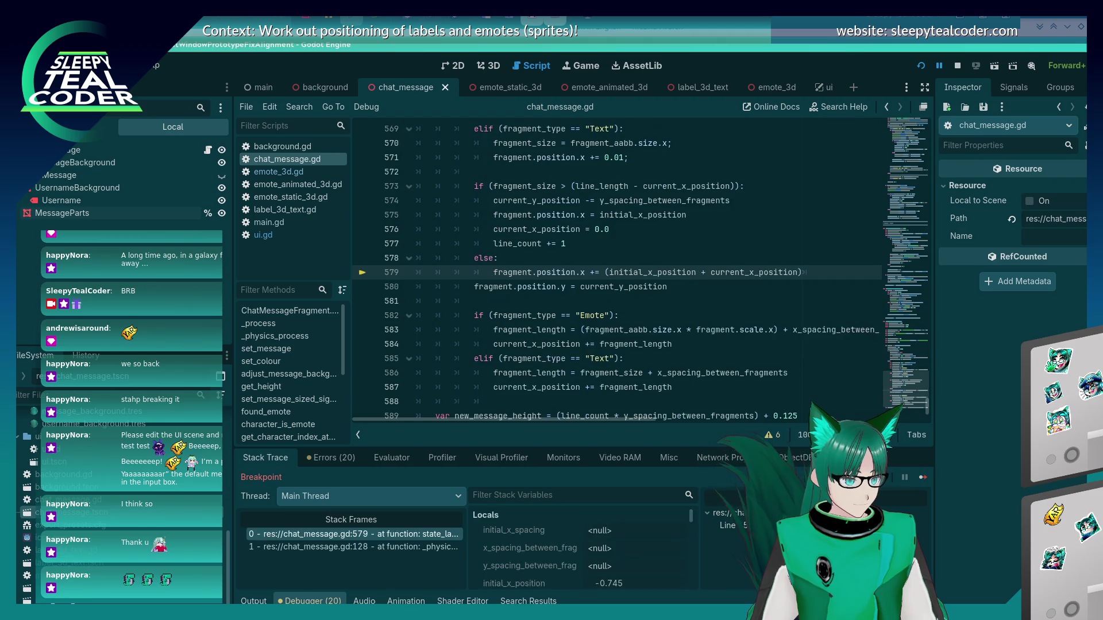
pyautogui.click(873, 477)
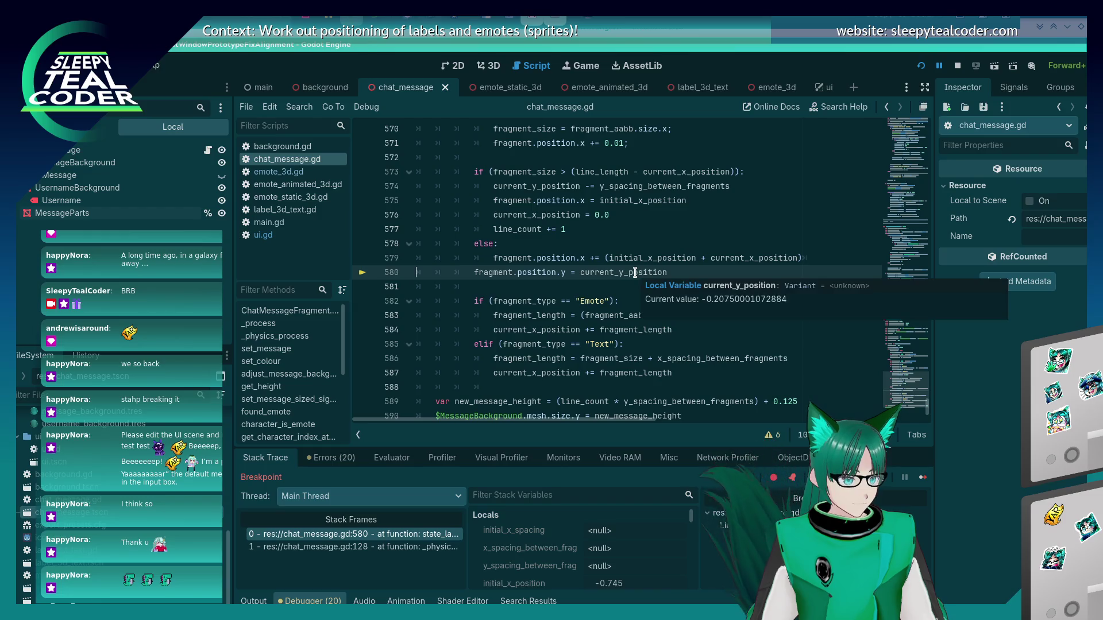
pyautogui.hotkey('alt', 'Tab')
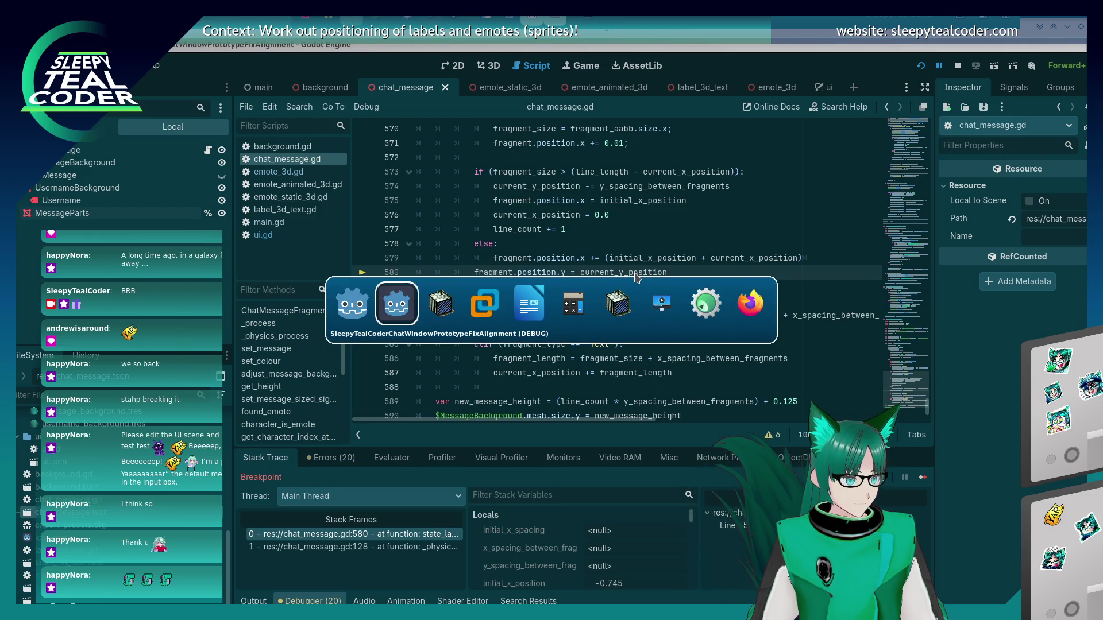
# - Move the game window aside and step through the loop to line 564, where the fragment type is read
pyautogui.hotkey('alt', 'Tab')
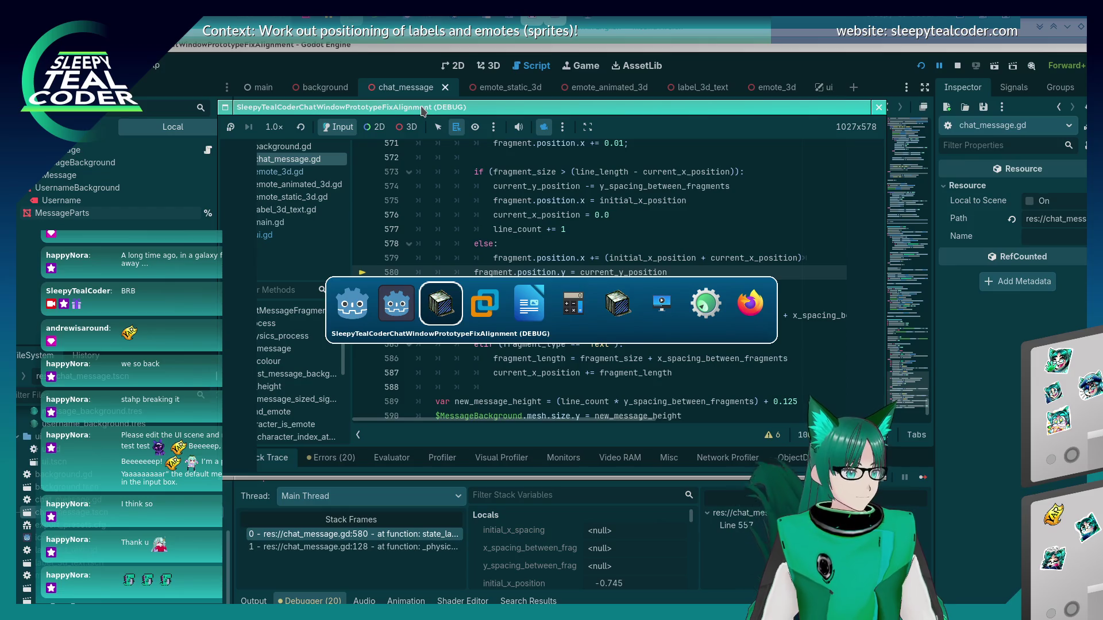
pyautogui.moveTo(421, 110); pyautogui.dragTo(843, 278)
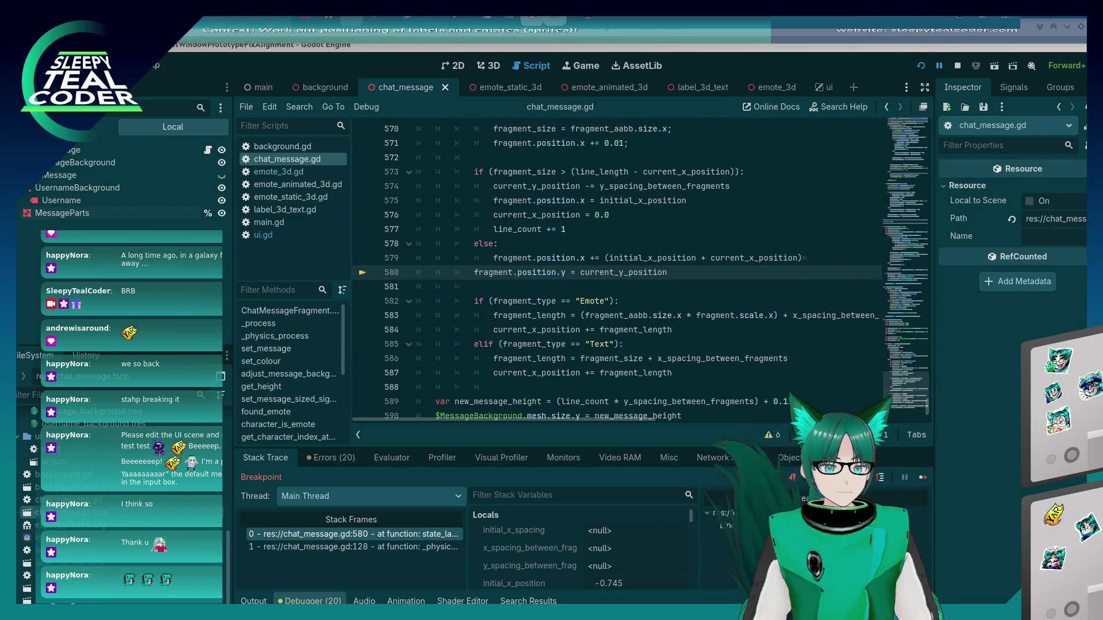
pyautogui.press('F10')
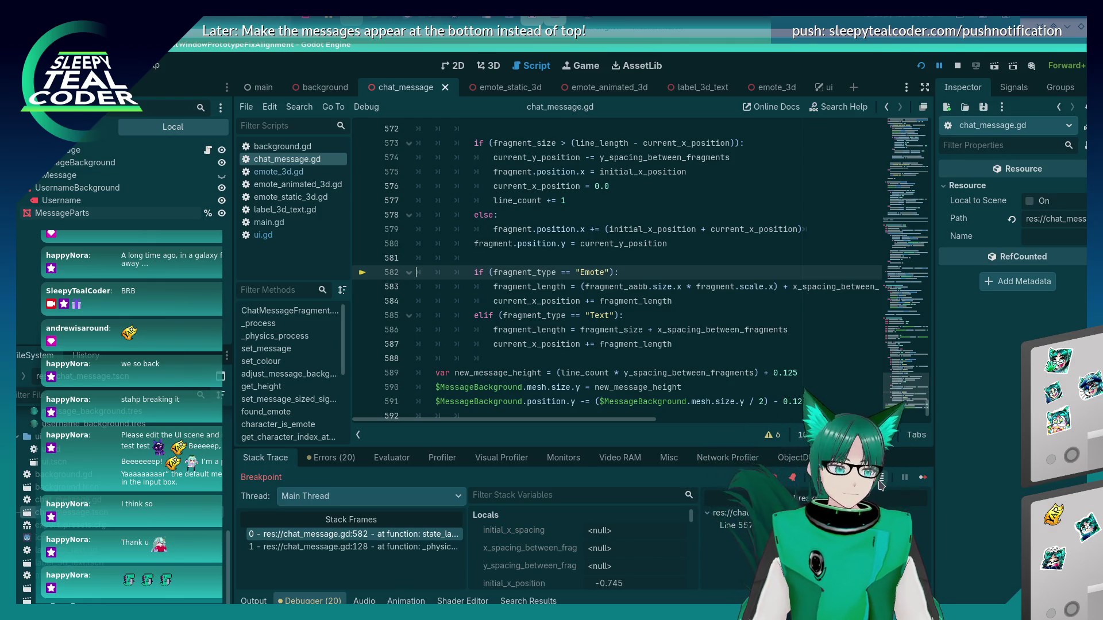
pyautogui.press('F10')
pyautogui.press('F10')
pyautogui.press('F10')
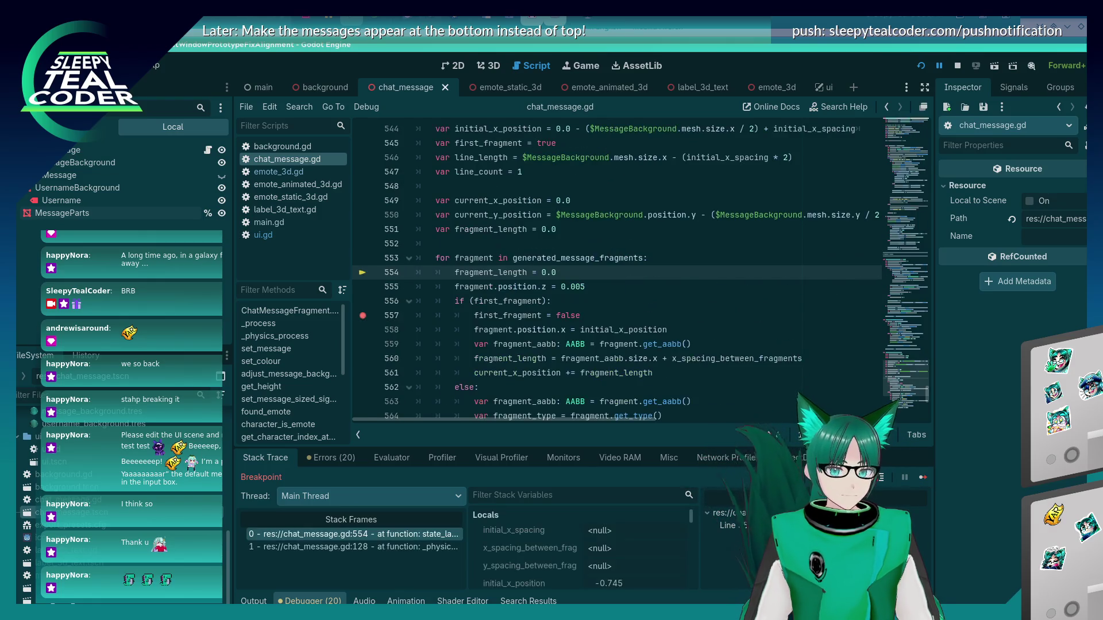
pyautogui.press('F10')
pyautogui.press('F10')
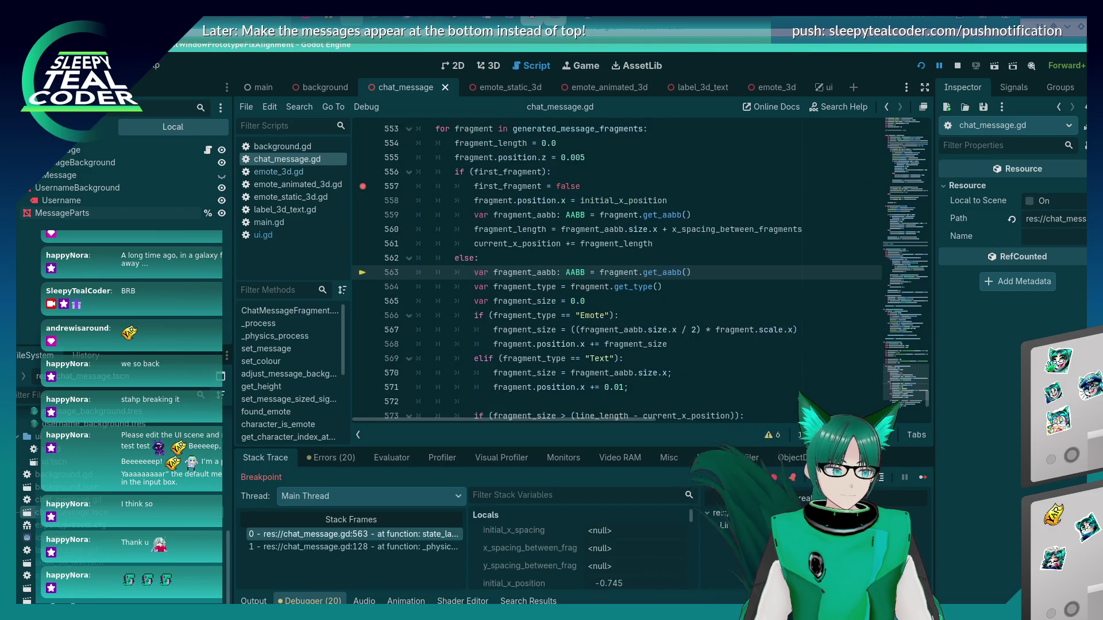
pyautogui.press('F10')
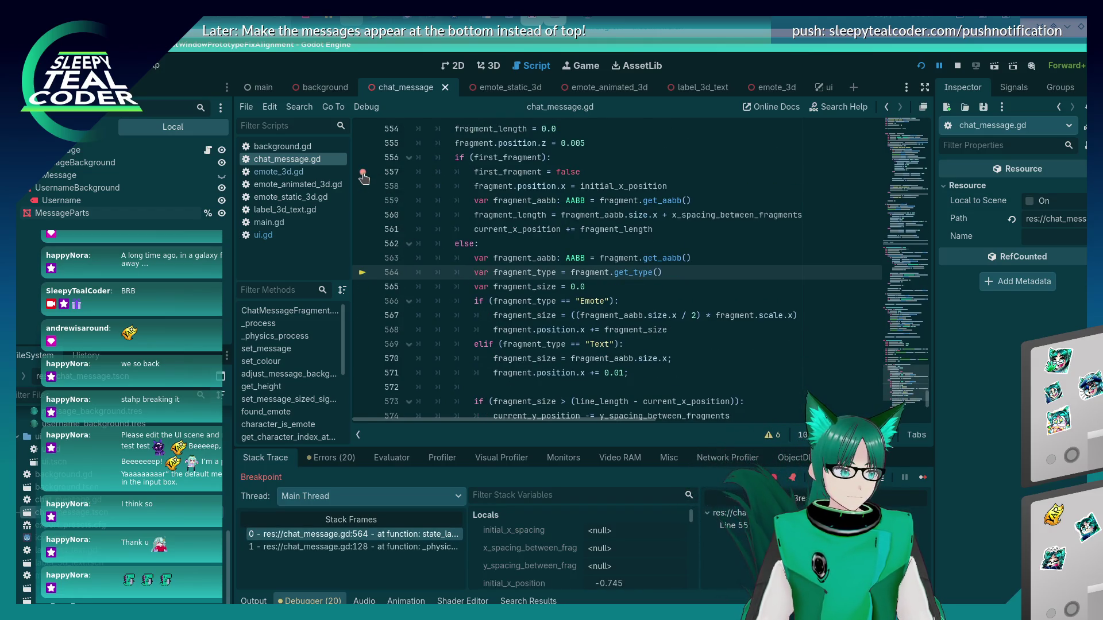
# - Add breakpoints on lines 557 and 593, then resume the game
pyautogui.scroll(2, 374, 184)
pyautogui.click(374, 258)
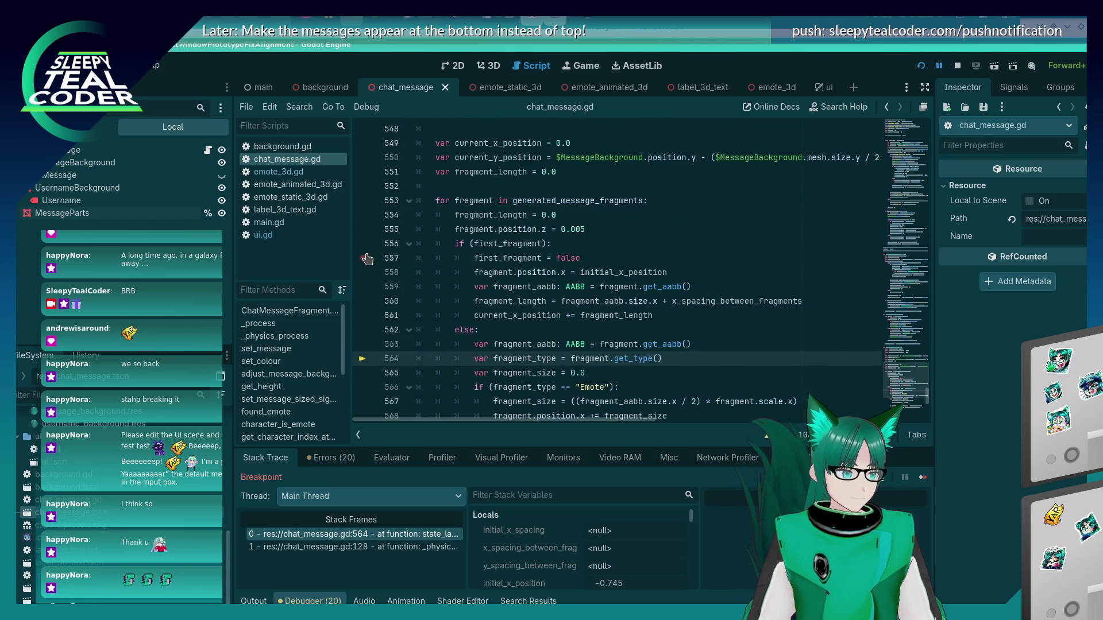
pyautogui.scroll(-8, 403, 317)
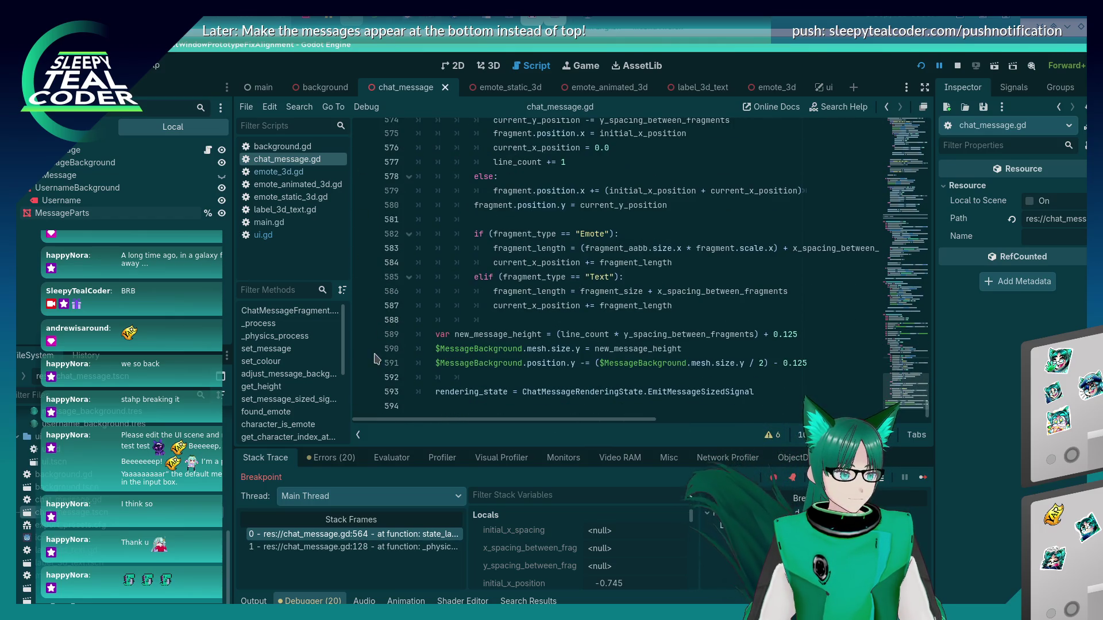
pyautogui.click(368, 390)
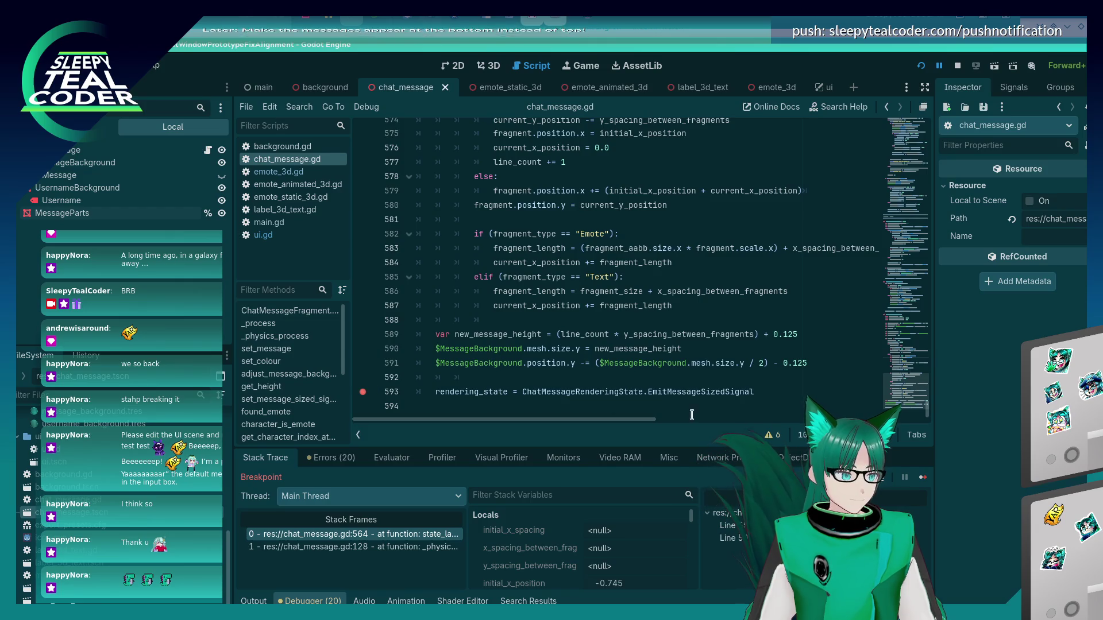
pyautogui.click(922, 479)
pyautogui.click(922, 480)
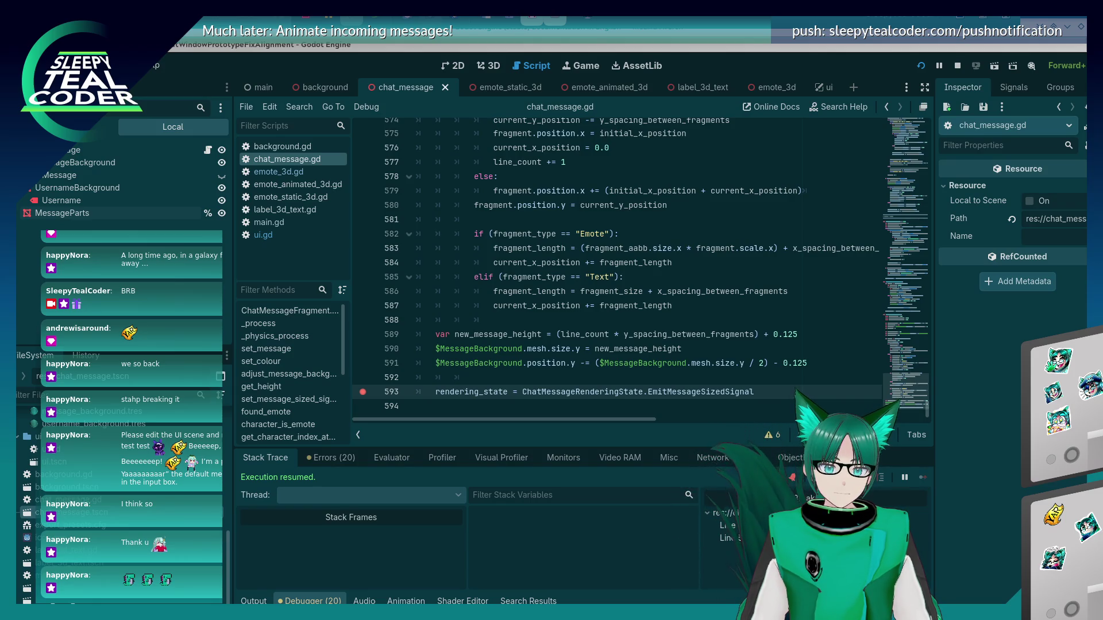
# - Highlight current_y_position in chat_message.gd to review its other uses
pyautogui.scroll(3, 543, 337)
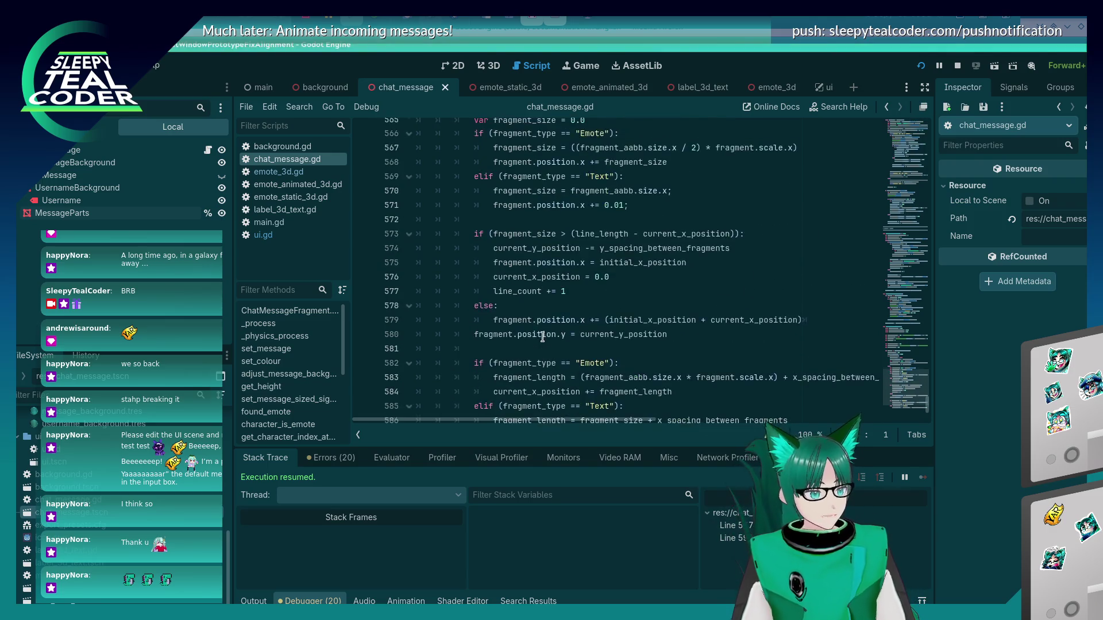
pyautogui.scroll(2, 543, 337)
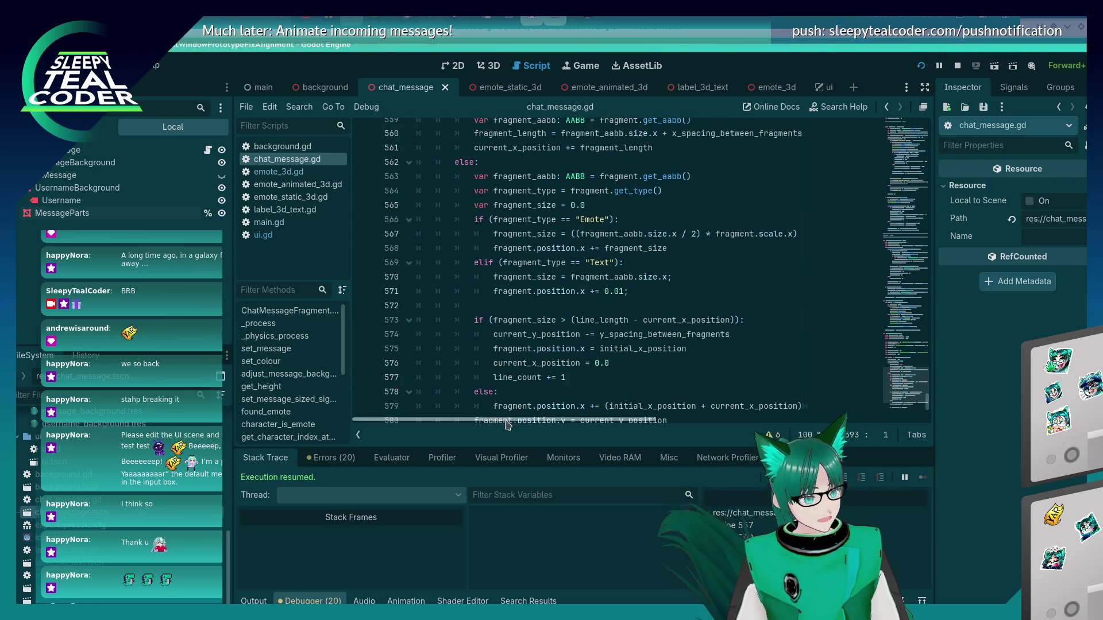
pyautogui.doubleClick(563, 334)
pyautogui.scroll(-2, 563, 333)
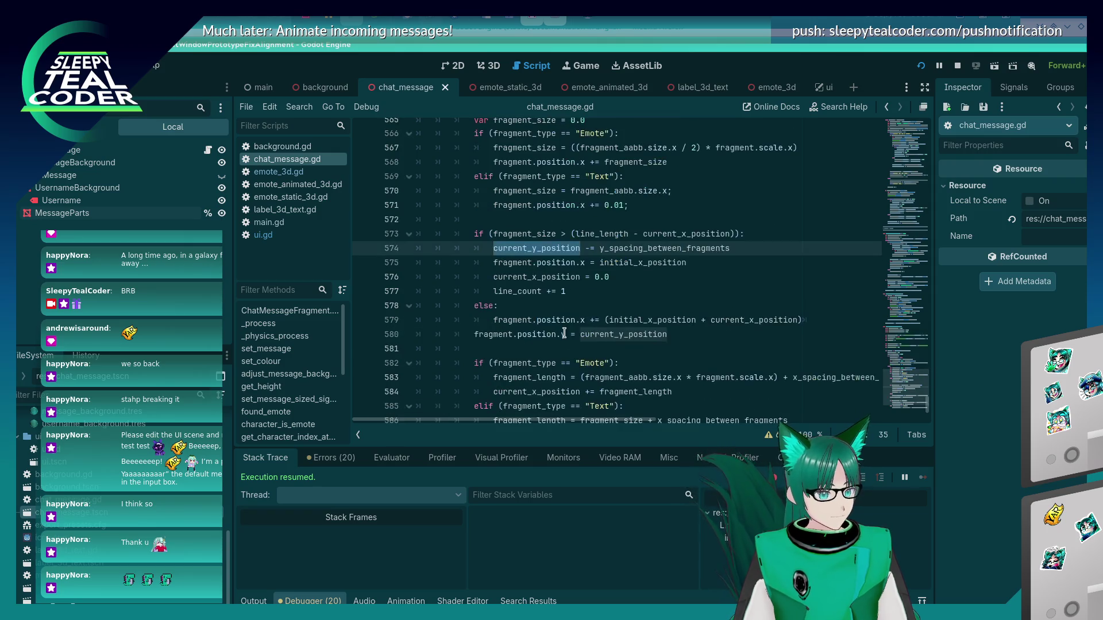
pyautogui.scroll(-1, 563, 333)
pyautogui.scroll(9, 563, 333)
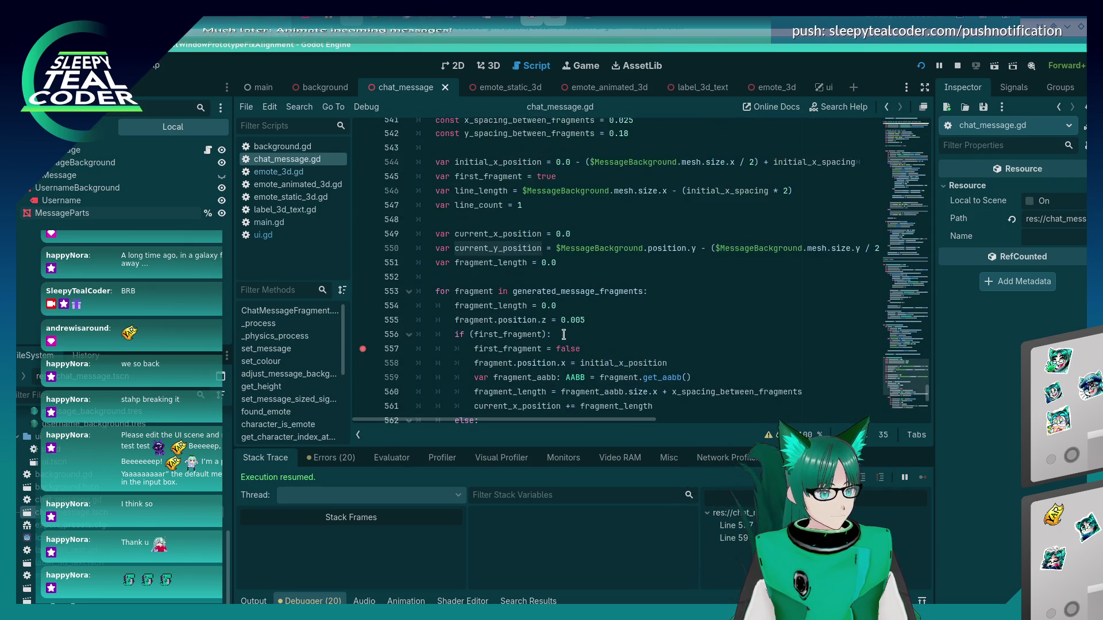
pyautogui.scroll(2, 563, 334)
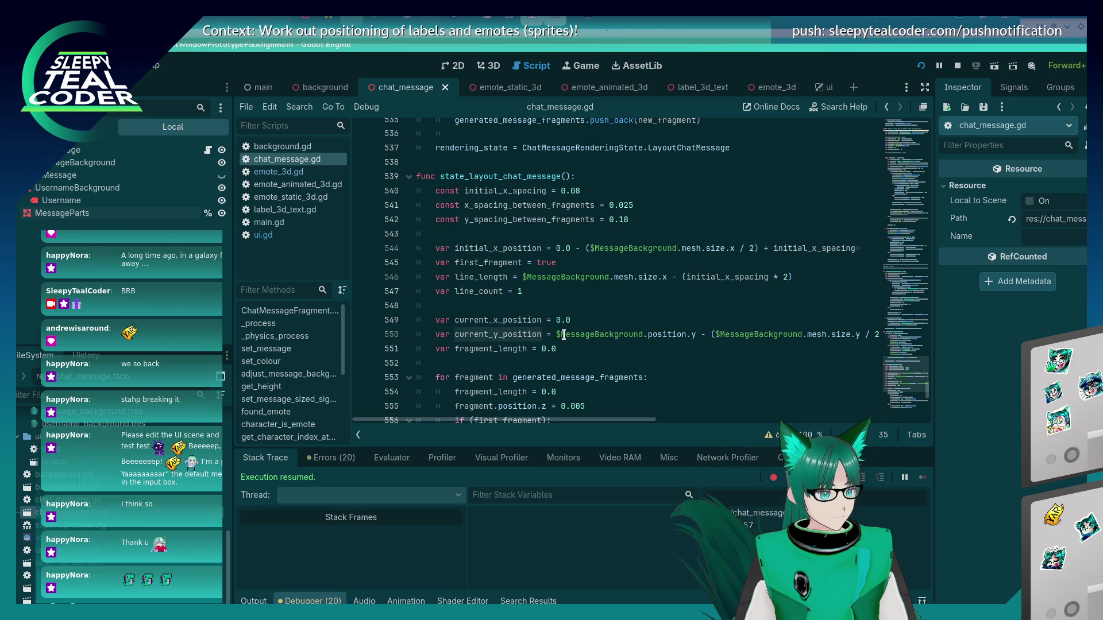
pyautogui.moveTo(635, 422)
pyautogui.mouseDown()
pyautogui.moveTo(855, 422)
pyautogui.moveTo(609, 426)
pyautogui.mouseUp()
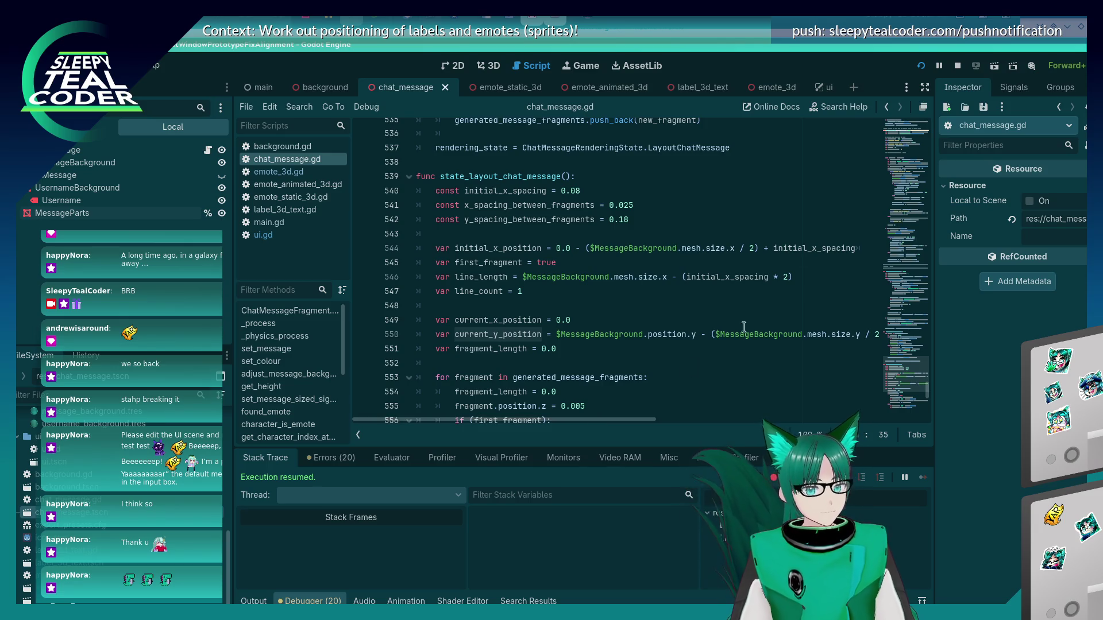
pyautogui.moveTo(805, 247)
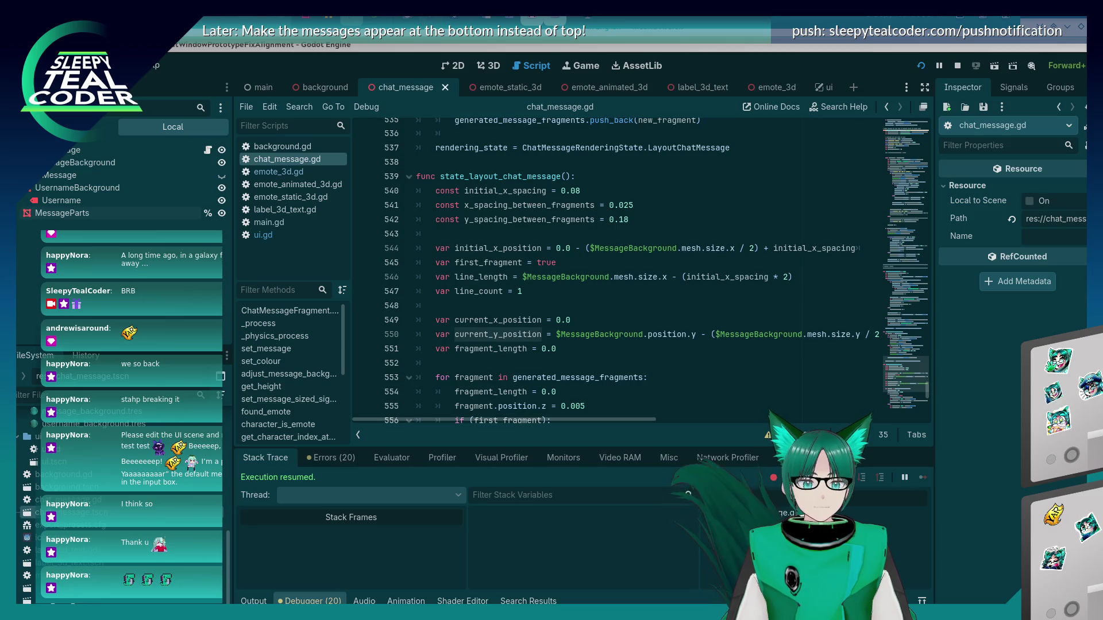
# - Remove the breakpoint on line 593 further down the script
pyautogui.scroll(-3, 685, 327)
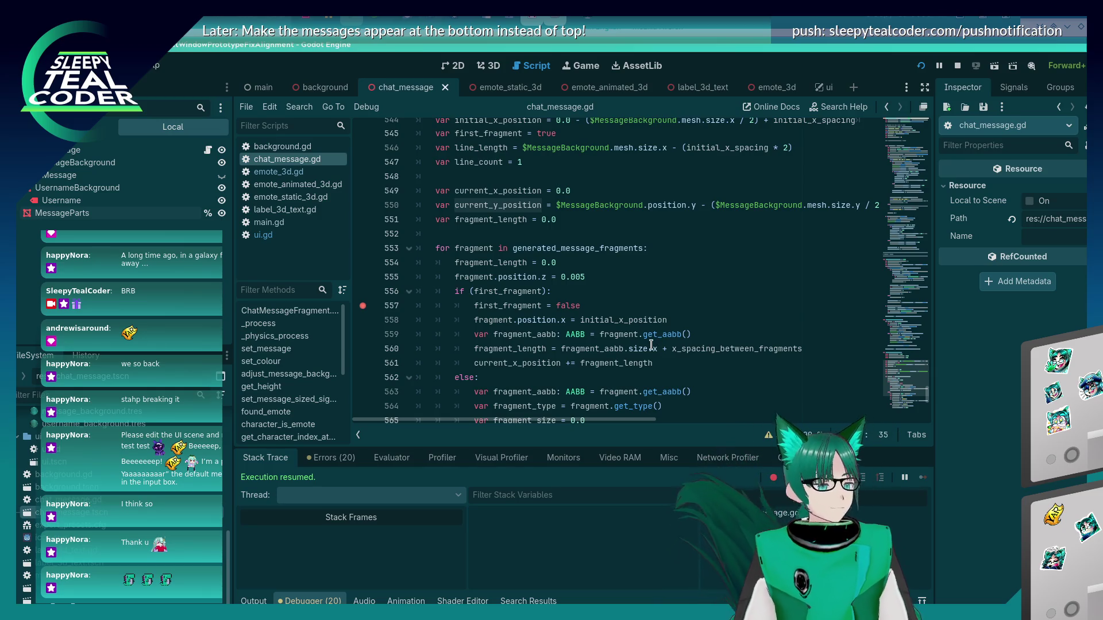
pyautogui.scroll(-1, 630, 355)
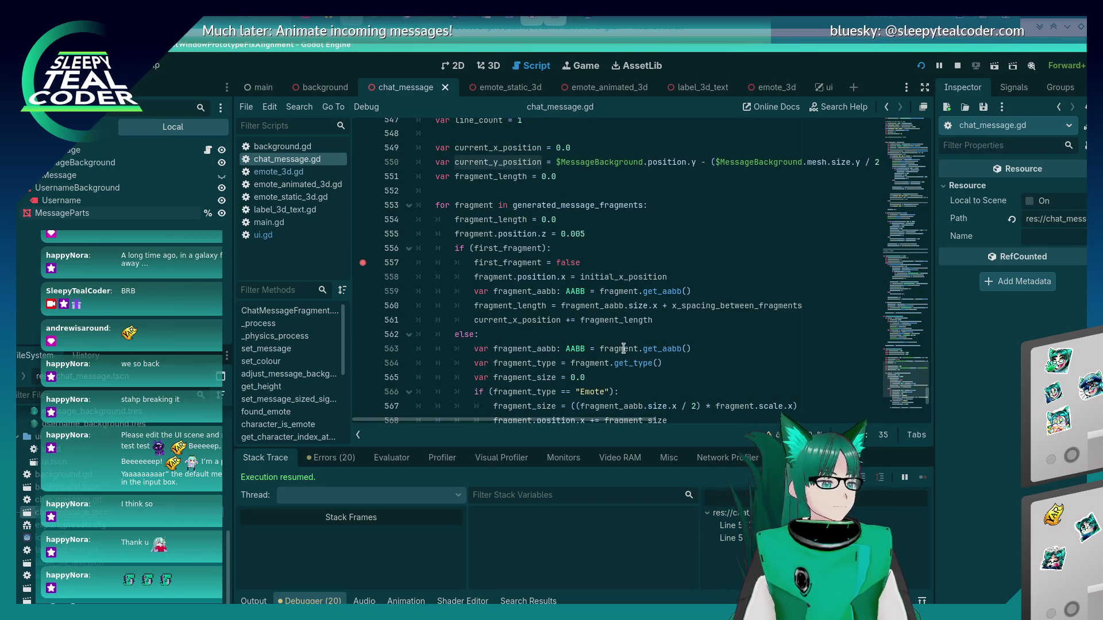
pyautogui.scroll(-1, 623, 348)
pyautogui.scroll(-2, 623, 348)
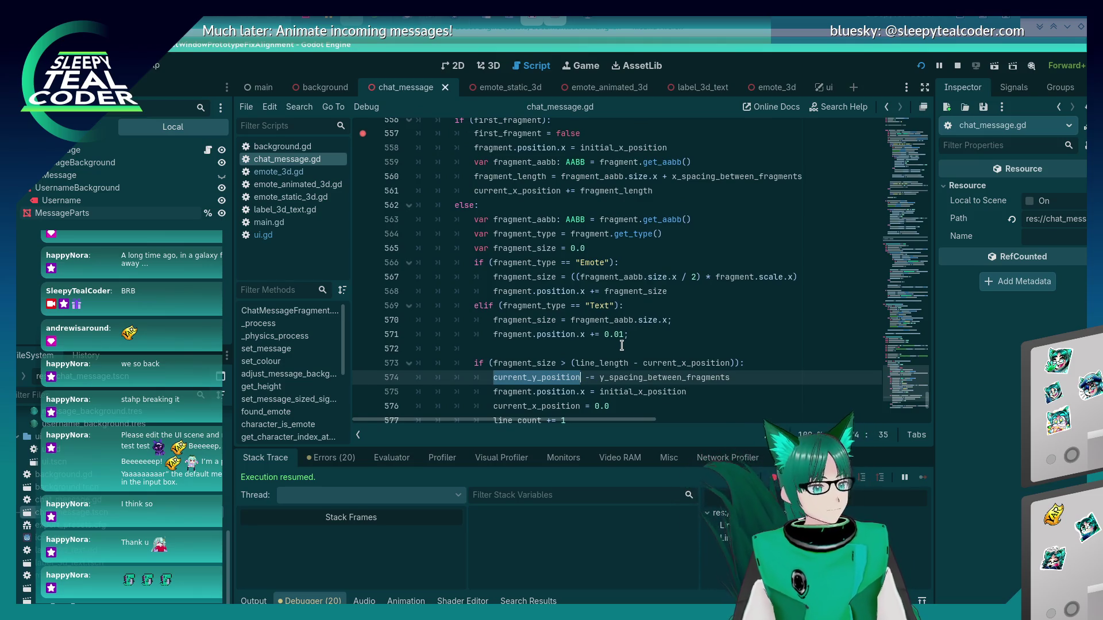
pyautogui.scroll(3, 621, 345)
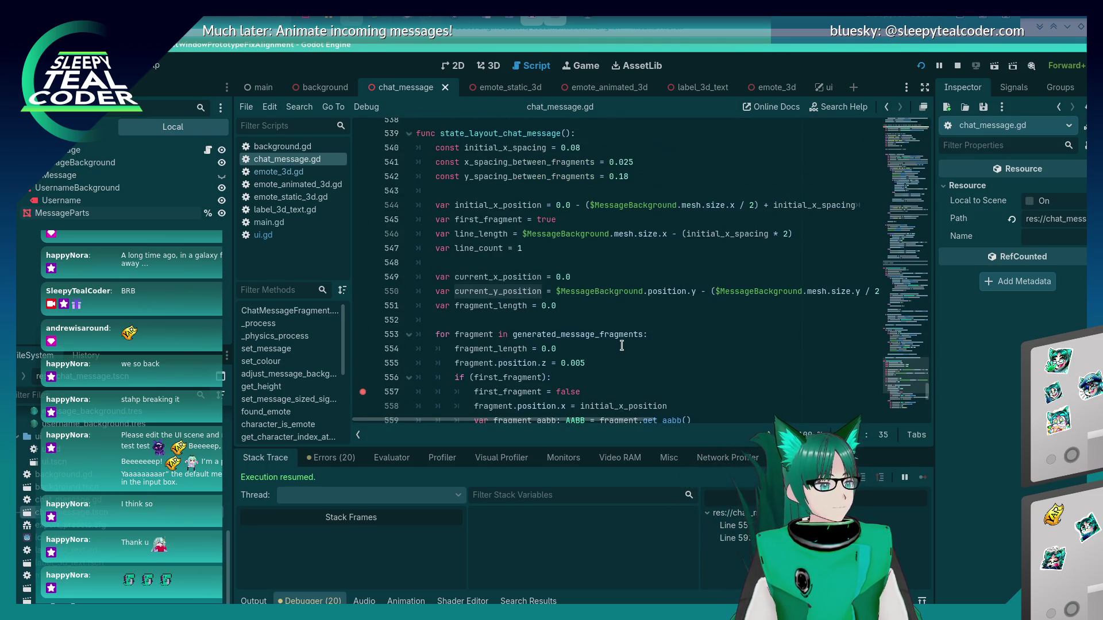
pyautogui.scroll(-5, 621, 345)
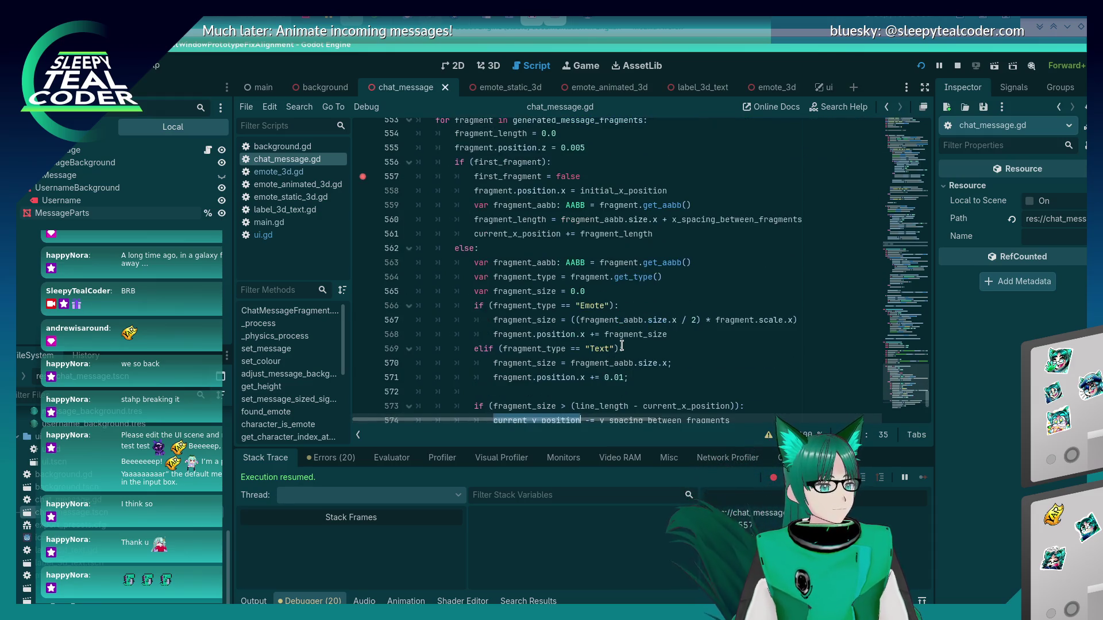
pyautogui.scroll(-1, 622, 345)
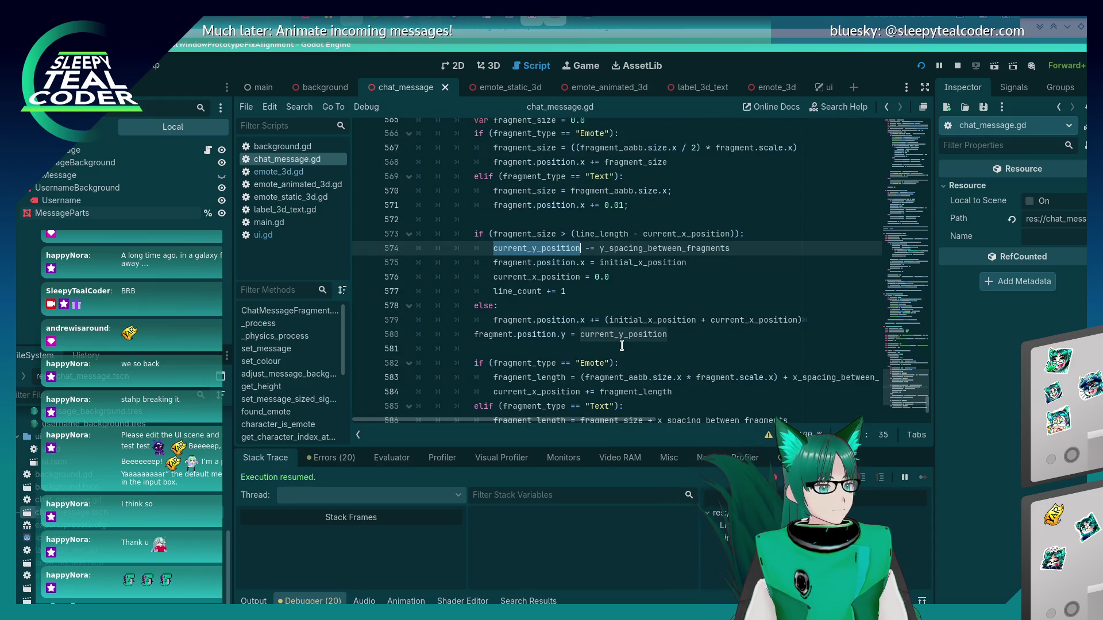
pyautogui.scroll(-3, 622, 345)
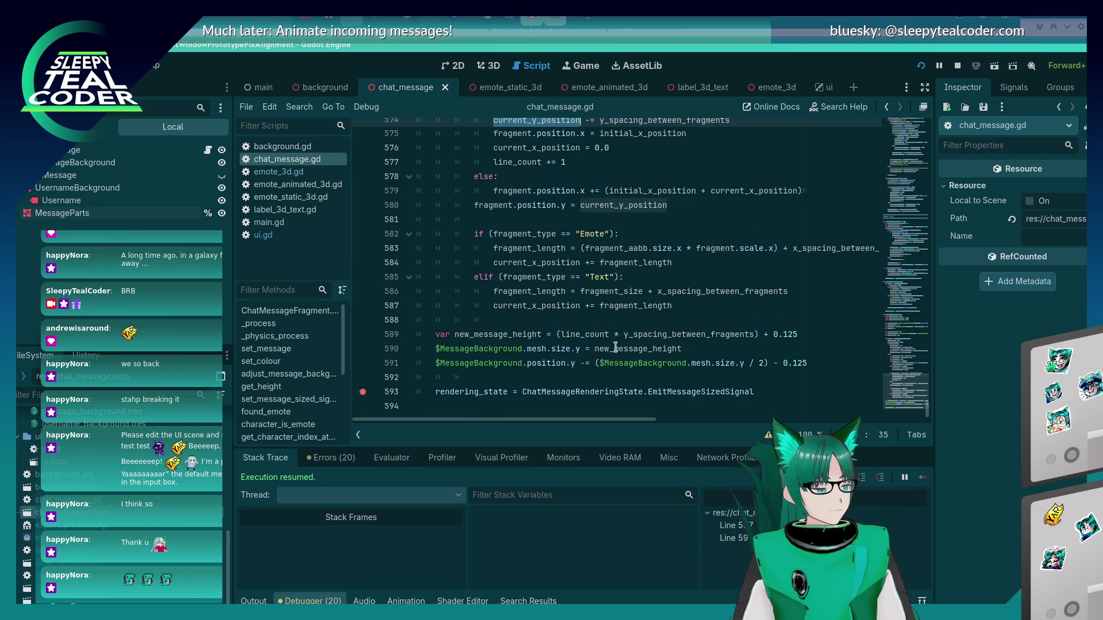
pyautogui.click(363, 392)
pyautogui.scroll(5, 599, 331)
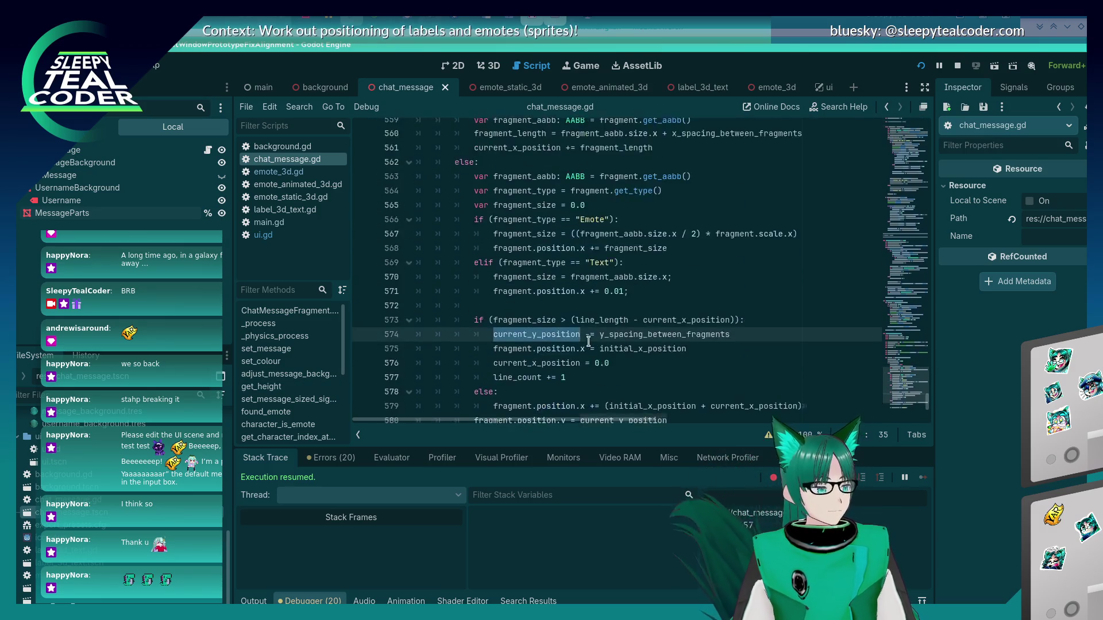
pyautogui.scroll(4, 588, 341)
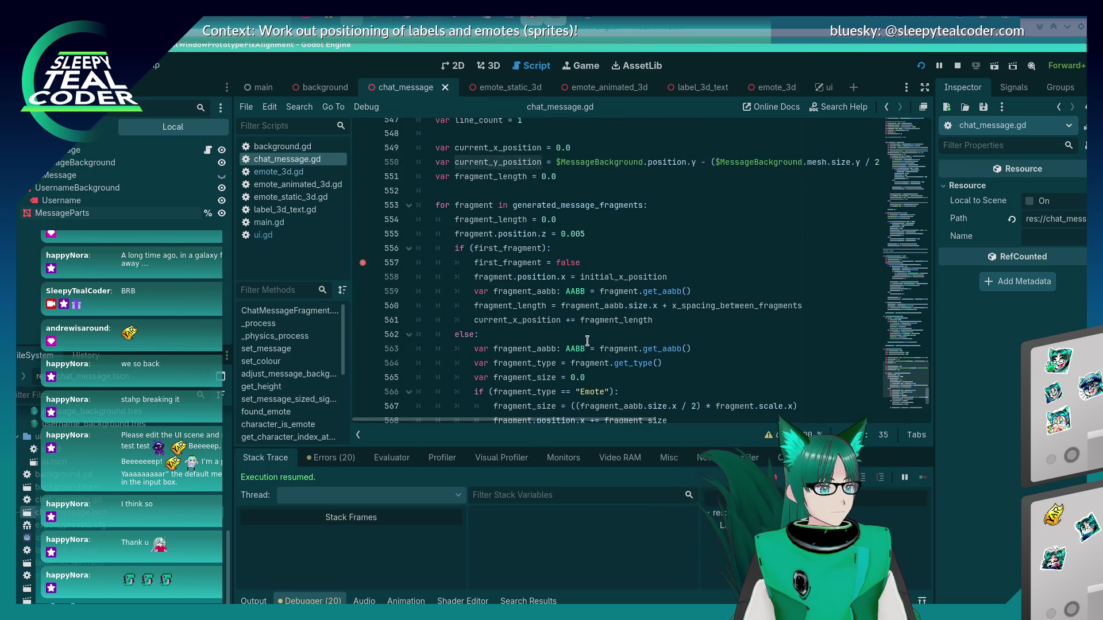
pyautogui.scroll(-3, 587, 341)
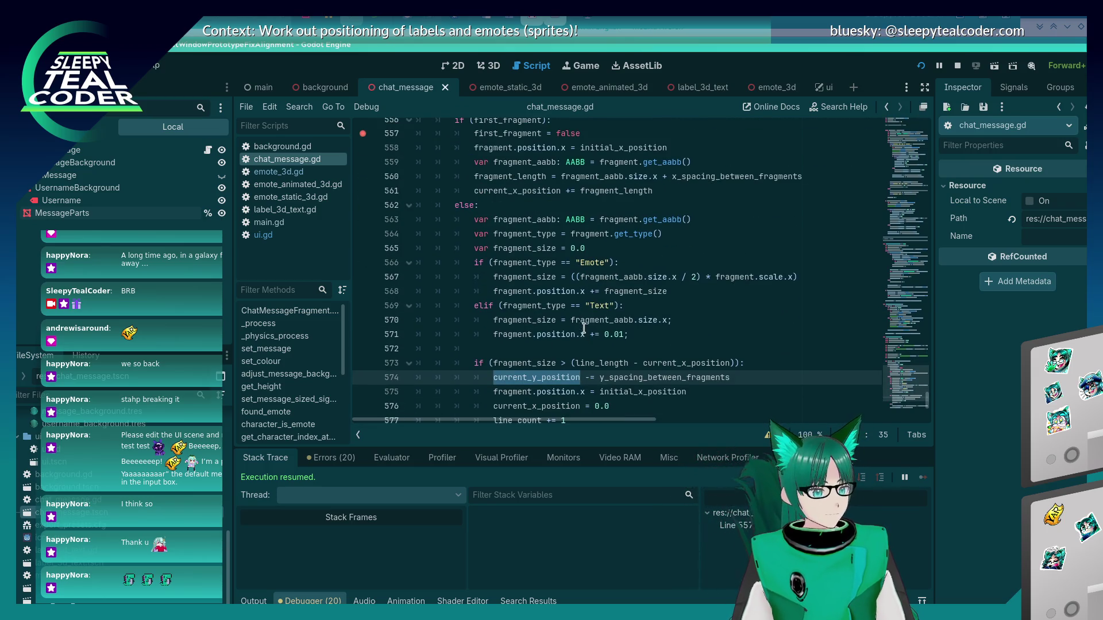
# - Toggle the breakpoint on line 557, where first_fragment is set to false, off and back on
pyautogui.hotkey('alt', 'Tab')
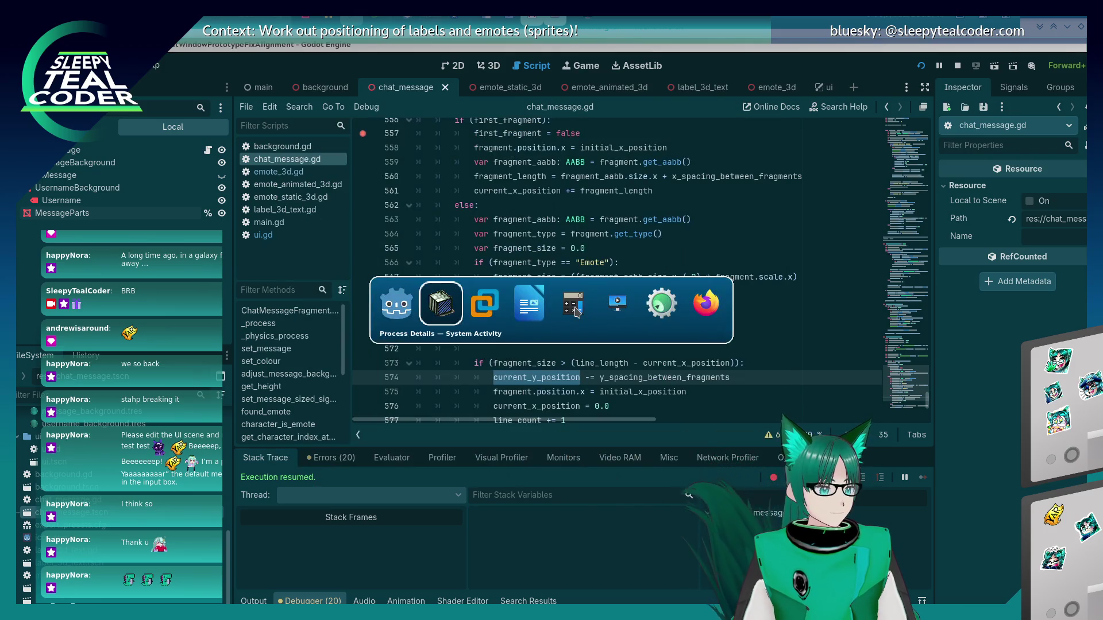
pyautogui.hotkey('alt', 'shift', 'Tab')
pyautogui.click(605, 252)
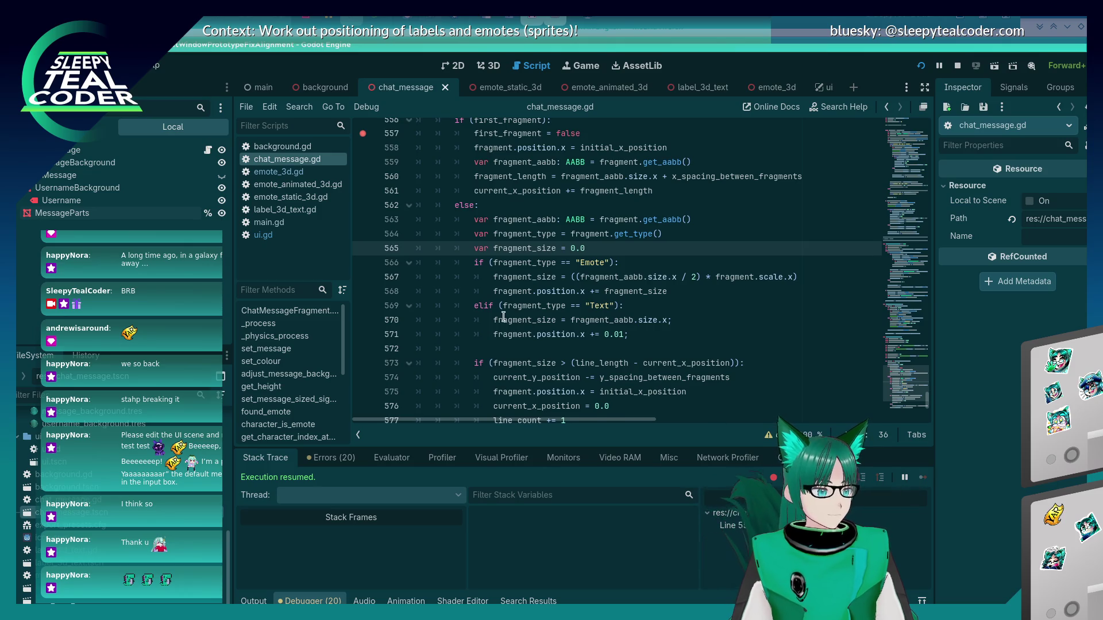
pyautogui.scroll(2, 434, 298)
pyautogui.click(363, 219)
pyautogui.scroll(2, 598, 274)
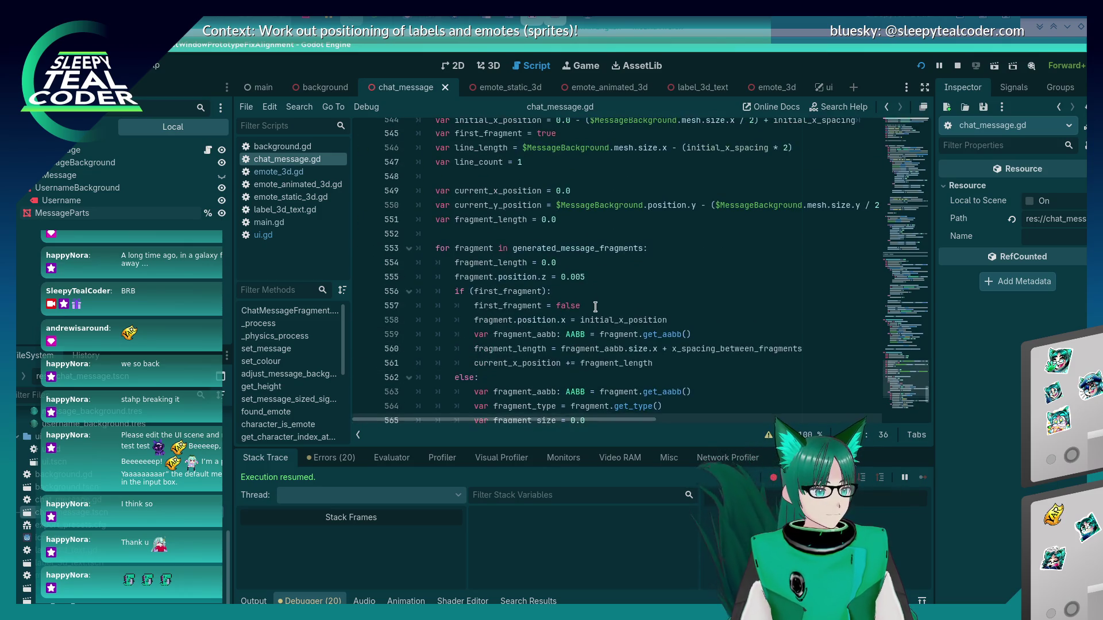
pyautogui.click(595, 307)
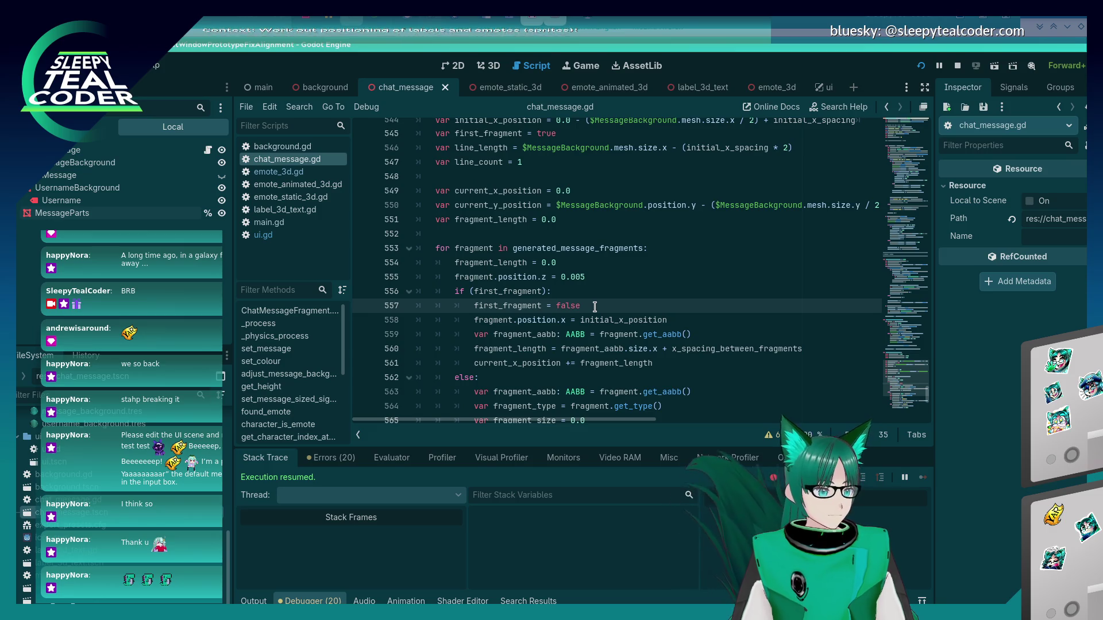
pyautogui.click(362, 305)
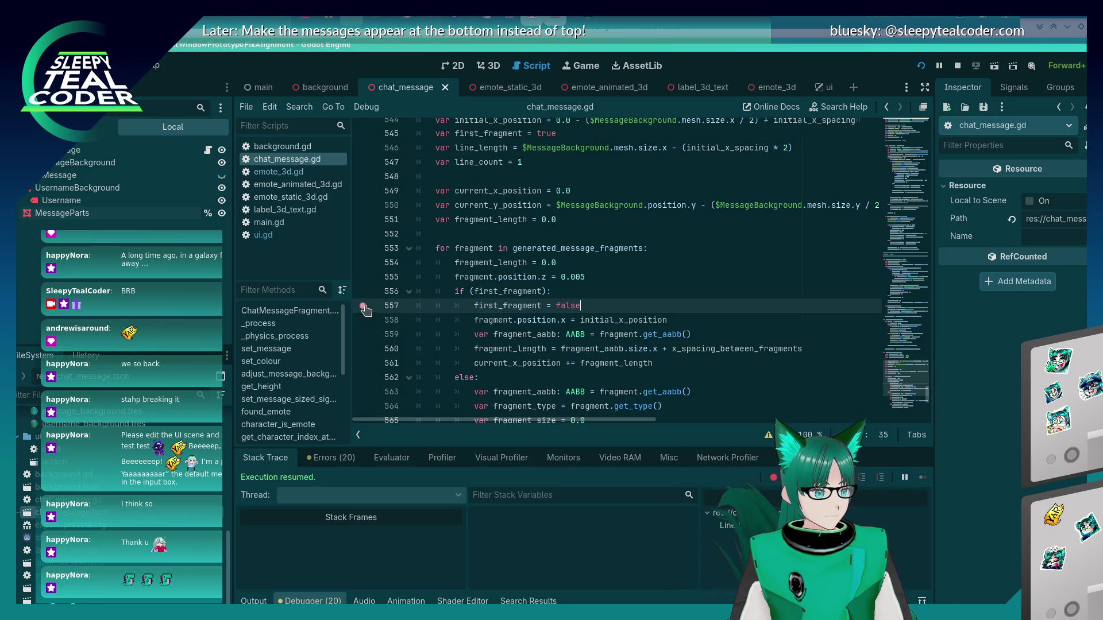
# - Restart the game, continue past the breakpoint, and post the message without 'I'm a pirate'
pyautogui.click(919, 68)
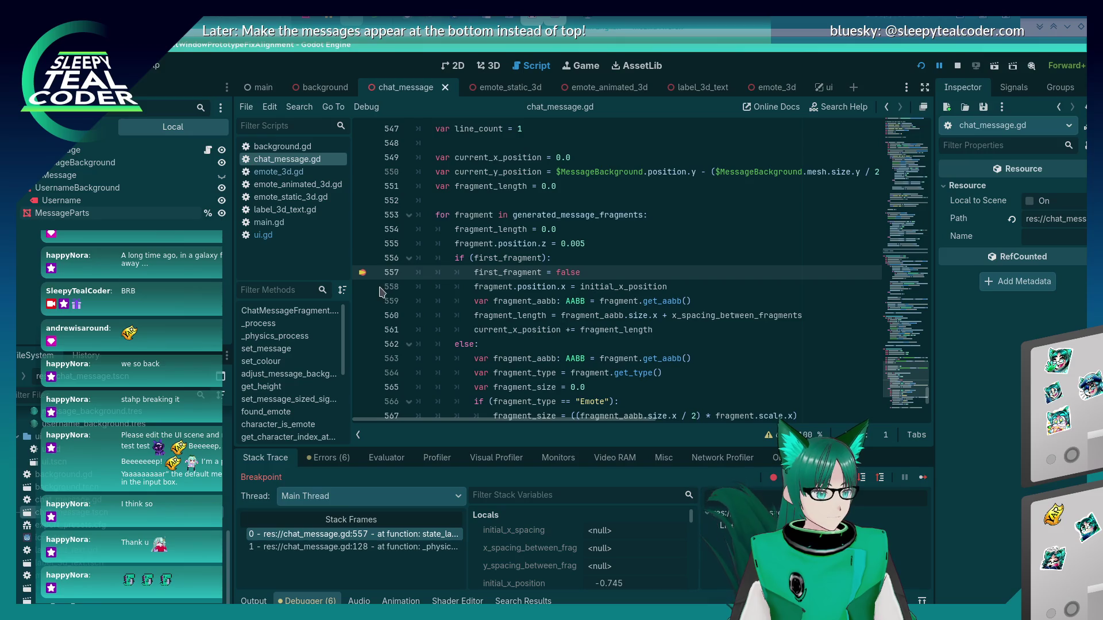
pyautogui.click(922, 477)
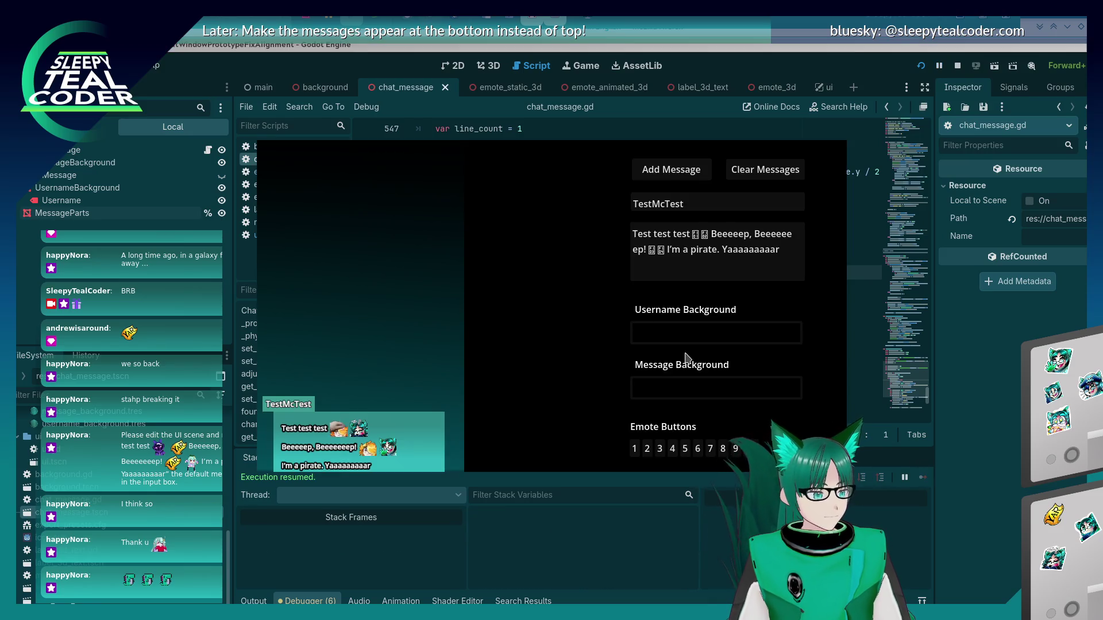
pyautogui.click(716, 249)
pyautogui.moveTo(790, 250); pyautogui.dragTo(648, 248)
pyautogui.press('BackSpace')
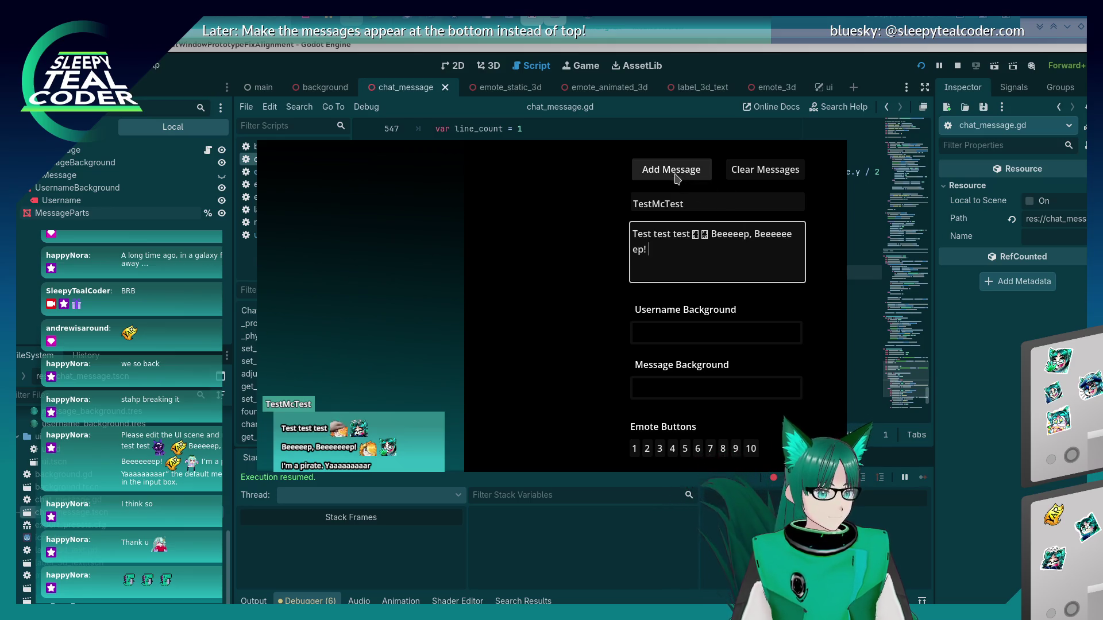
pyautogui.click(674, 172)
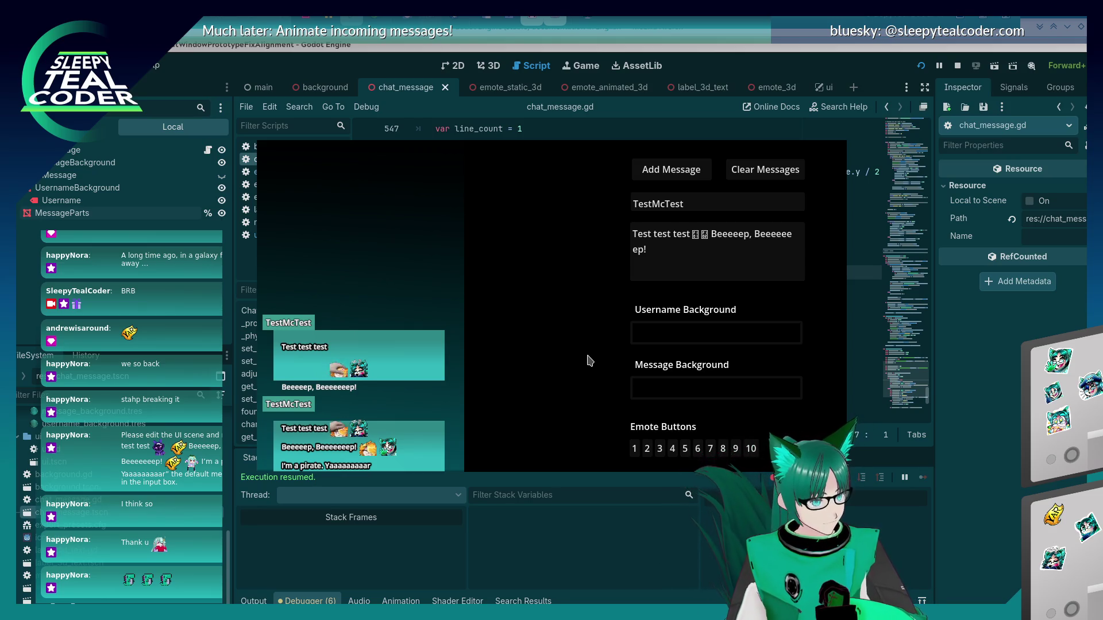
pyautogui.click(986, 438)
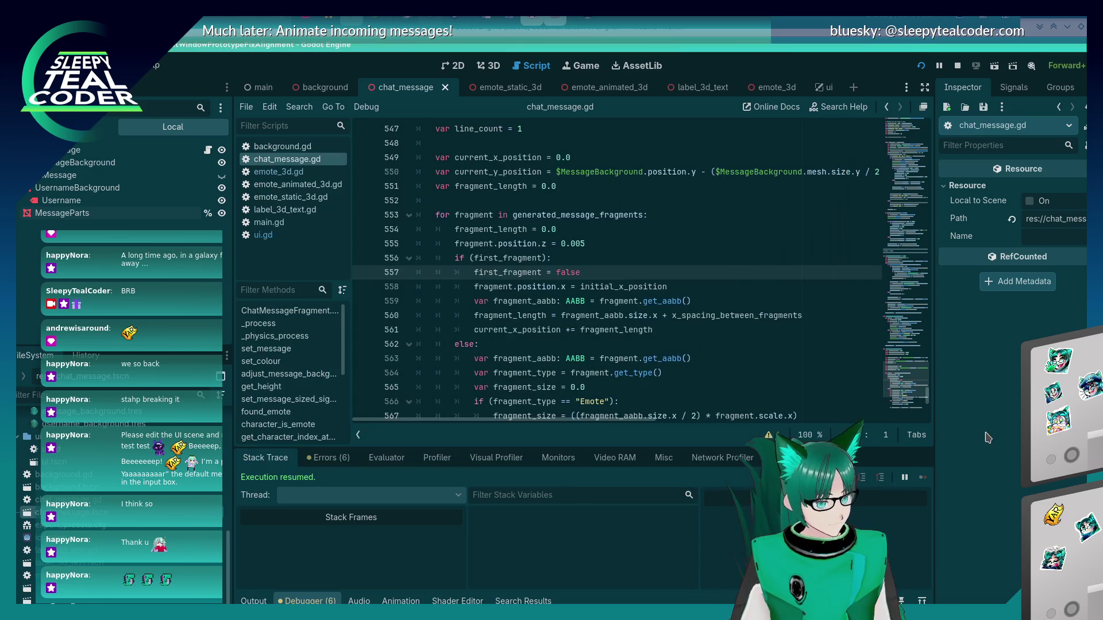
pyautogui.scroll(-6, 644, 370)
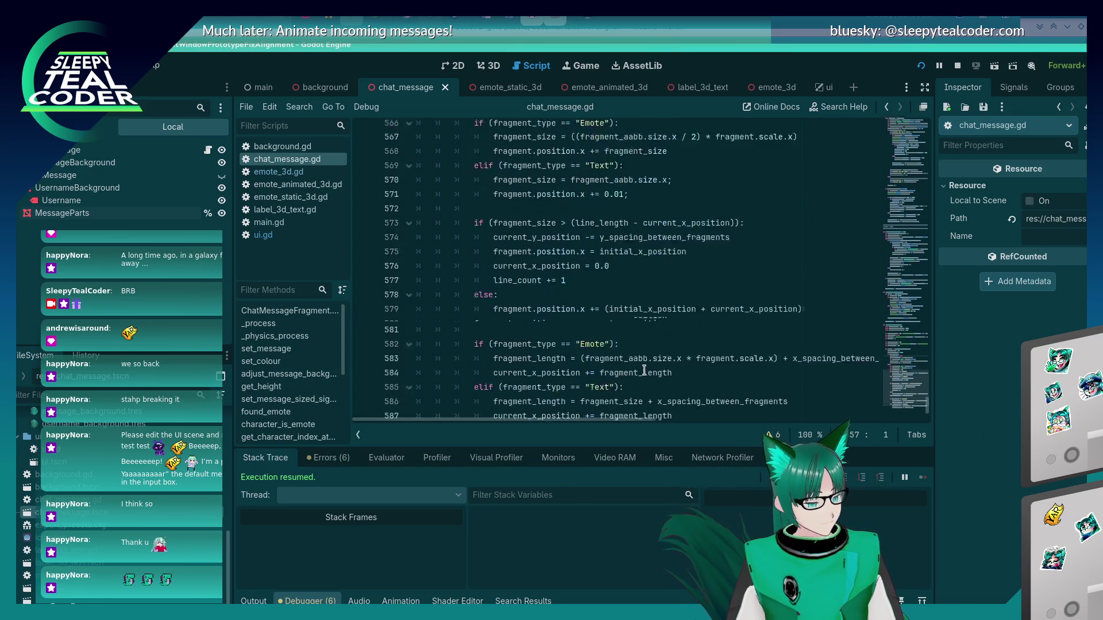
pyautogui.scroll(2, 610, 346)
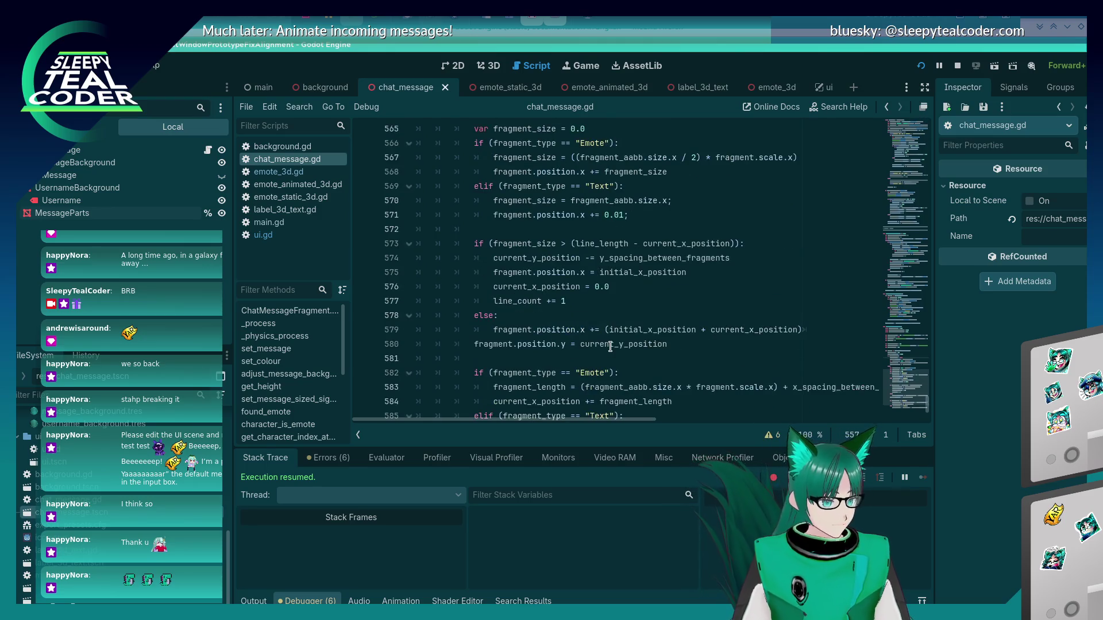
pyautogui.scroll(7, 610, 346)
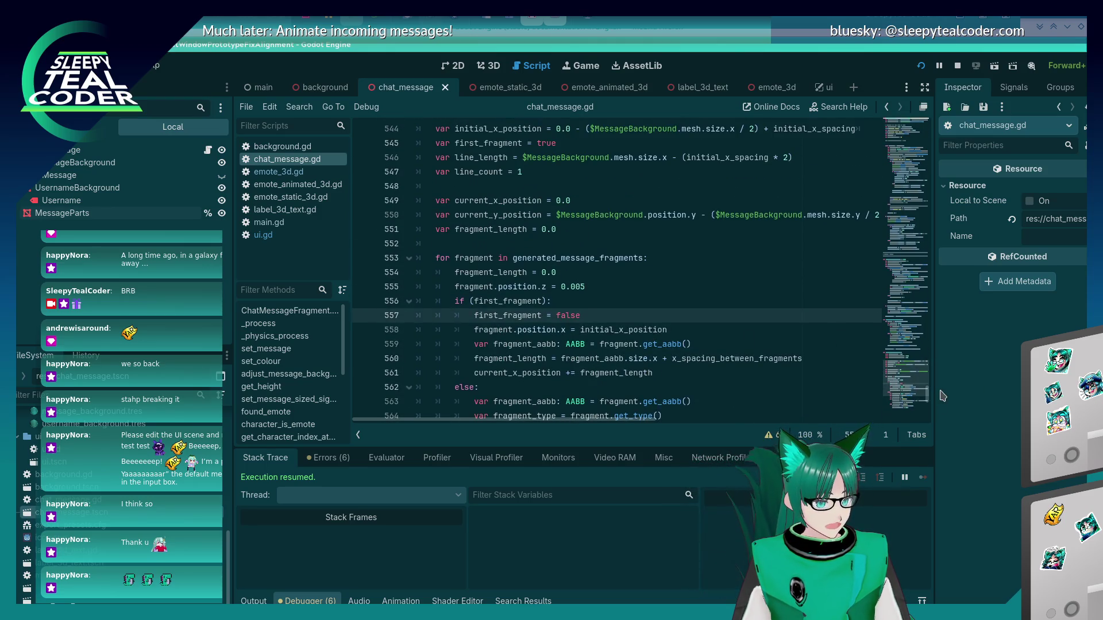
pyautogui.moveTo(919, 391)
pyautogui.mouseDown()
pyautogui.moveTo(899, 117)
pyautogui.moveTo(894, 145)
pyautogui.mouseUp()
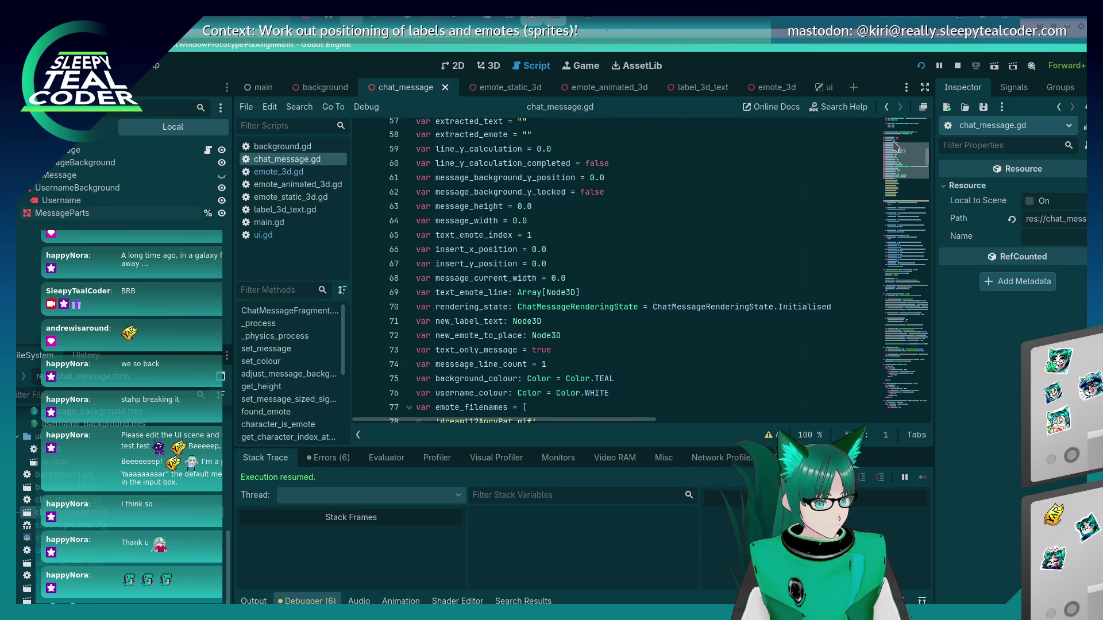
pyautogui.click(415, 393)
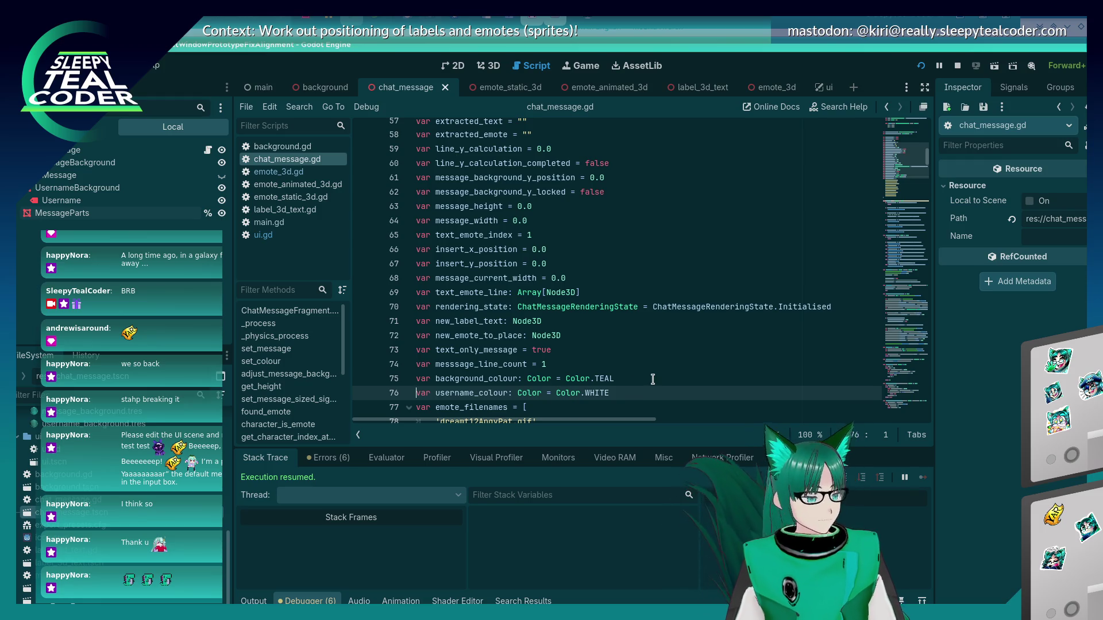
pyautogui.hotkey('shift', 'End')
pyautogui.hotkey('shift', 'Up')
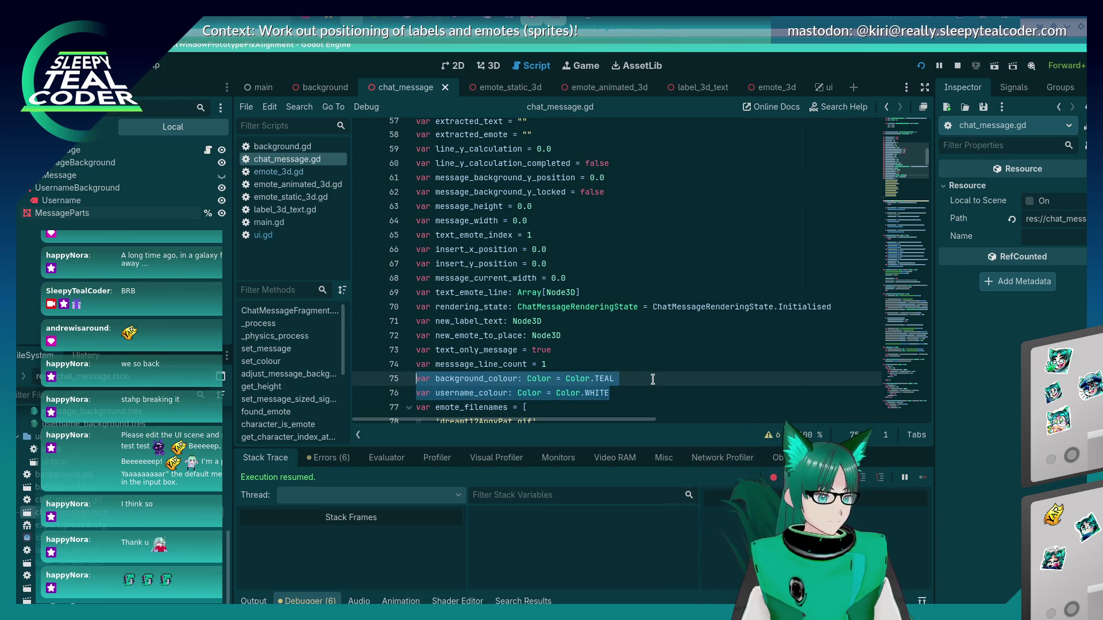
pyautogui.hotkey('shift', 'Up')
pyautogui.hotkey('shift', 'Up')
pyautogui.hotkey('shift', 'Up')
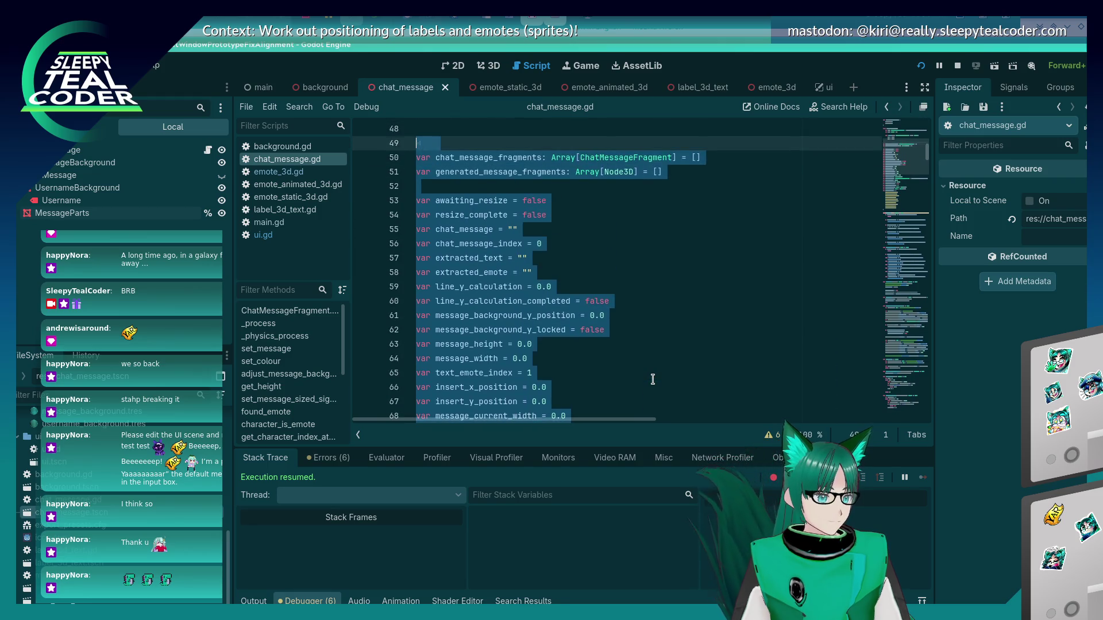
pyautogui.hotkey('shift', 'Down')
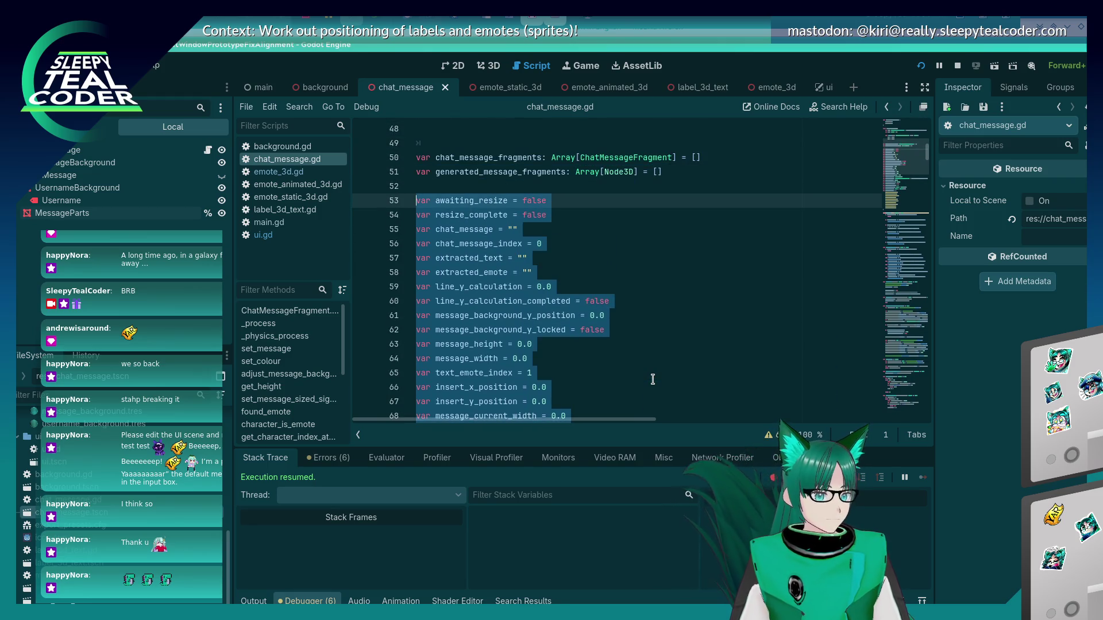
pyautogui.hotkey('ctrl', 'k')
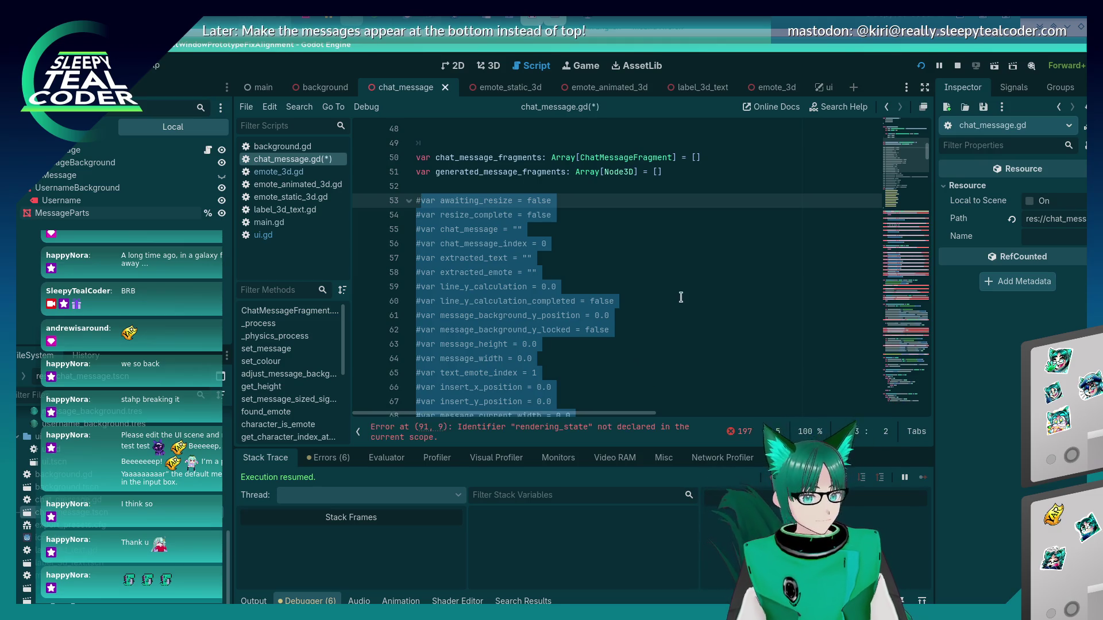
pyautogui.click(681, 297)
pyautogui.moveTo(896, 155); pyautogui.dragTo(900, 422)
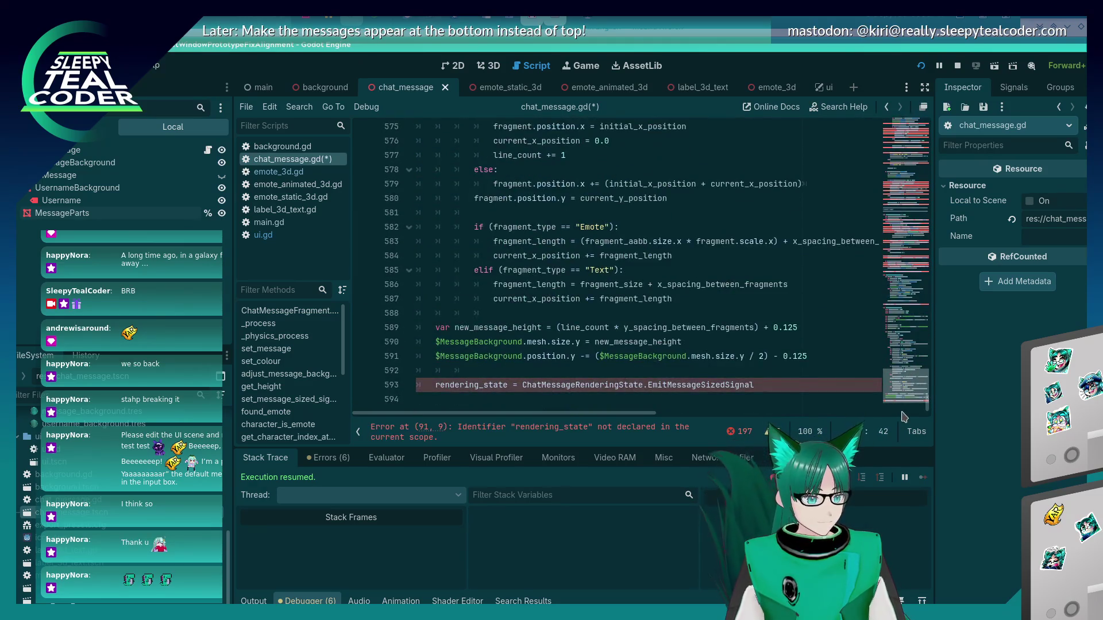
pyautogui.scroll(15, 657, 373)
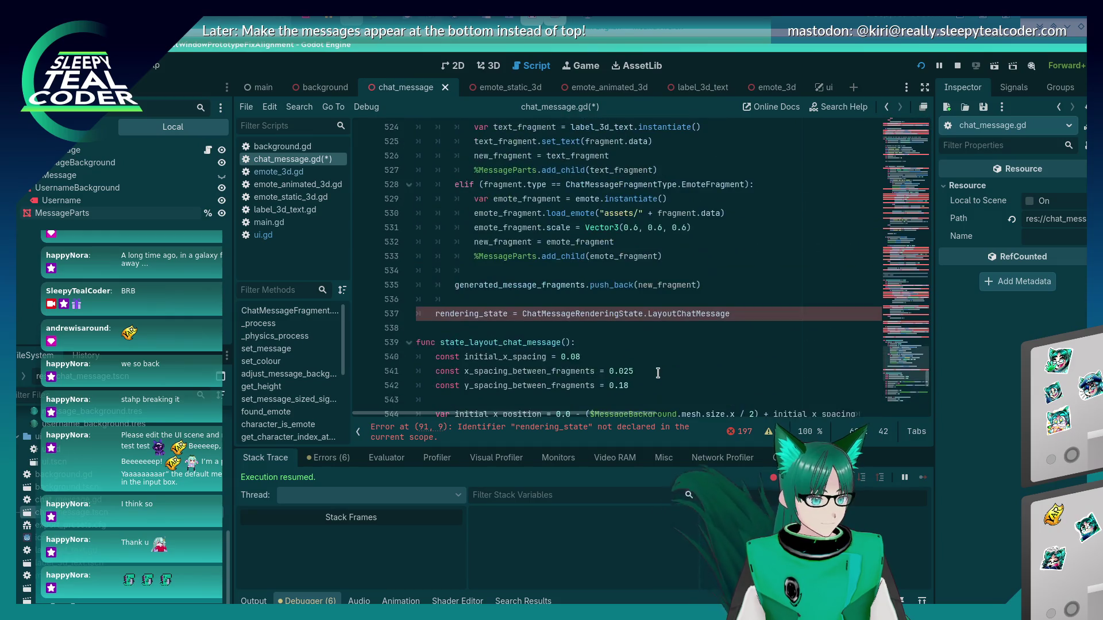
pyautogui.scroll(-3, 658, 374)
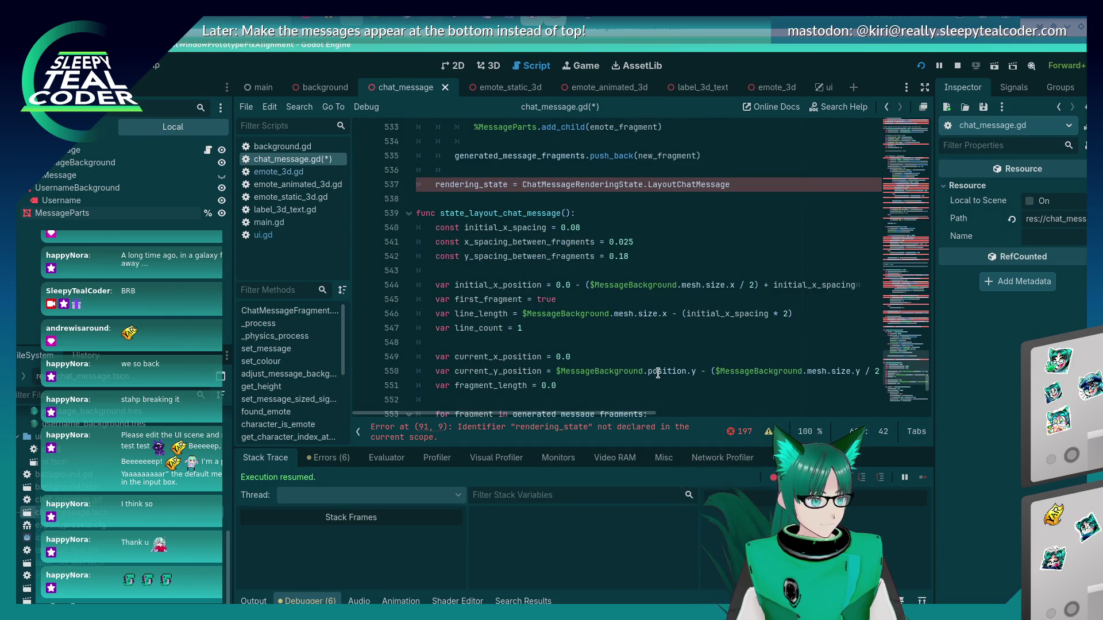
pyautogui.scroll(-3, 657, 373)
pyautogui.scroll(2, 657, 373)
pyautogui.scroll(-7, 658, 372)
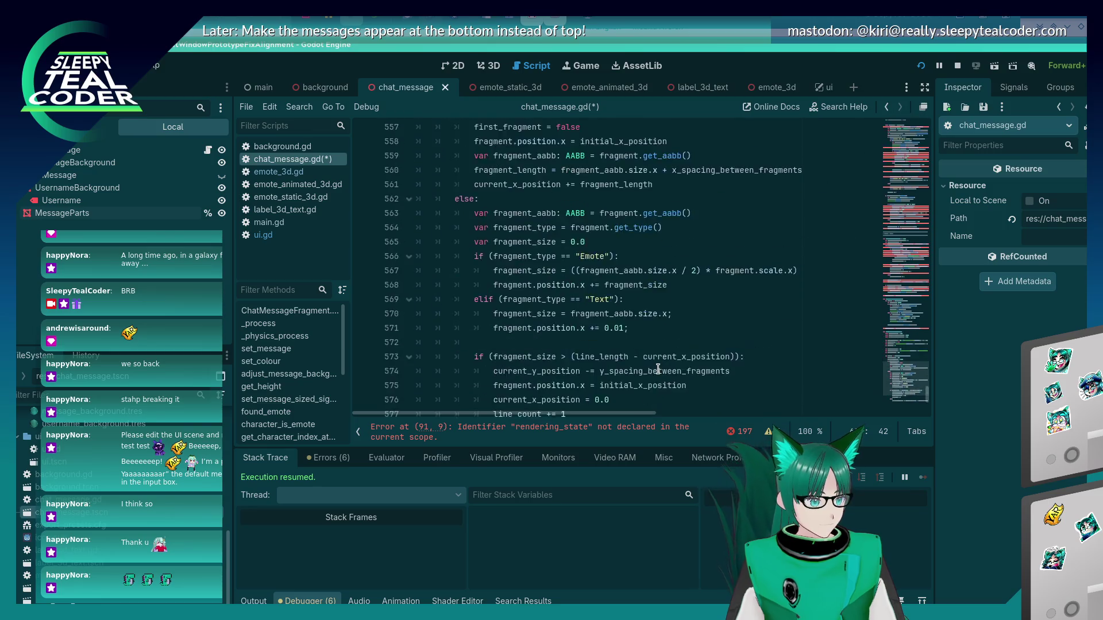
pyautogui.scroll(-6, 657, 370)
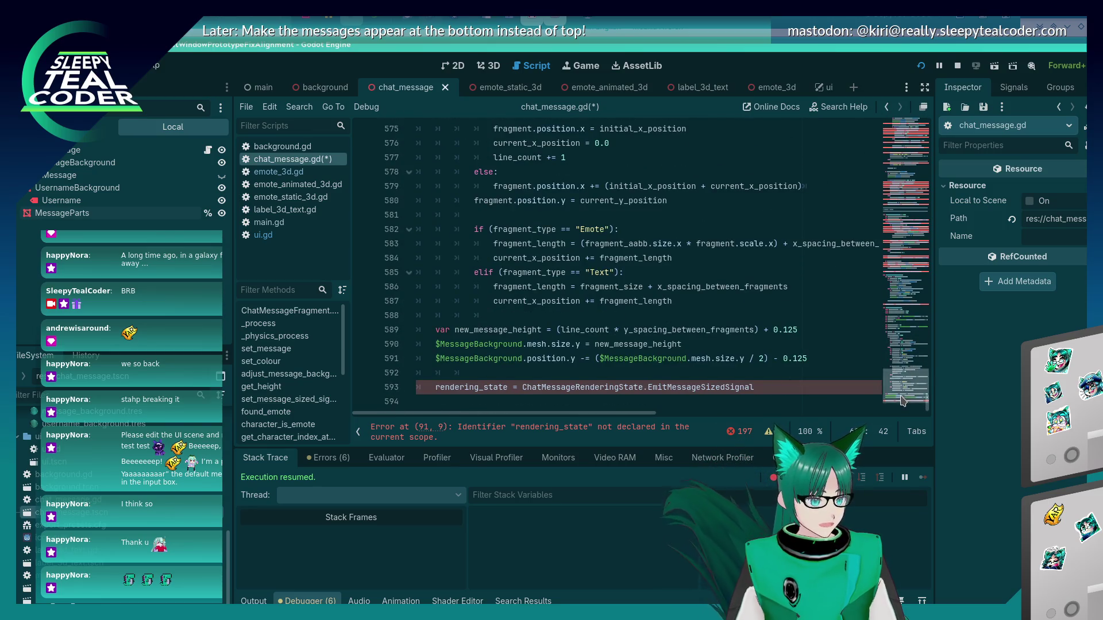
pyautogui.moveTo(904, 385); pyautogui.dragTo(888, 101)
pyautogui.scroll(-5, 634, 255)
pyautogui.click(634, 255)
pyautogui.hotkey('ctrl', 'z')
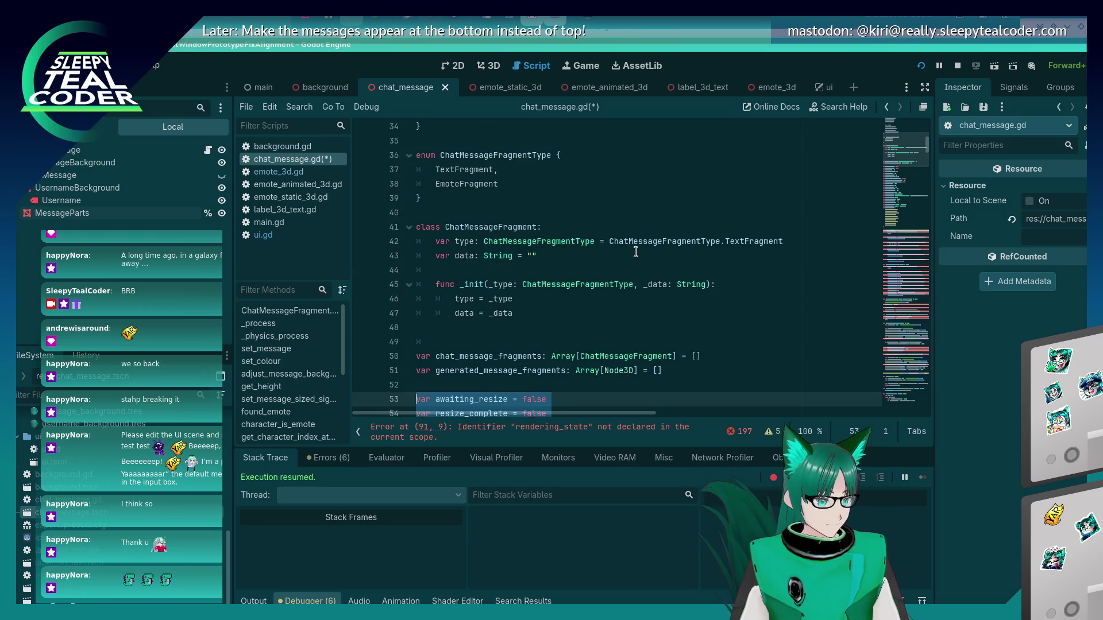
pyautogui.scroll(-4, 639, 251)
pyautogui.moveTo(905, 149)
pyautogui.mouseDown()
pyautogui.moveTo(905, 402)
pyautogui.moveTo(904, 379)
pyautogui.mouseUp()
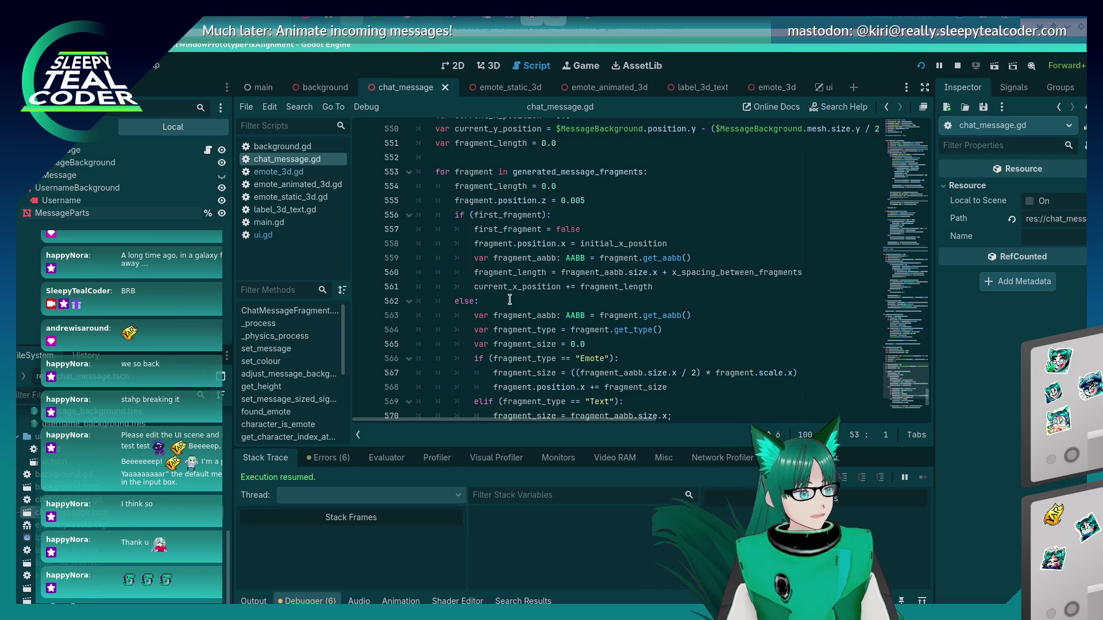
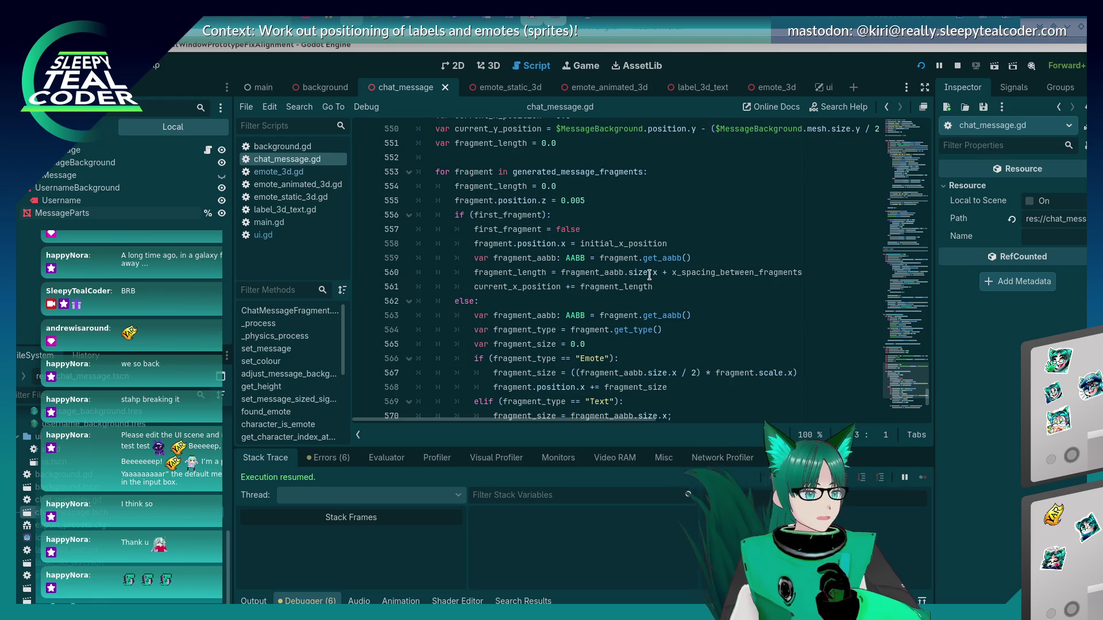
# - Check the running game, then return to chat_message.gd and scroll through it
pyautogui.scroll(-2, 649, 278)
pyautogui.hotkey('alt', 'Tab')
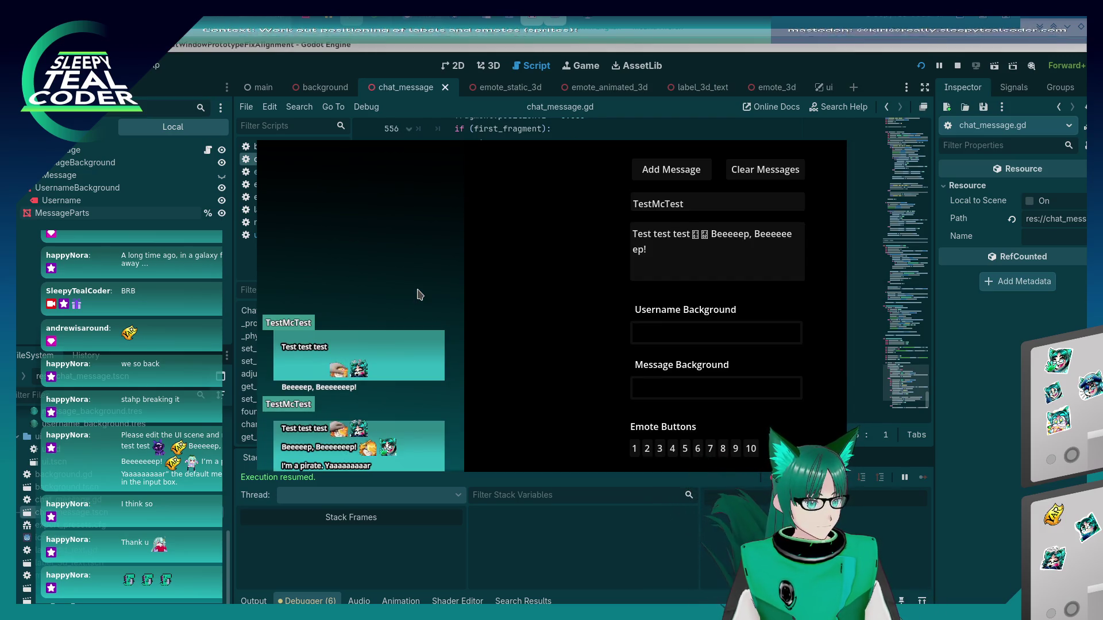
pyautogui.hotkey('alt', 'Tab')
pyautogui.scroll(-2, 646, 322)
pyautogui.scroll(-1, 645, 322)
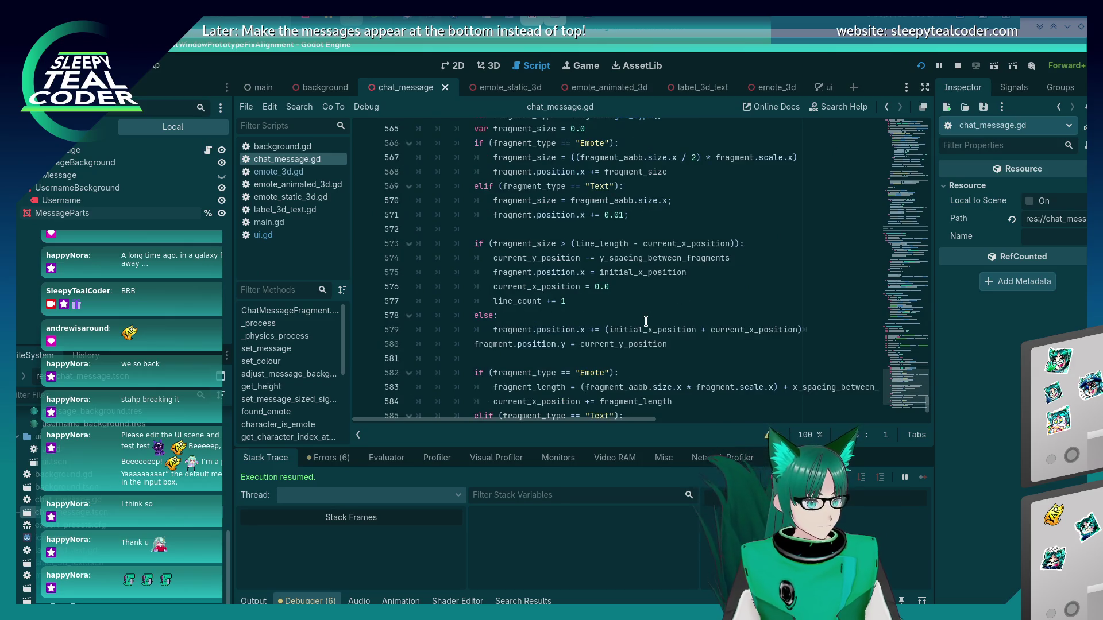
pyautogui.scroll(2, 645, 322)
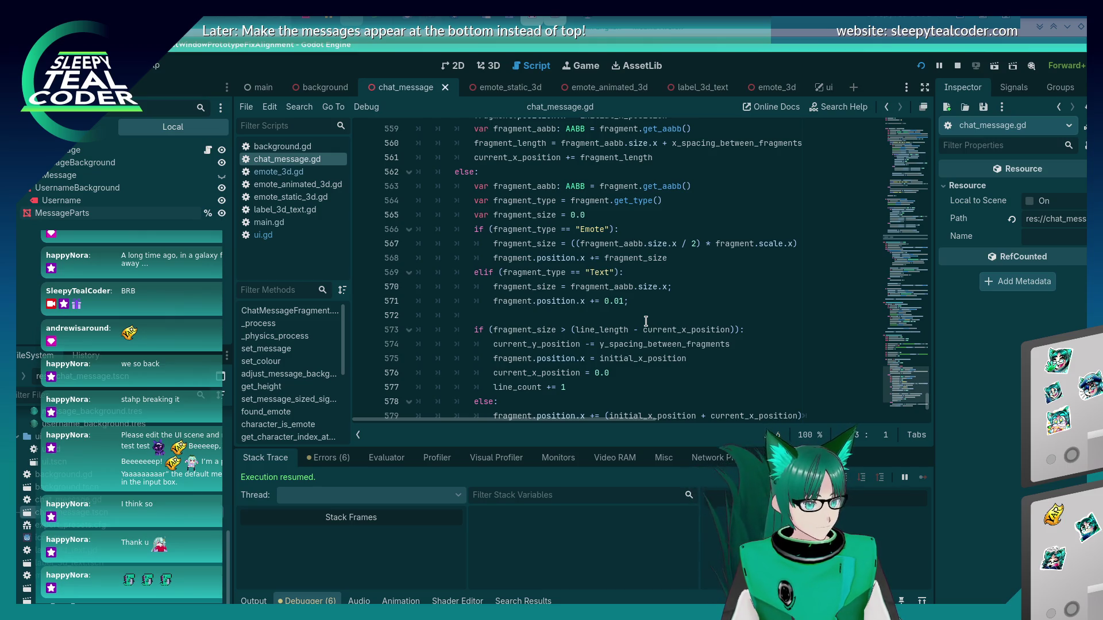
# - Search chat_message.gd for current_y_position, starting from its use on line 574
pyautogui.doubleClick(557, 345)
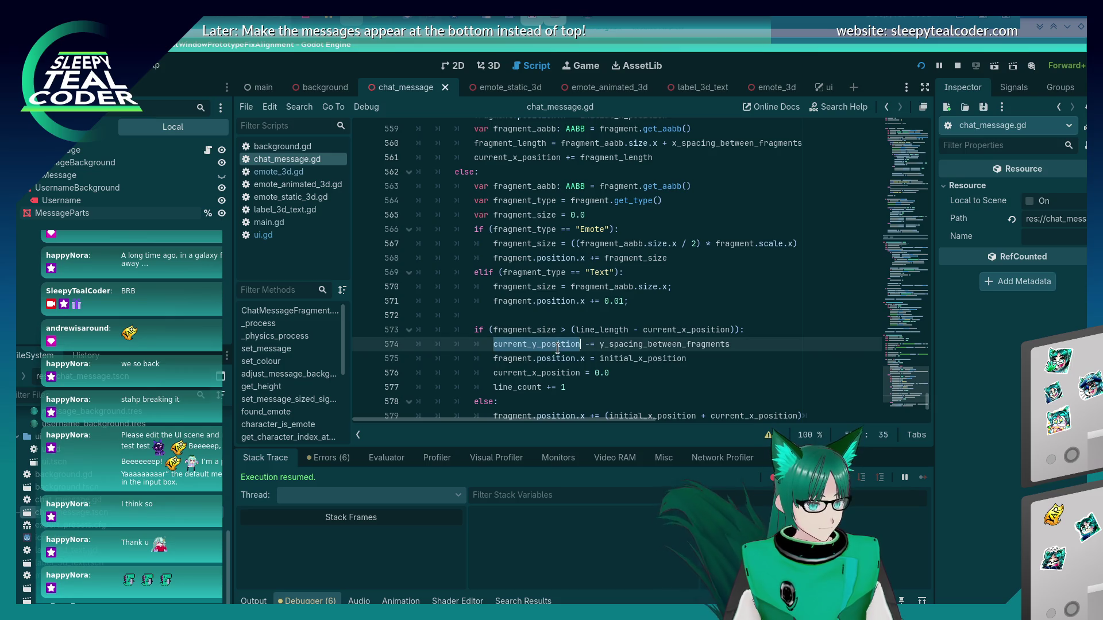
pyautogui.scroll(-3, 580, 335)
pyautogui.scroll(-2, 588, 329)
pyautogui.hotkey('ctrl', 'f')
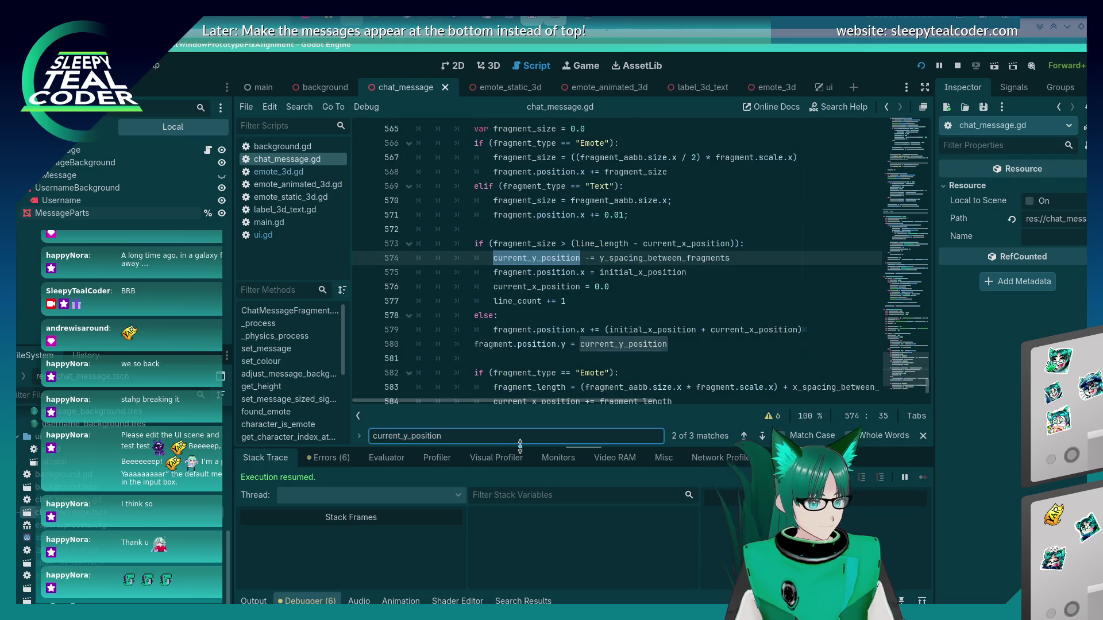
# - Step through the current_y_position matches on lines 580 and 574, ending at its line-550 declaration
pyautogui.click(762, 436)
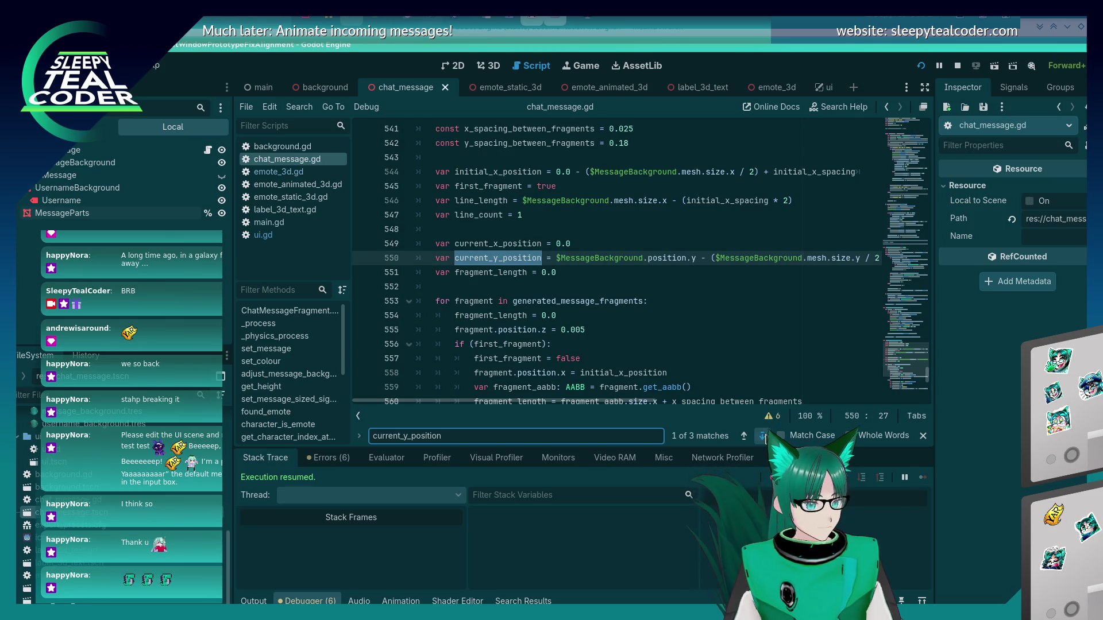
pyautogui.click(763, 436)
pyautogui.click(745, 436)
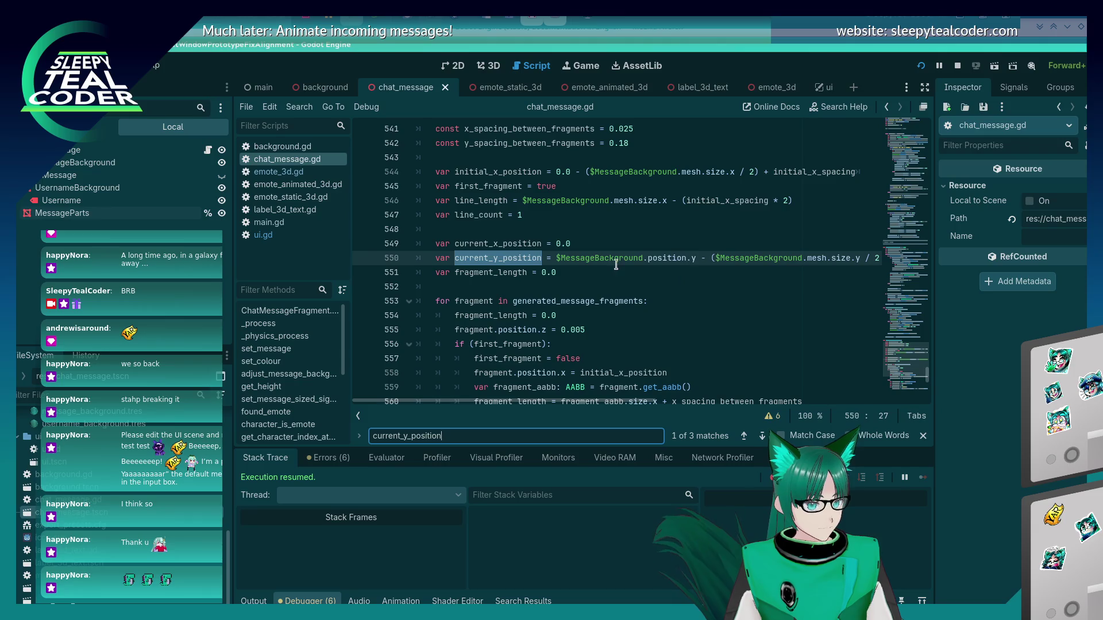
pyautogui.click(763, 437)
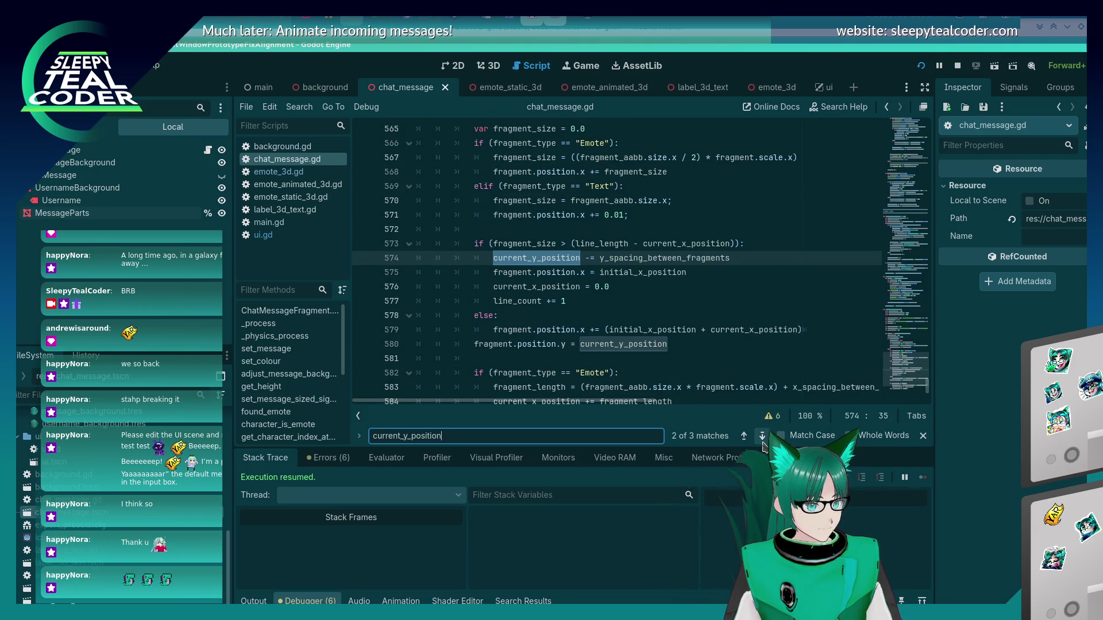
pyautogui.click(744, 437)
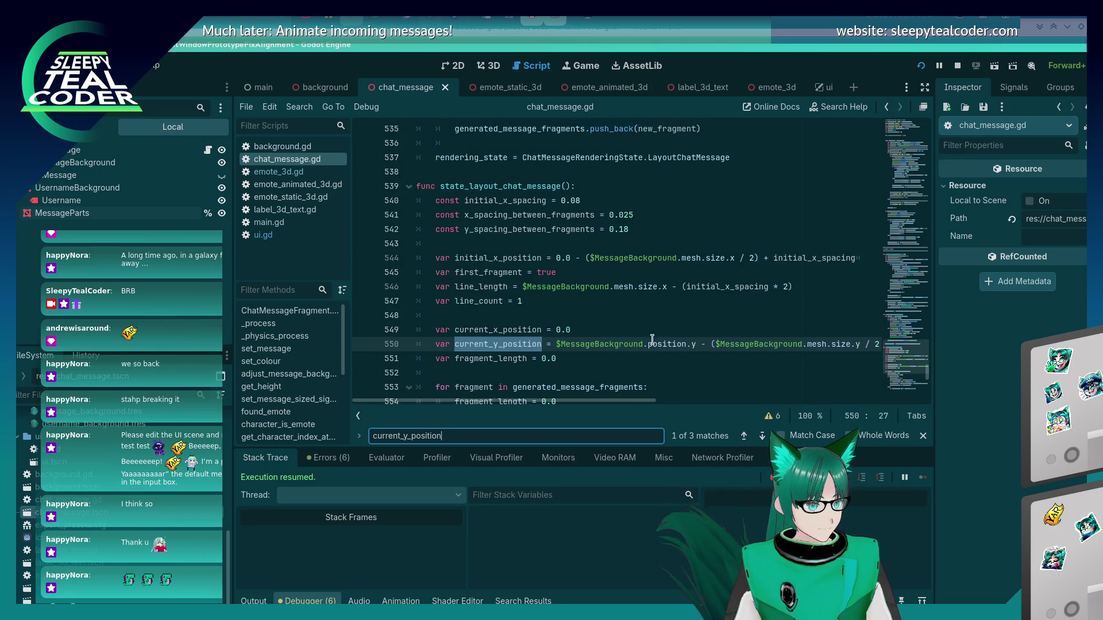
pyautogui.scroll(-10, 652, 340)
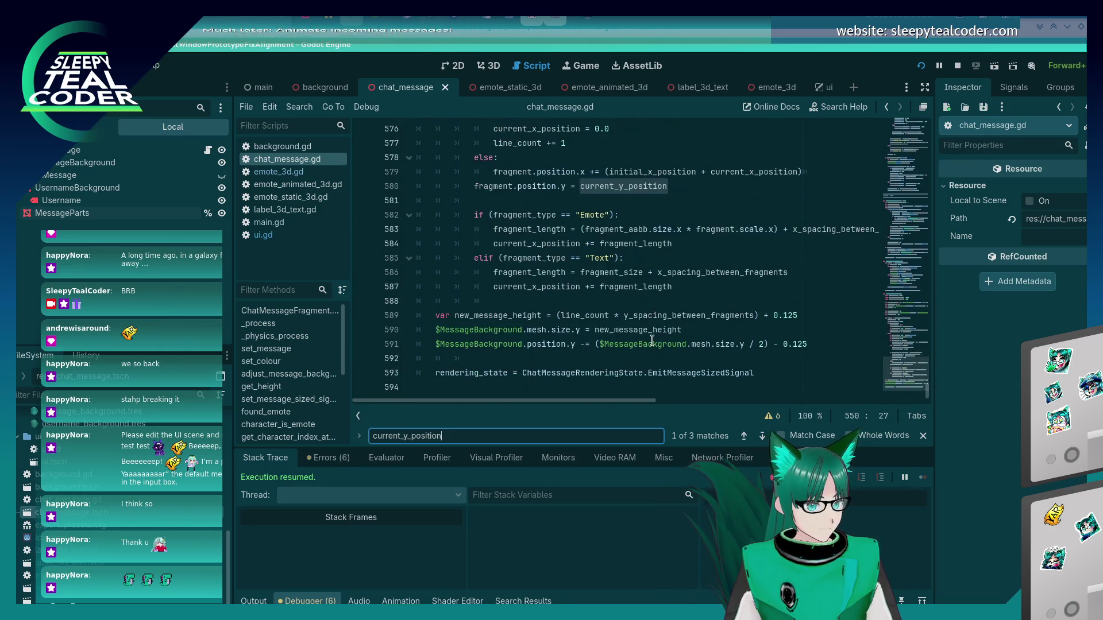
pyautogui.scroll(9, 652, 340)
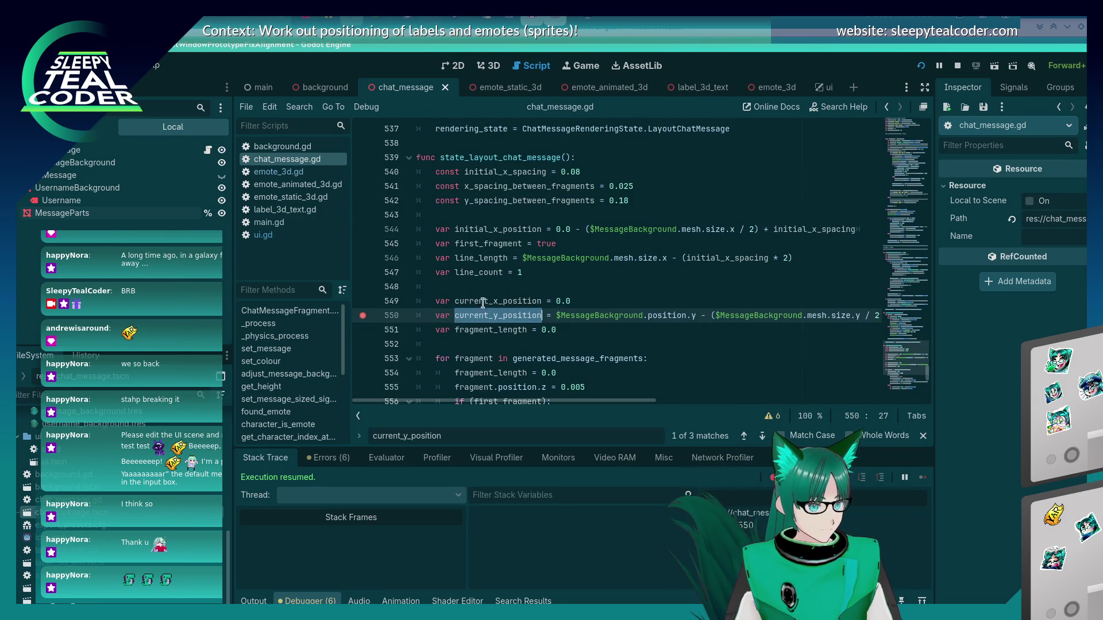
# - Set a breakpoint on line 550, add a test message in the game to hit it, and resume
pyautogui.click(437, 286)
pyautogui.hotkey('alt', 'Tab')
pyautogui.click(397, 303)
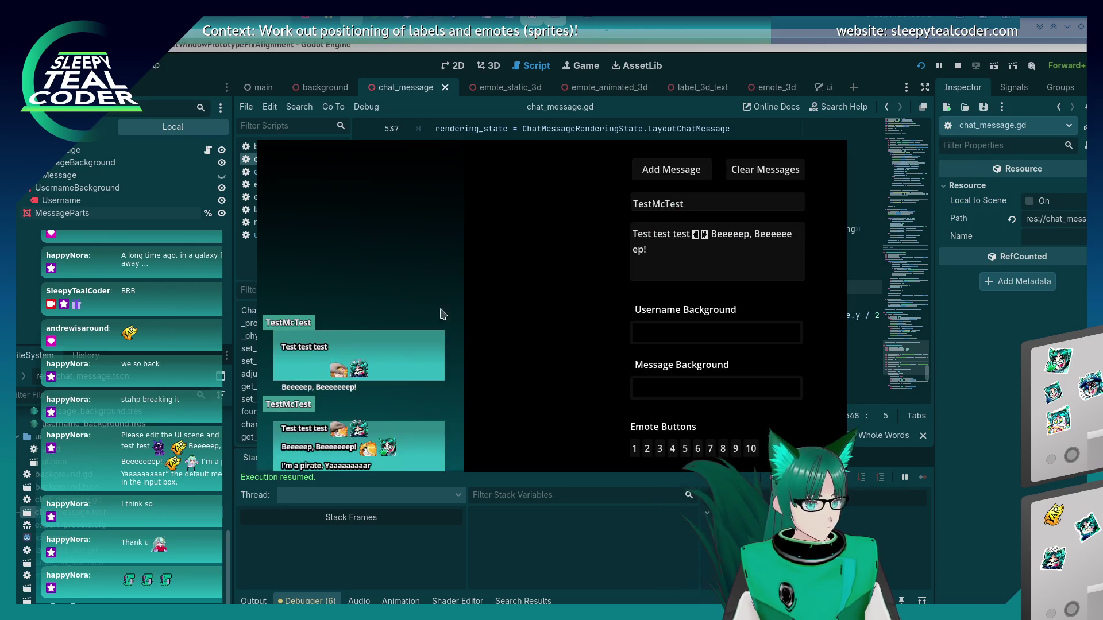
pyautogui.click(661, 167)
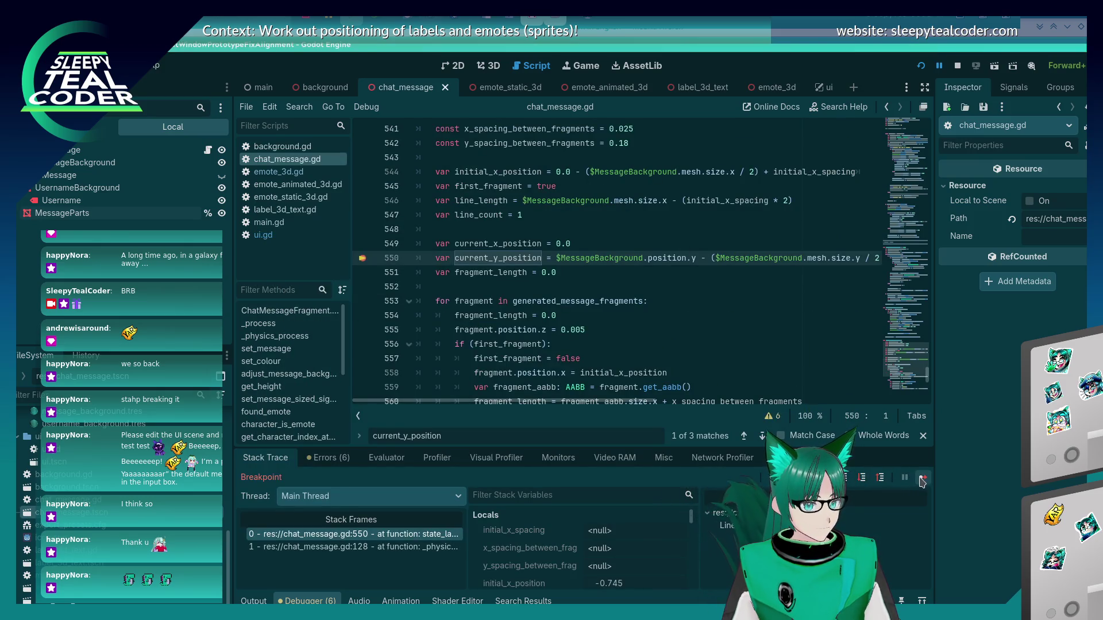
pyautogui.click(923, 478)
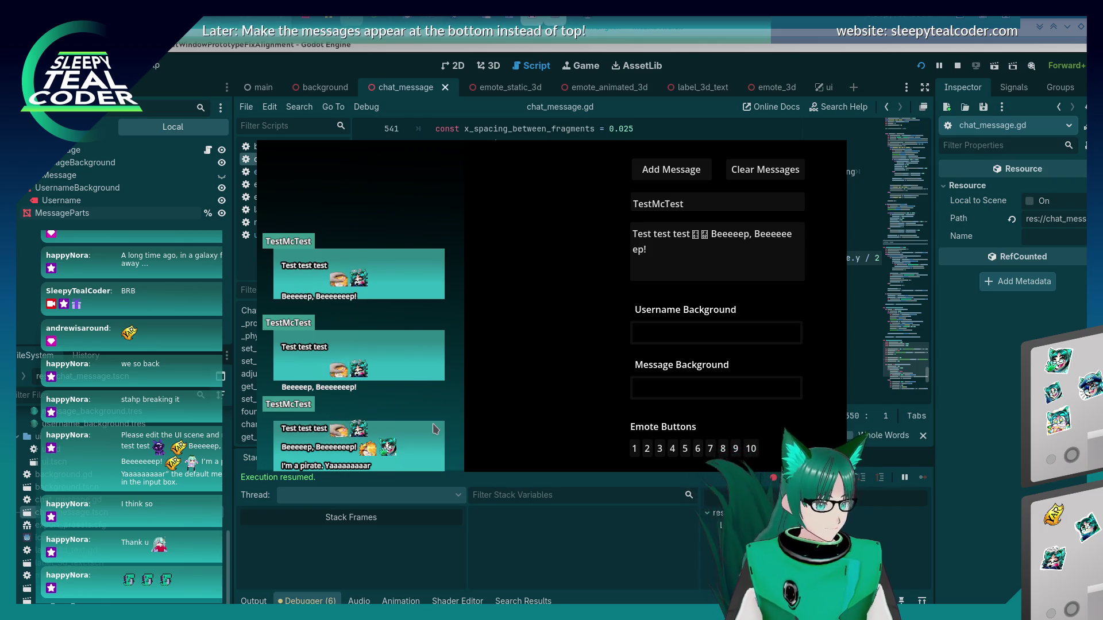
# - Clear the chat messages, rerun the game with F5 and add a message that pauses at the breakpoint
pyautogui.click(778, 174)
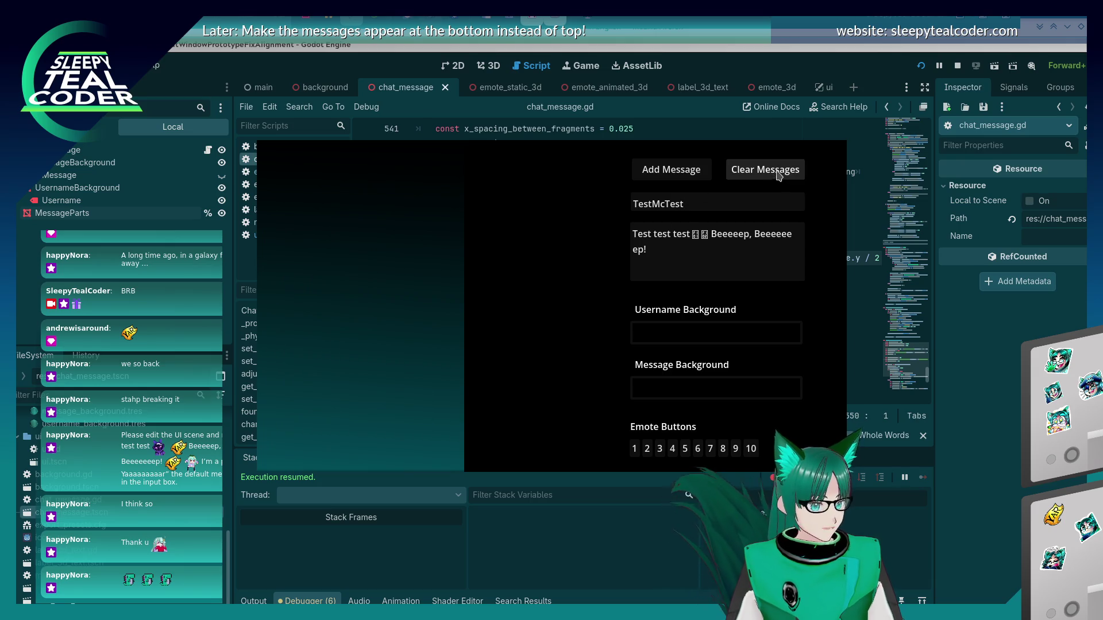
pyautogui.click(592, 261)
pyautogui.press('F5')
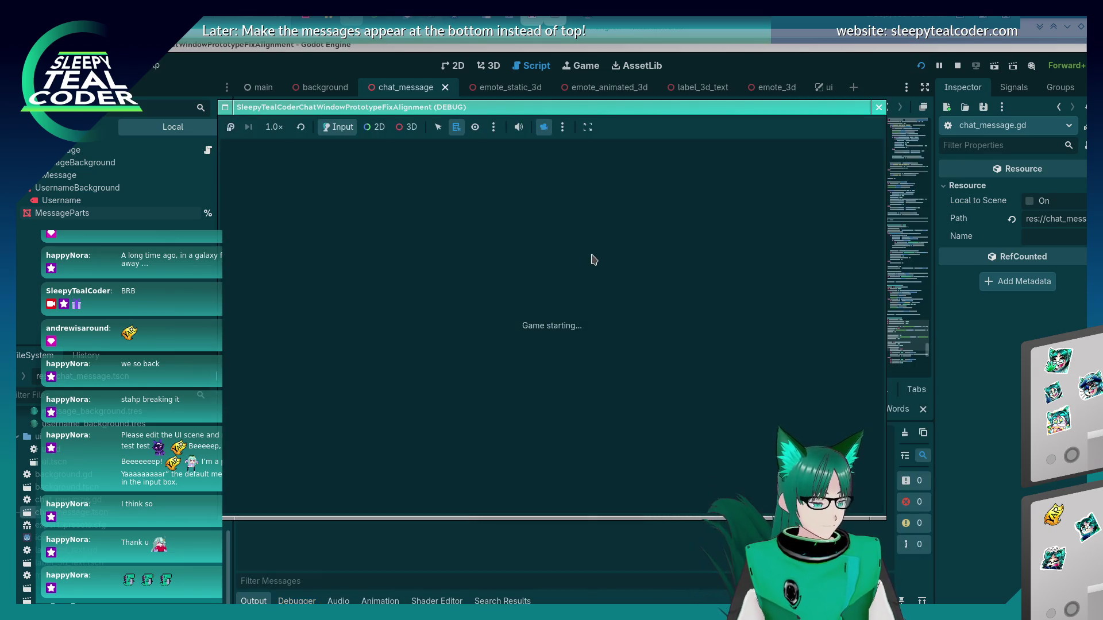
pyautogui.click(693, 167)
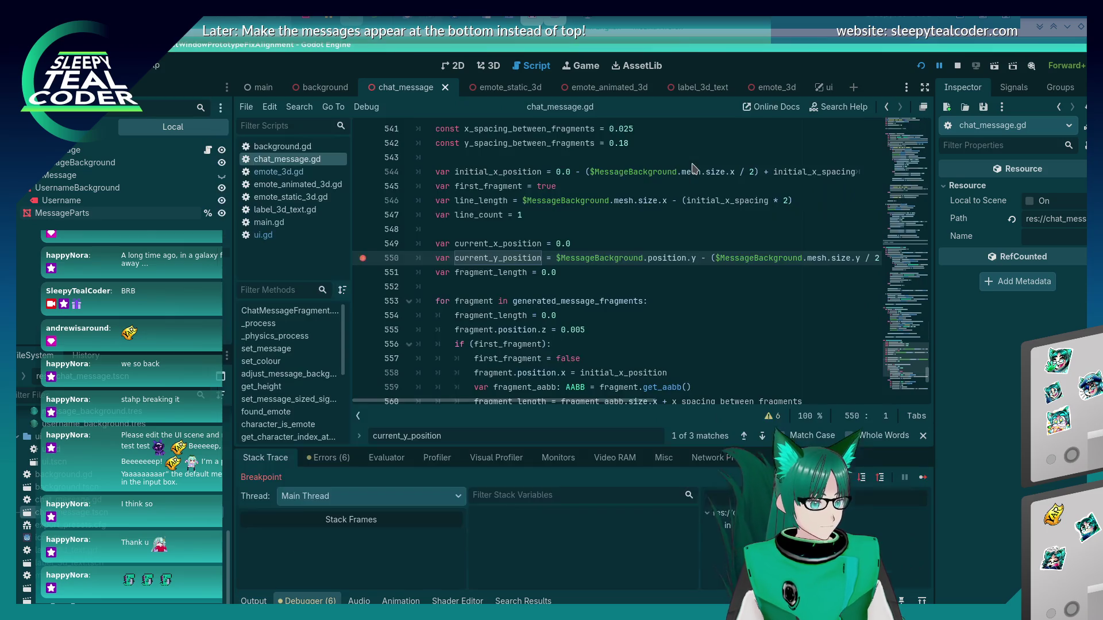
# - Remove the line 550 breakpoint, resume, add another TestMcTest message and return to the editor
pyautogui.click(362, 257)
pyautogui.click(922, 478)
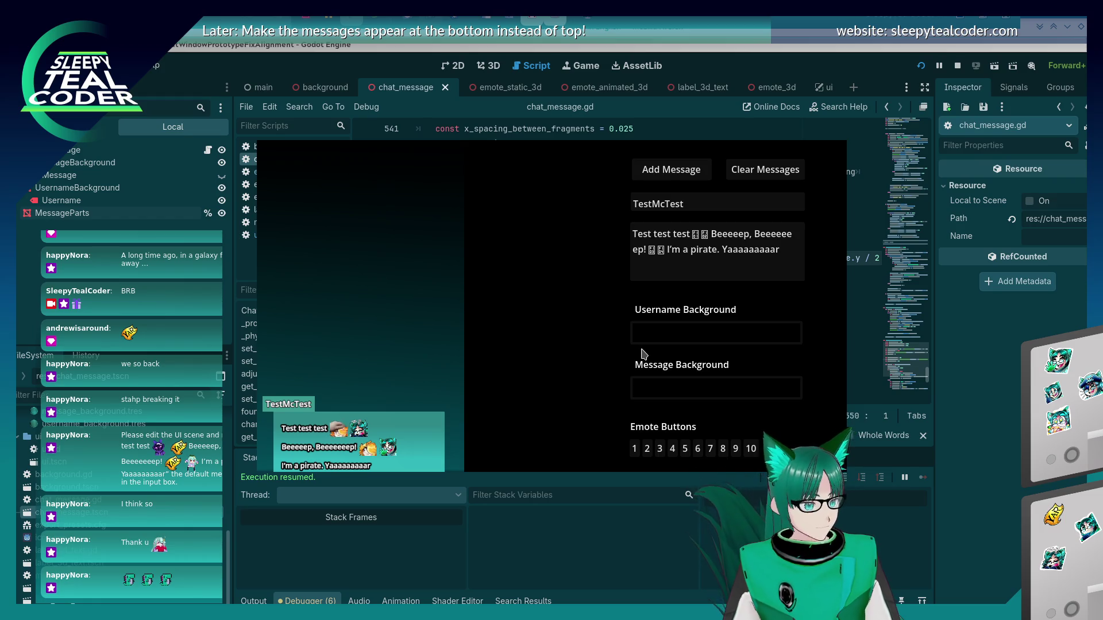
pyautogui.click(703, 174)
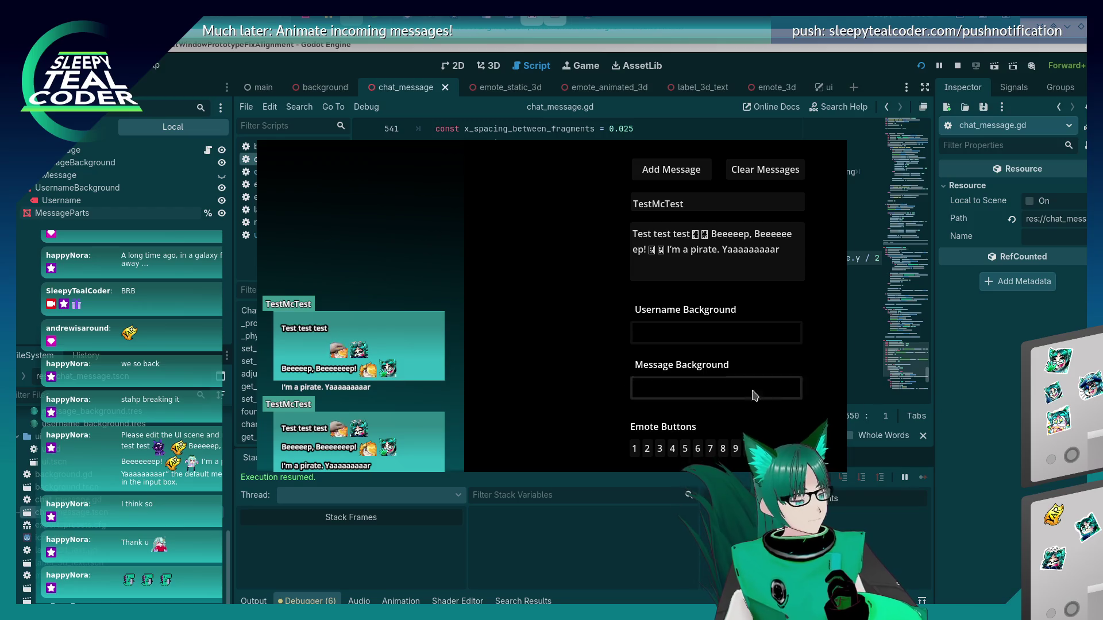
pyautogui.click(915, 400)
pyautogui.scroll(-4, 593, 298)
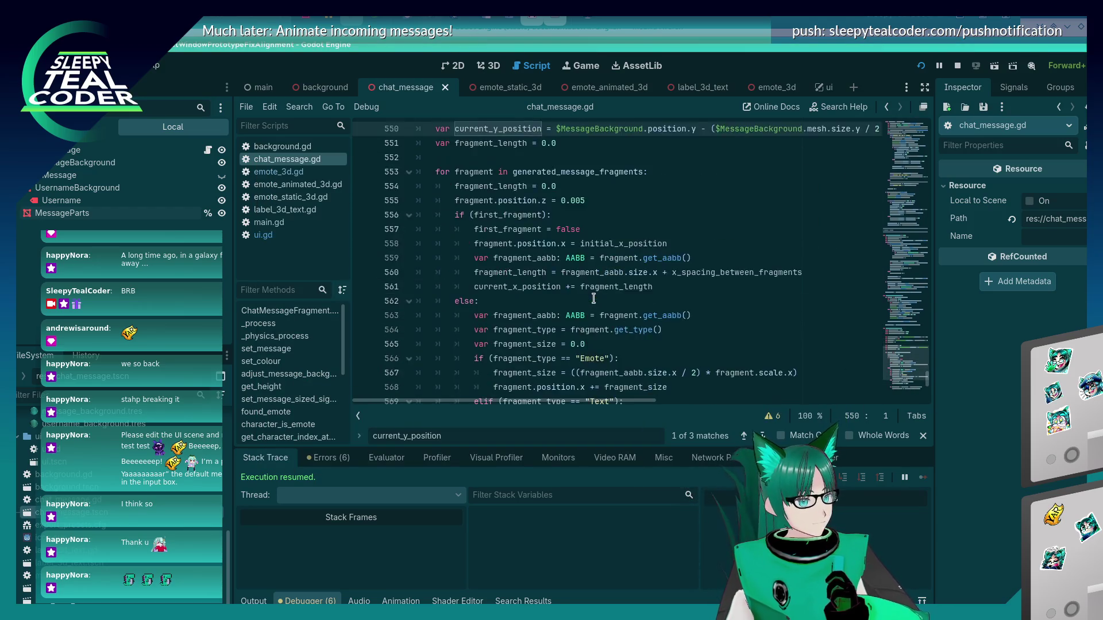
# - Look through main.gd in the script editor
pyautogui.scroll(4, 593, 298)
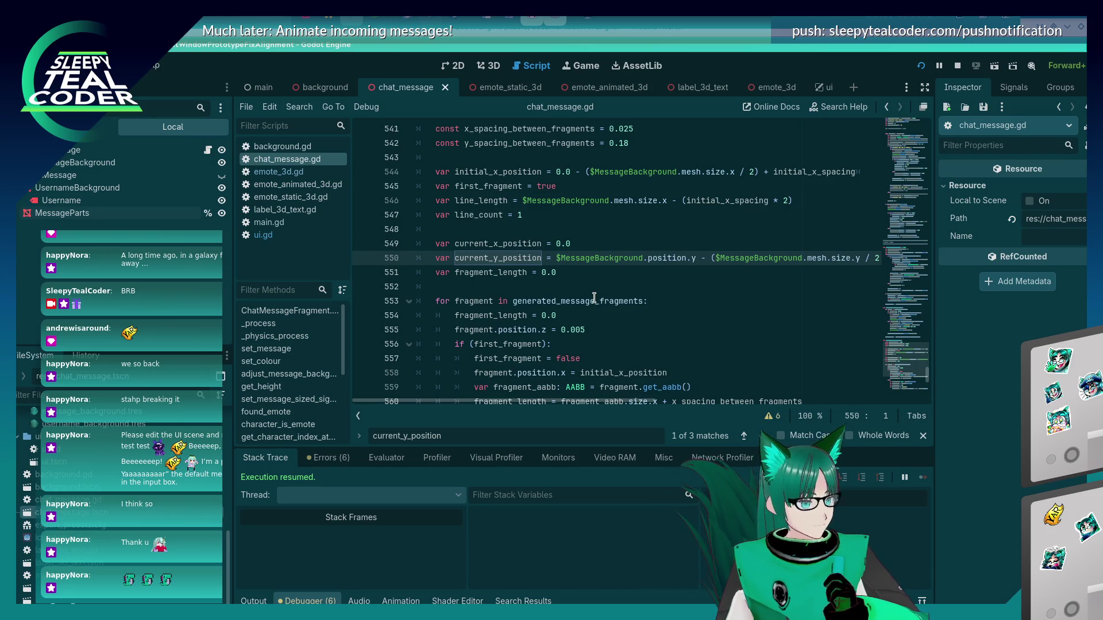
pyautogui.moveTo(594, 296)
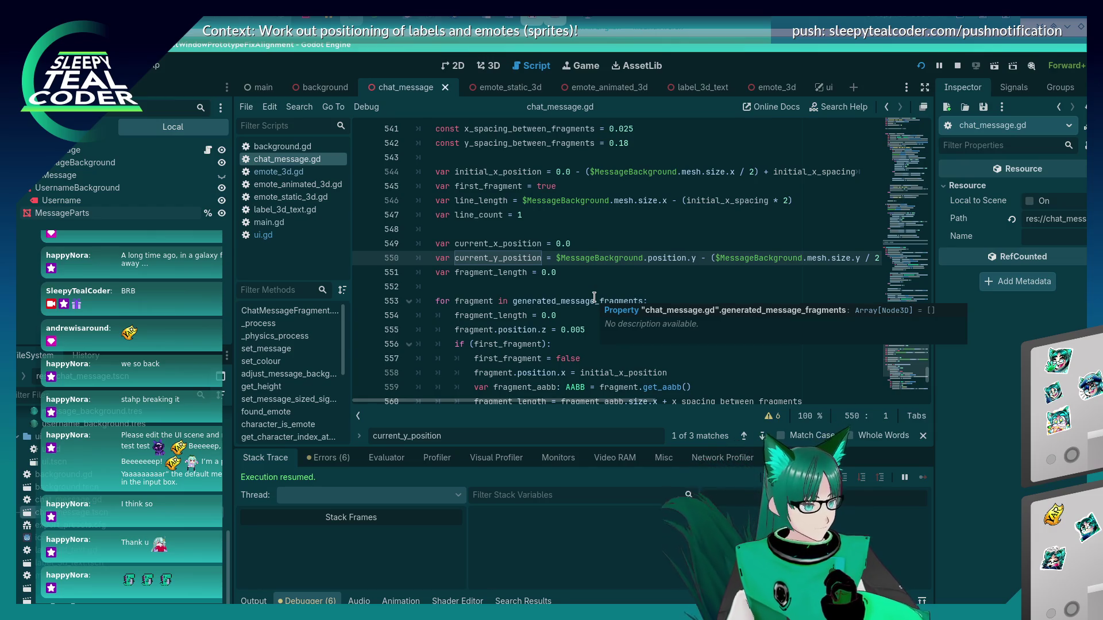
pyautogui.click(302, 222)
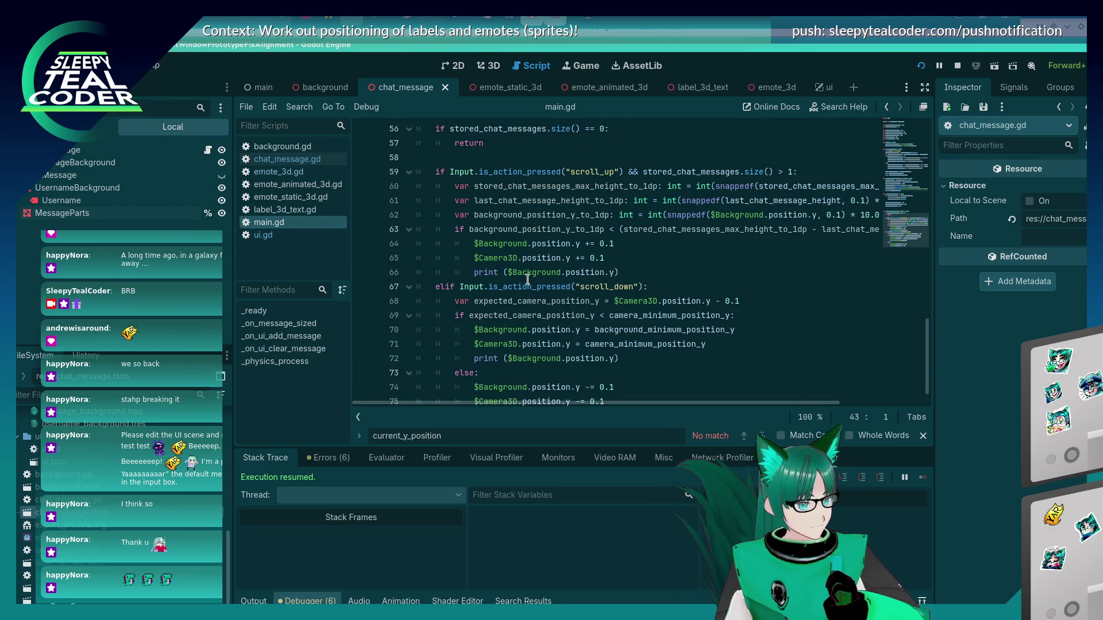
pyautogui.moveTo(527, 279)
pyautogui.scroll(-1, 528, 279)
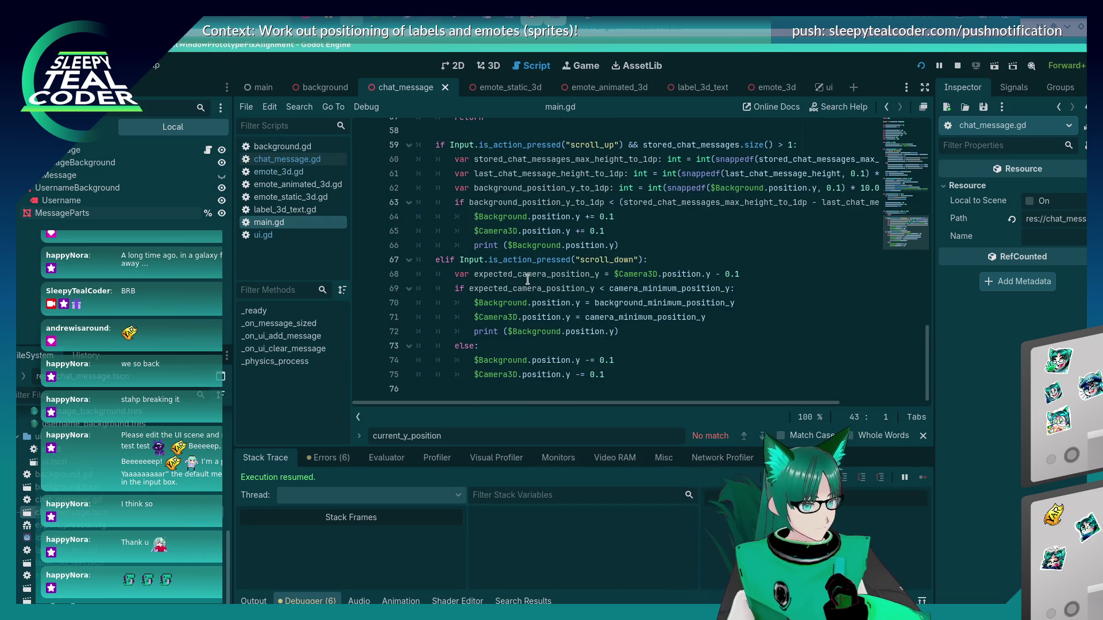
pyautogui.scroll(8, 627, 315)
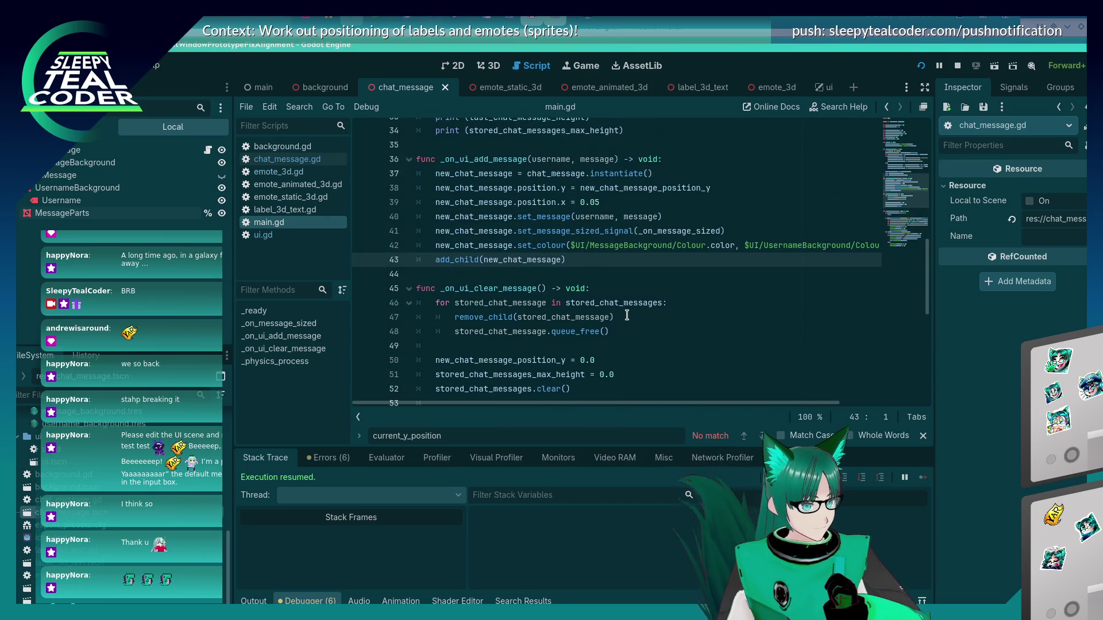
pyautogui.scroll(2, 627, 315)
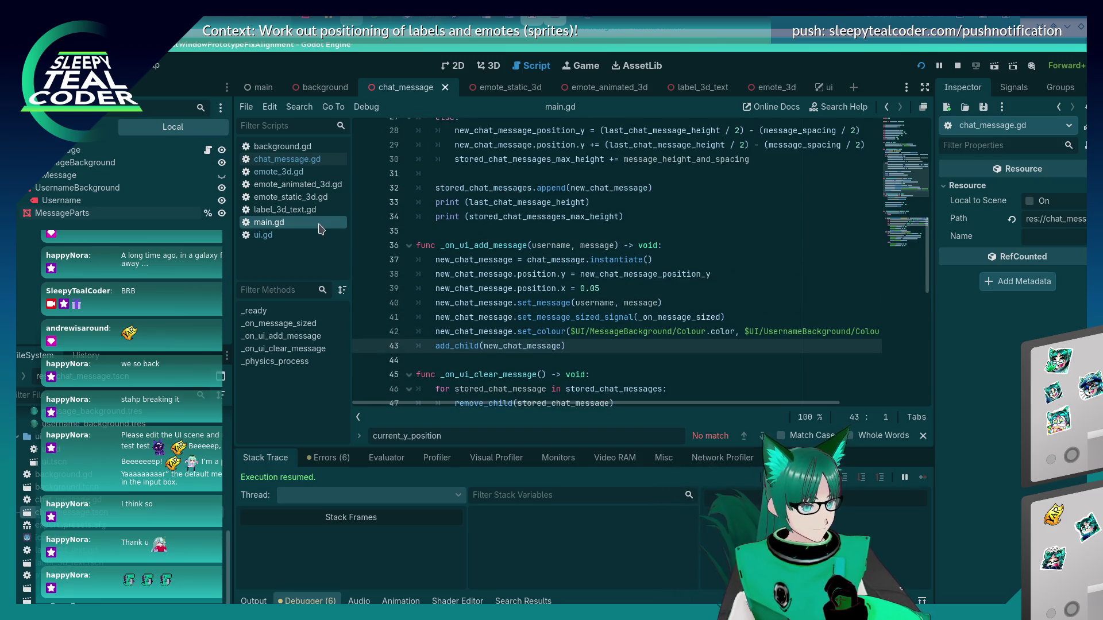
# - Glance at ui.gd and emote_3d.gd, then return to chat_message.gd's fragment line-wrapping code
pyautogui.click(292, 239)
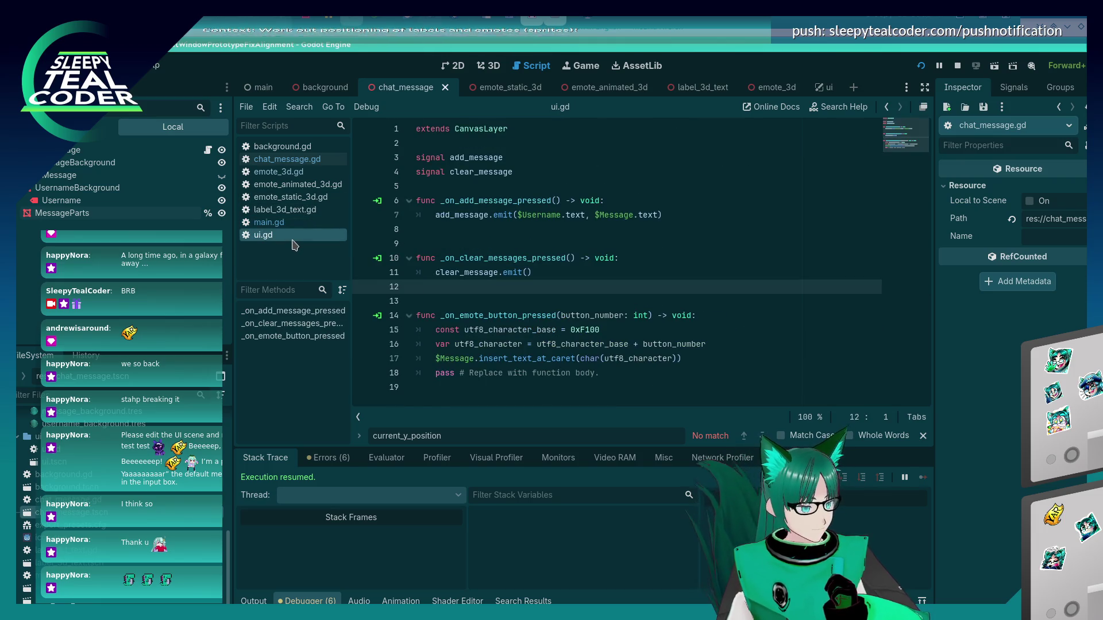
pyautogui.click(290, 159)
pyautogui.click(298, 175)
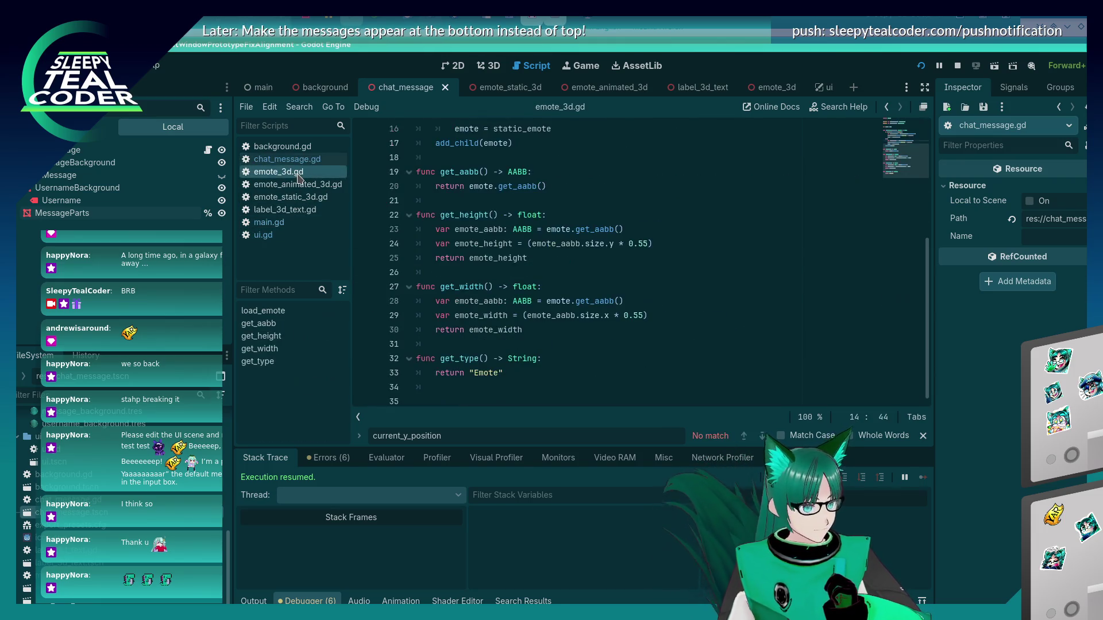
pyautogui.click(300, 164)
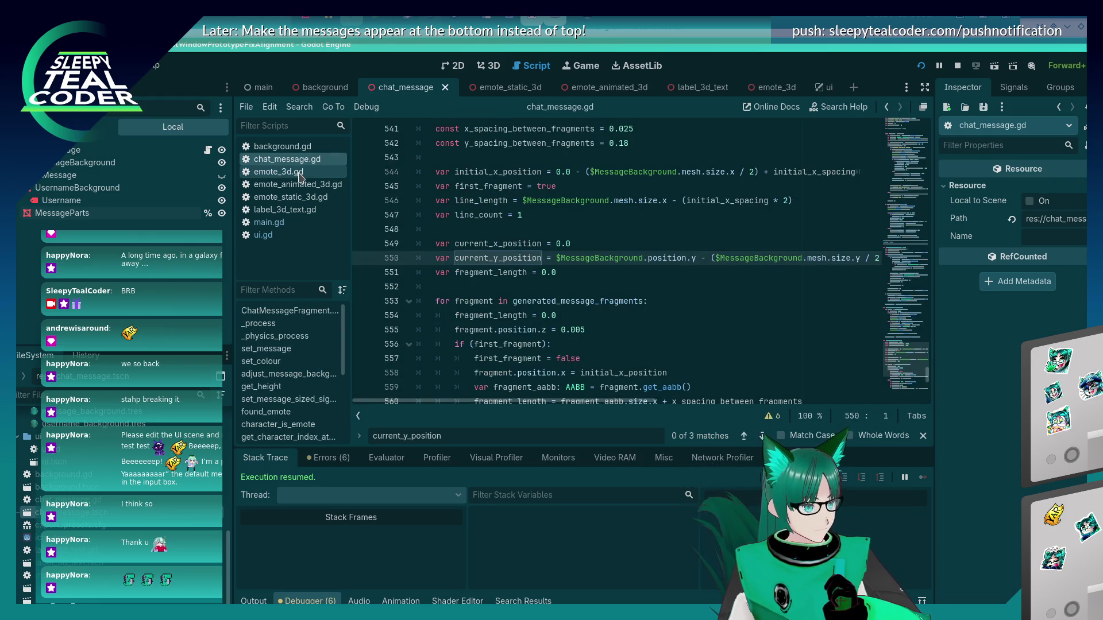
pyautogui.scroll(-2, 525, 304)
pyautogui.scroll(2, 525, 304)
pyautogui.scroll(-7, 525, 304)
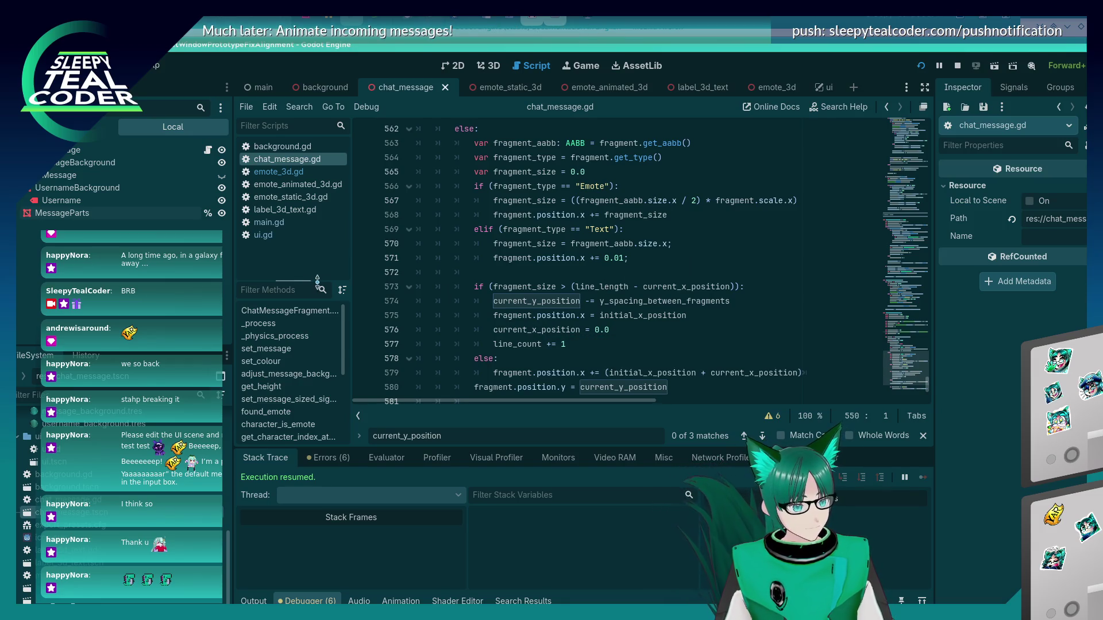
# - Set a breakpoint on line 574 and add a chat message in the game to hit it
pyautogui.click(364, 304)
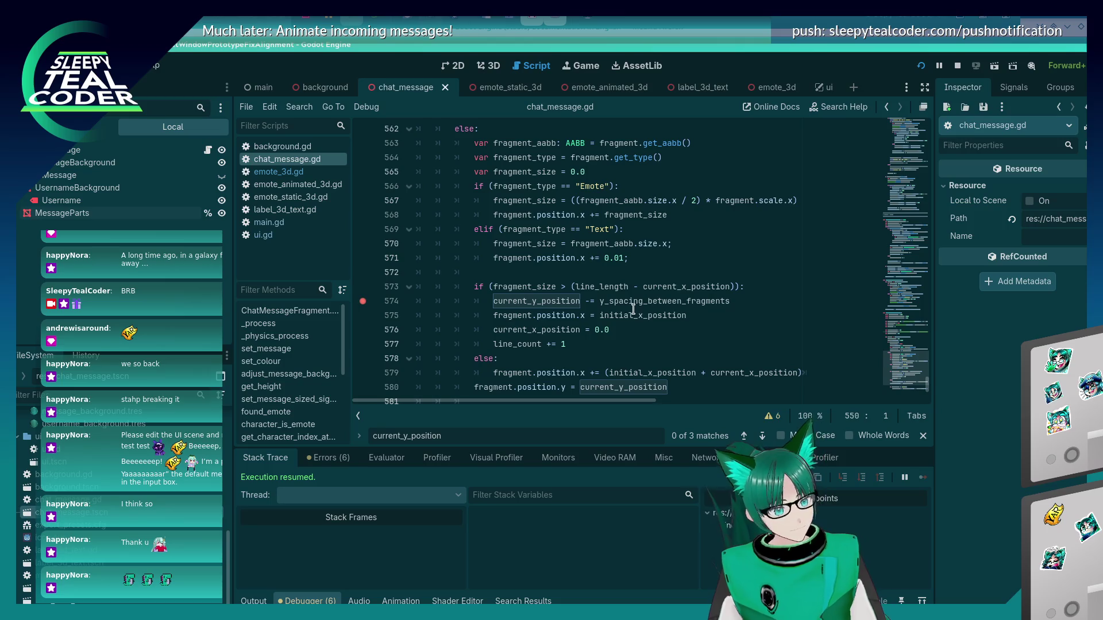
pyautogui.hotkey('alt', 'Tab')
pyautogui.click(669, 167)
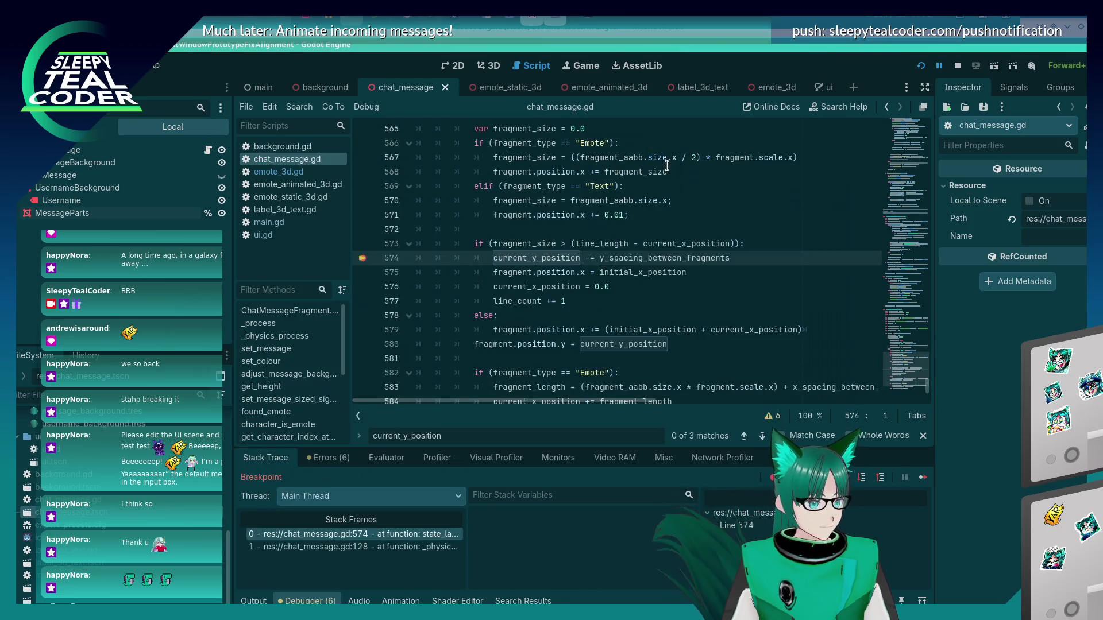
pyautogui.moveTo(556, 259)
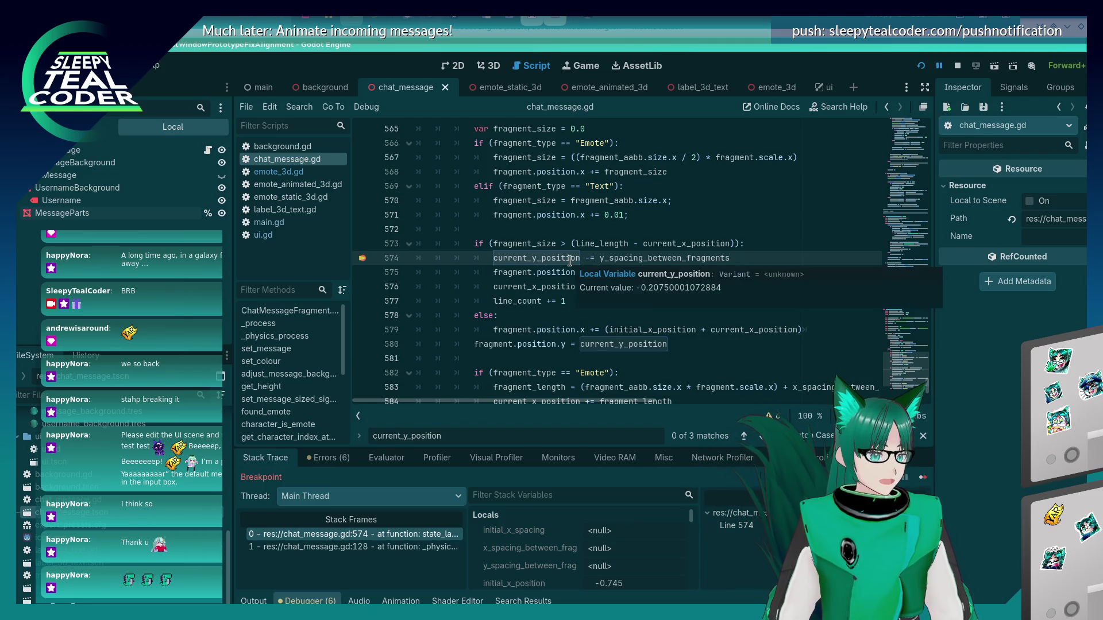
# - Evaluate current_y_position in the Debugger's Evaluator, getting -0.208
pyautogui.doubleClick(570, 260)
pyautogui.hotkey('ctrl', 'c')
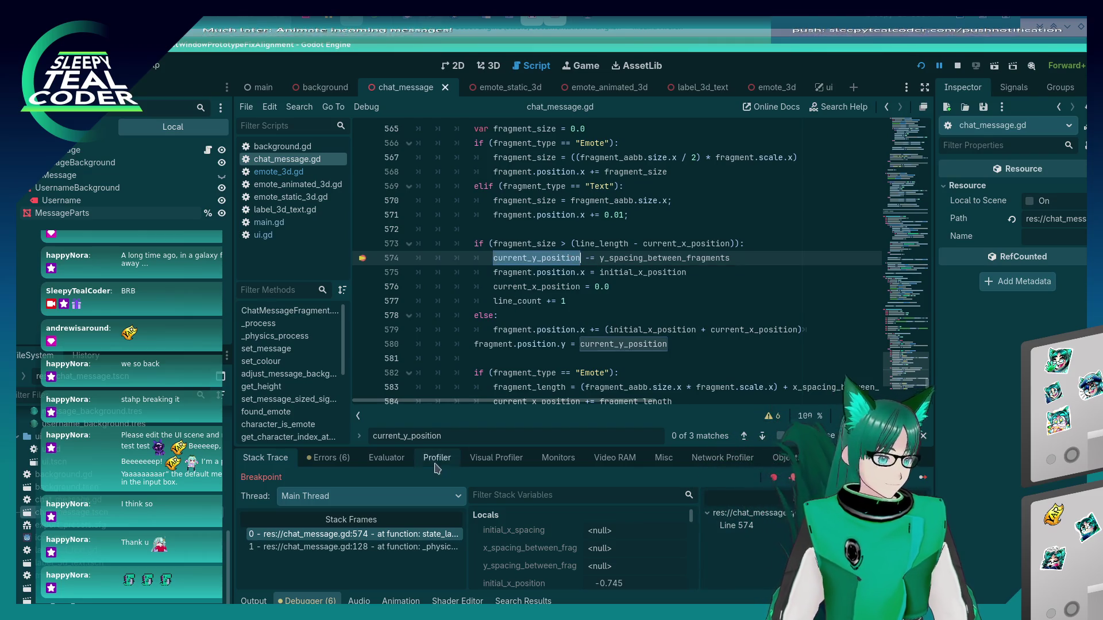
pyautogui.click(386, 458)
pyautogui.hotkey('ctrl', 'v')
pyautogui.press('Return')
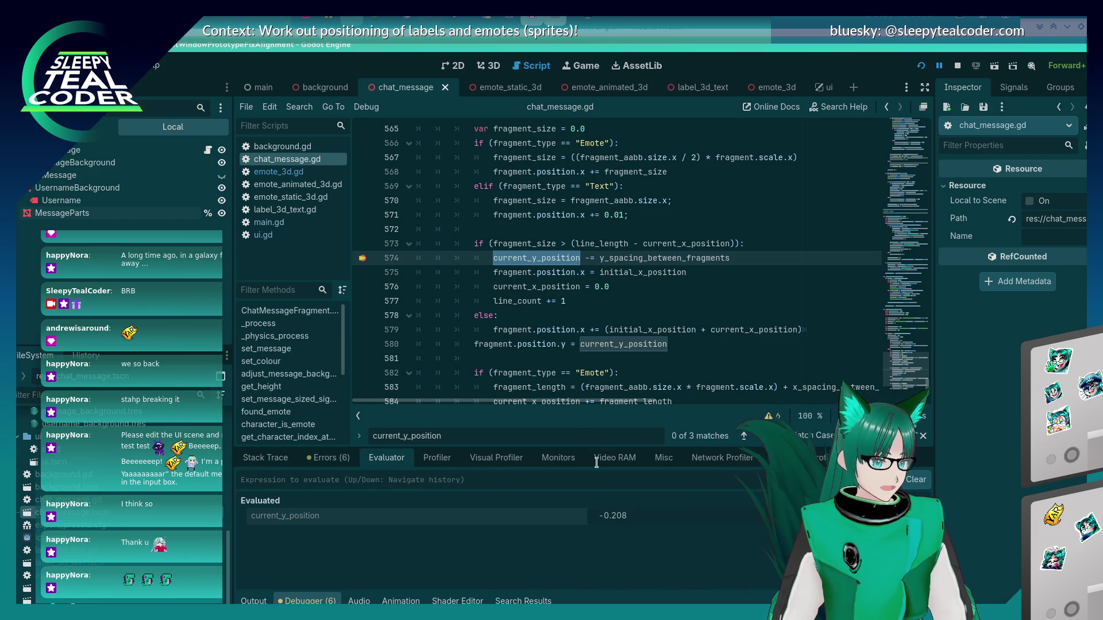
pyautogui.hotkey('alt', 'Tab')
pyautogui.hotkey('alt', 'Tab')
pyautogui.hotkey('alt', 'Tab')
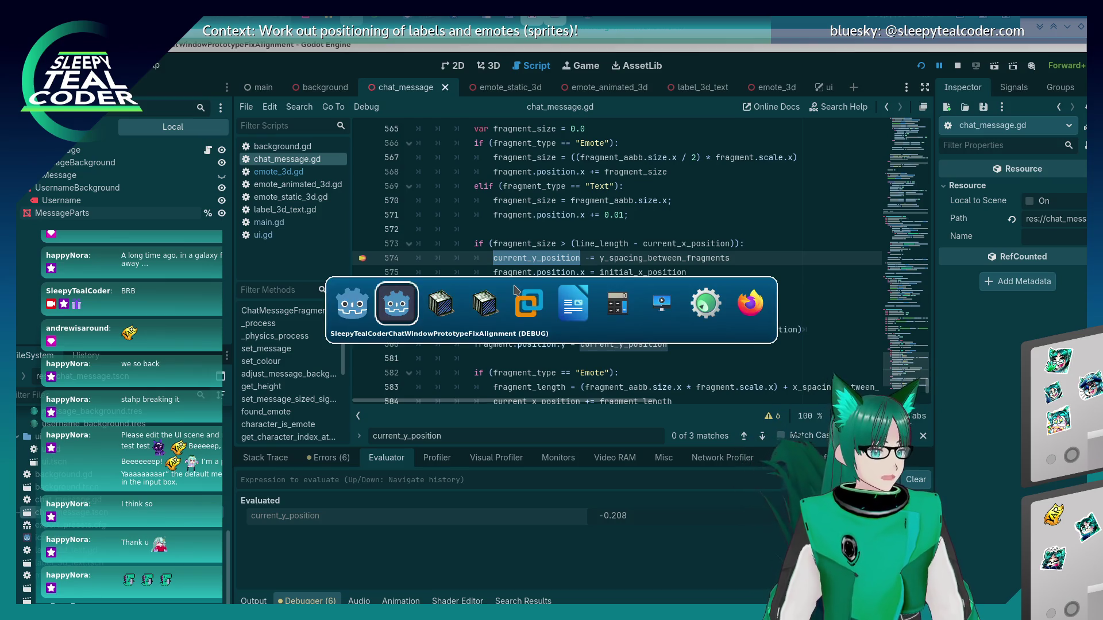
# - Note 'Second insert: -0.208' below the TODO list in Writer, then restart the Godot game
pyautogui.scroll(-1, 616, 431)
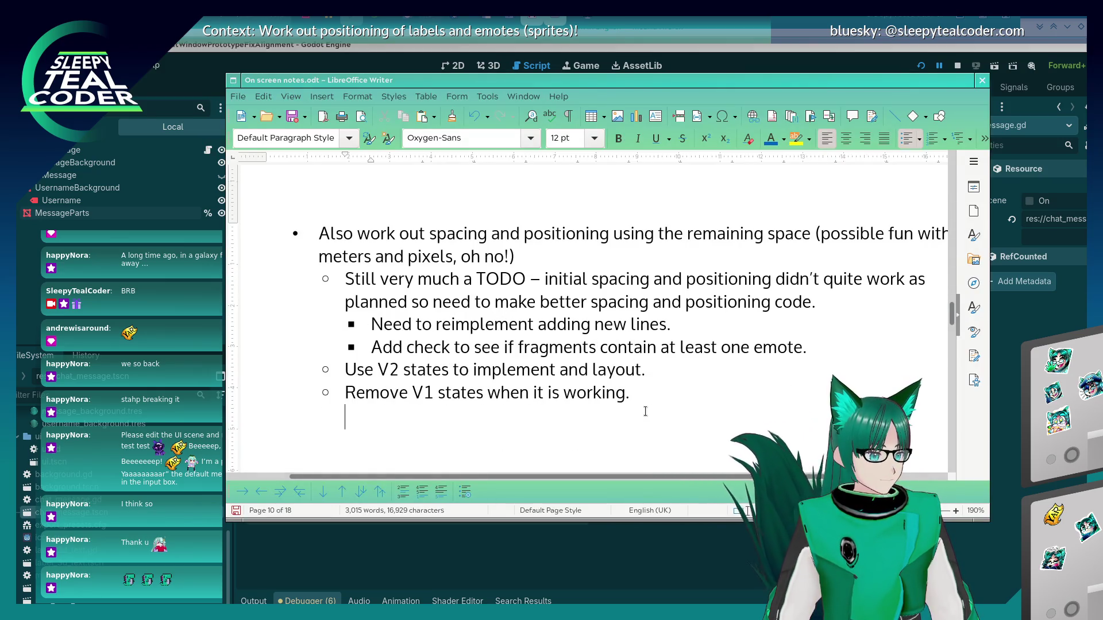
pyautogui.press('Down')
pyautogui.write('Second ins')
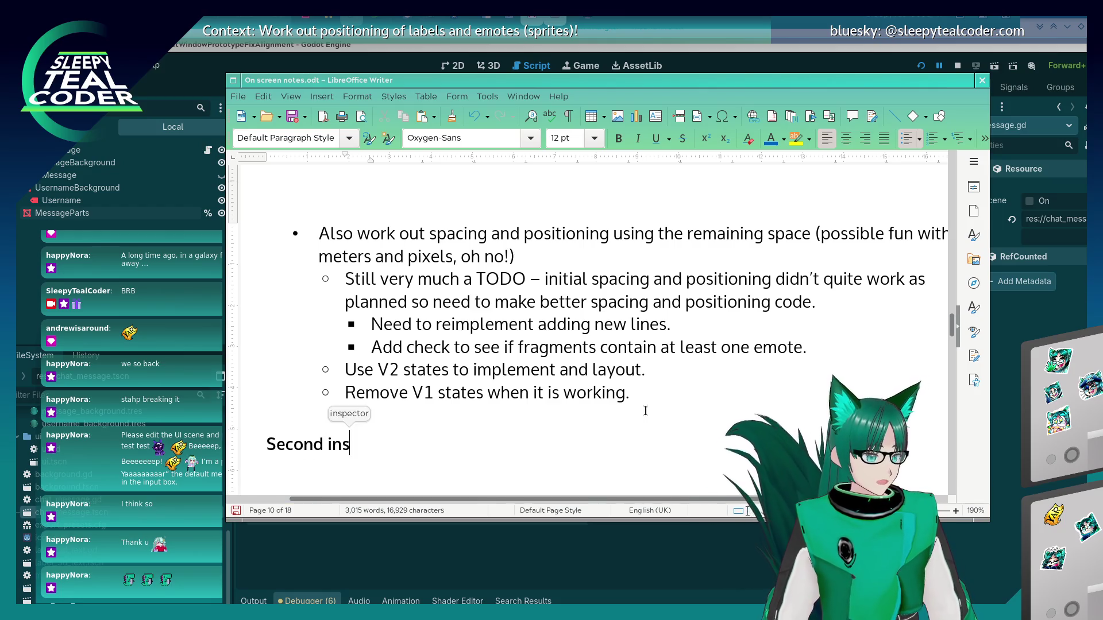
pyautogui.write('ert: -0.208')
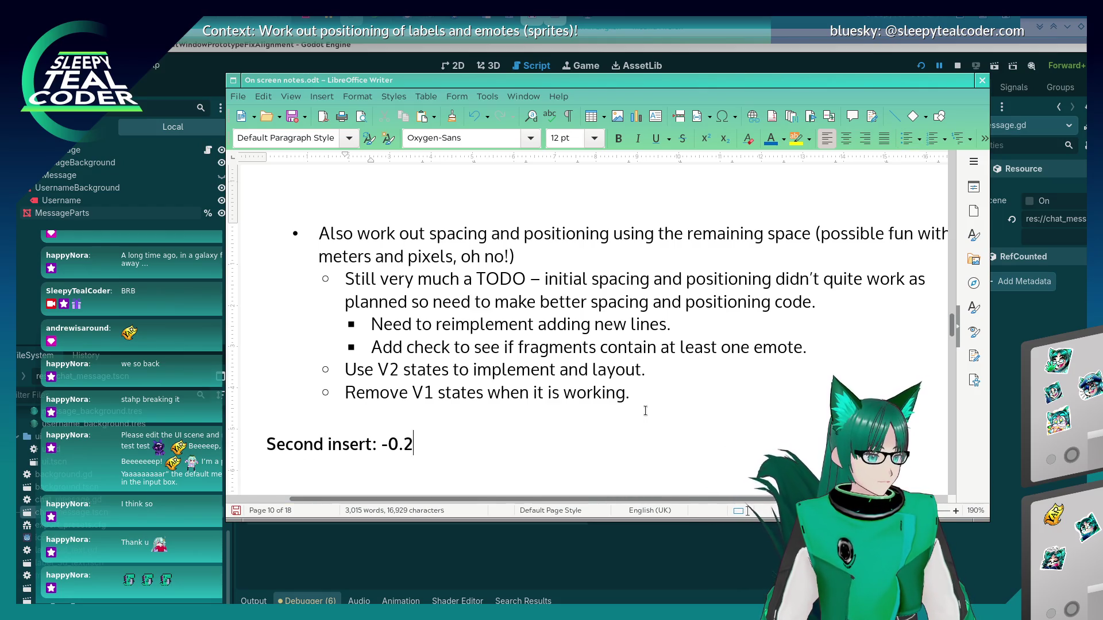
pyautogui.hotkey('alt', 'Tab')
pyautogui.click(921, 65)
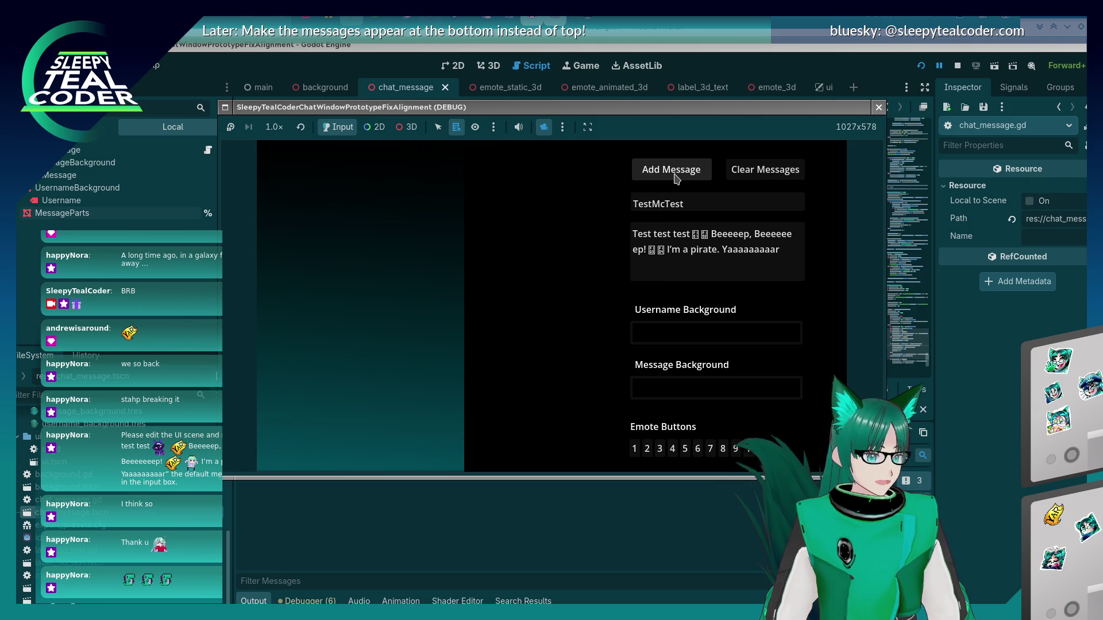
# - Add a message in the restarted game and read current_y_position as 0.0 at line 574
pyautogui.click(675, 179)
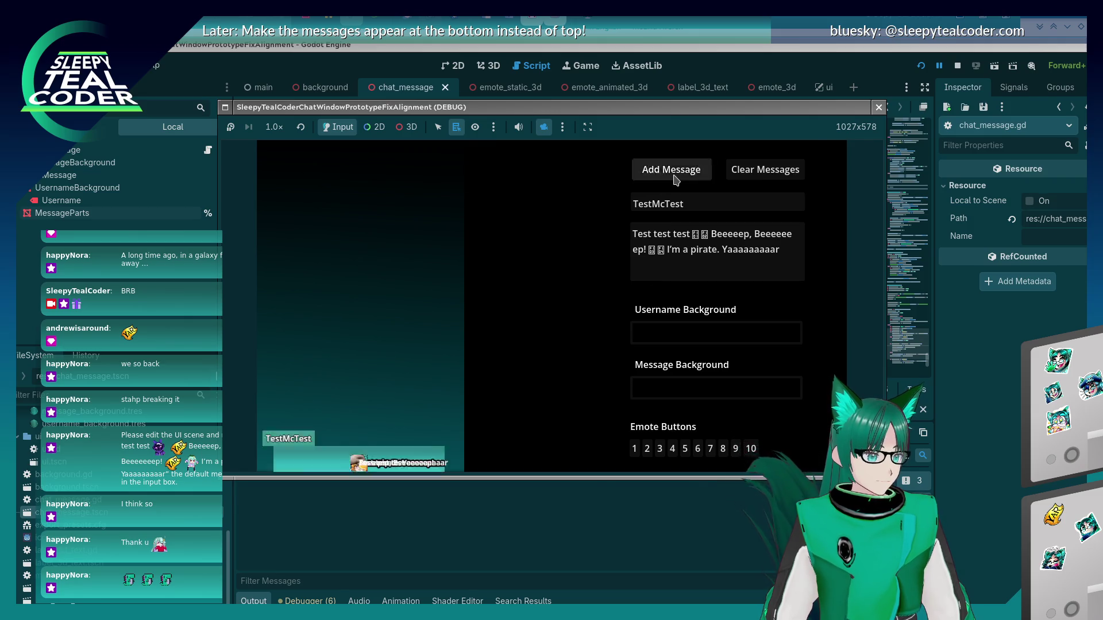
pyautogui.moveTo(545, 254)
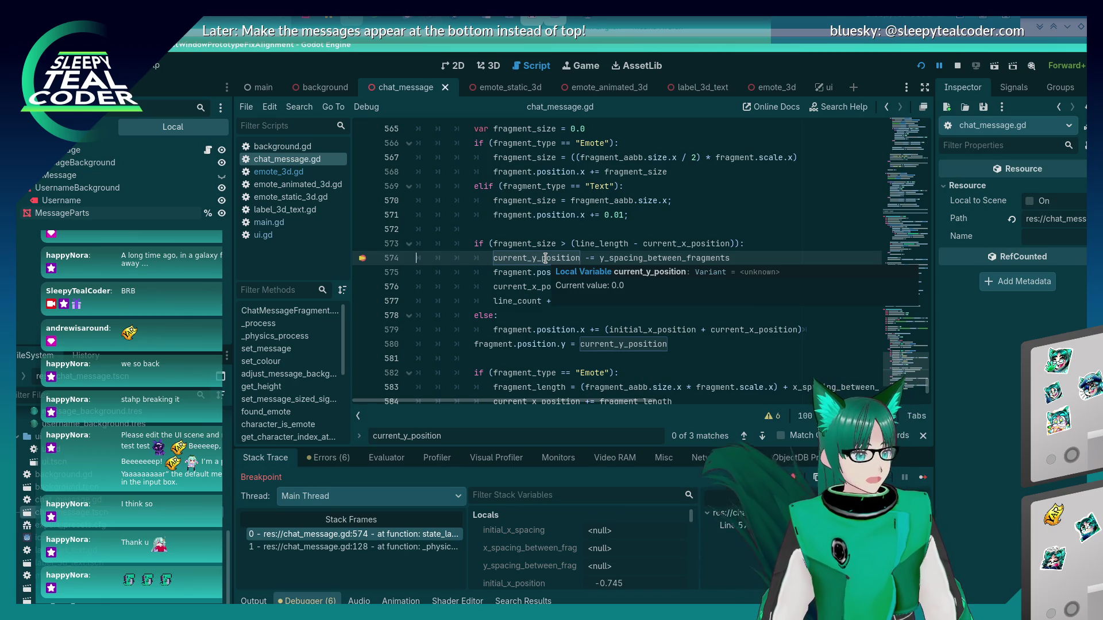
pyautogui.hotkey('alt', 'Tab')
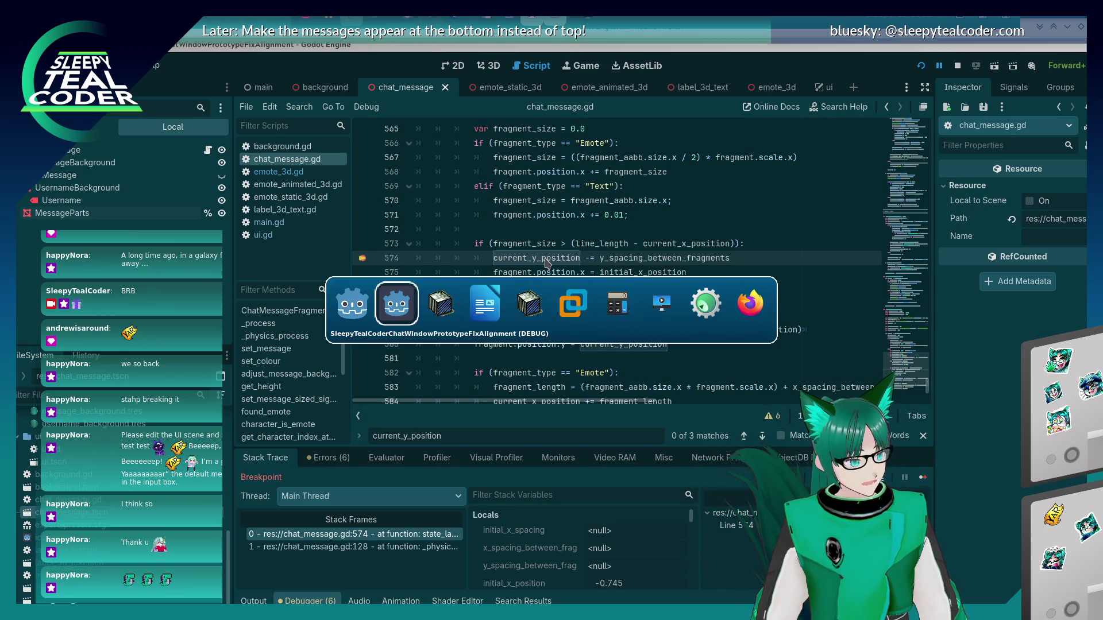
# - Insert a 'First insert: 0.0' line above the second-insert note in Writer
pyautogui.hotkey('alt', 'Tab')
pyautogui.hotkey('alt', 'Tab')
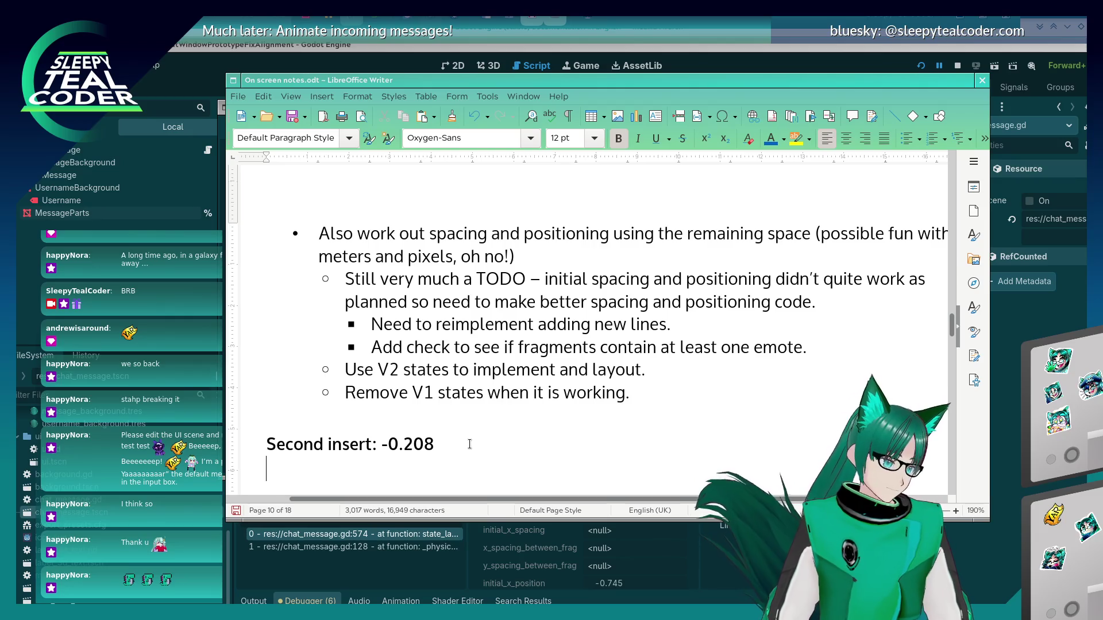
pyautogui.press('Up')
pyautogui.press('Return')
pyautogui.press('Up')
pyautogui.write('First insert:')
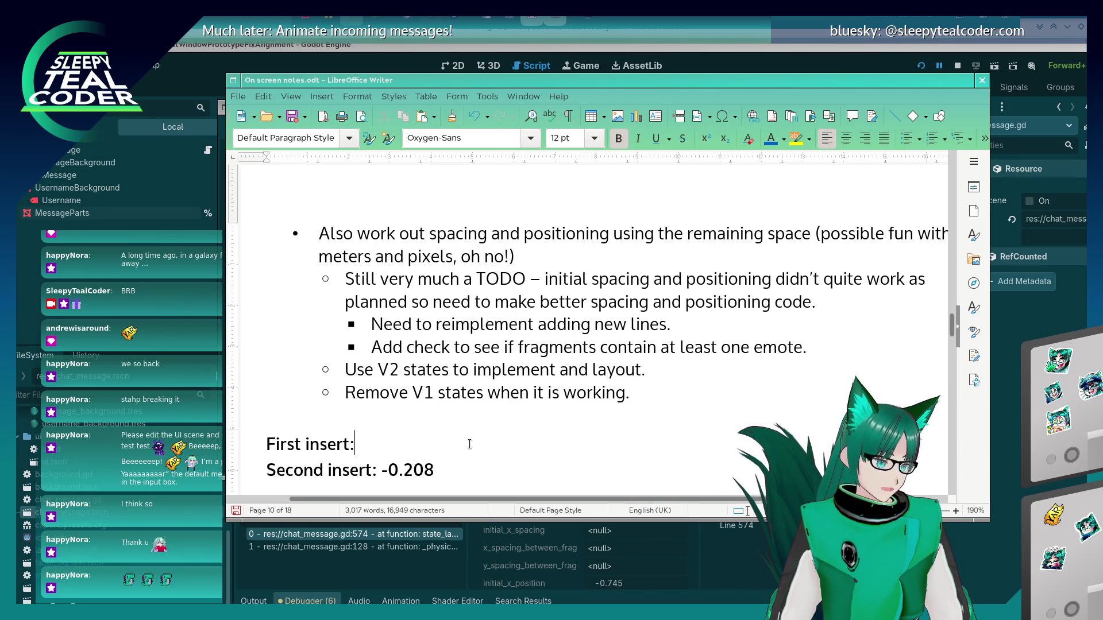
pyautogui.write(' 0.0')
# - Return to Godot and place the caret on line 550's current_y_position initialisation
pyautogui.hotkey('alt', 'Tab')
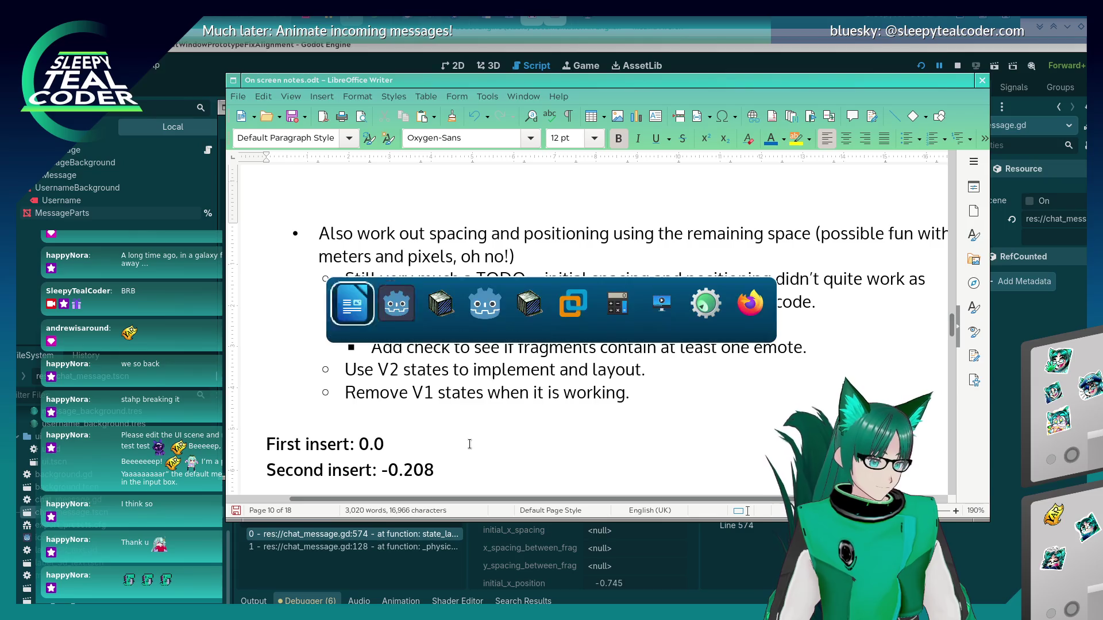
pyautogui.hotkey('alt', 'Tab')
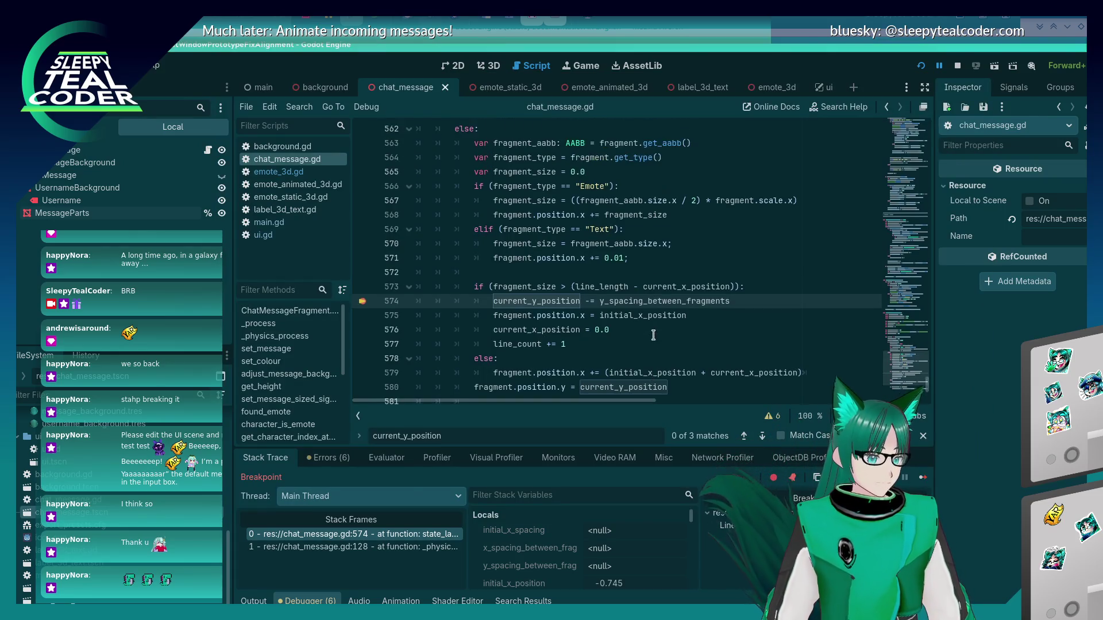
pyautogui.scroll(7, 653, 335)
pyautogui.click(557, 258)
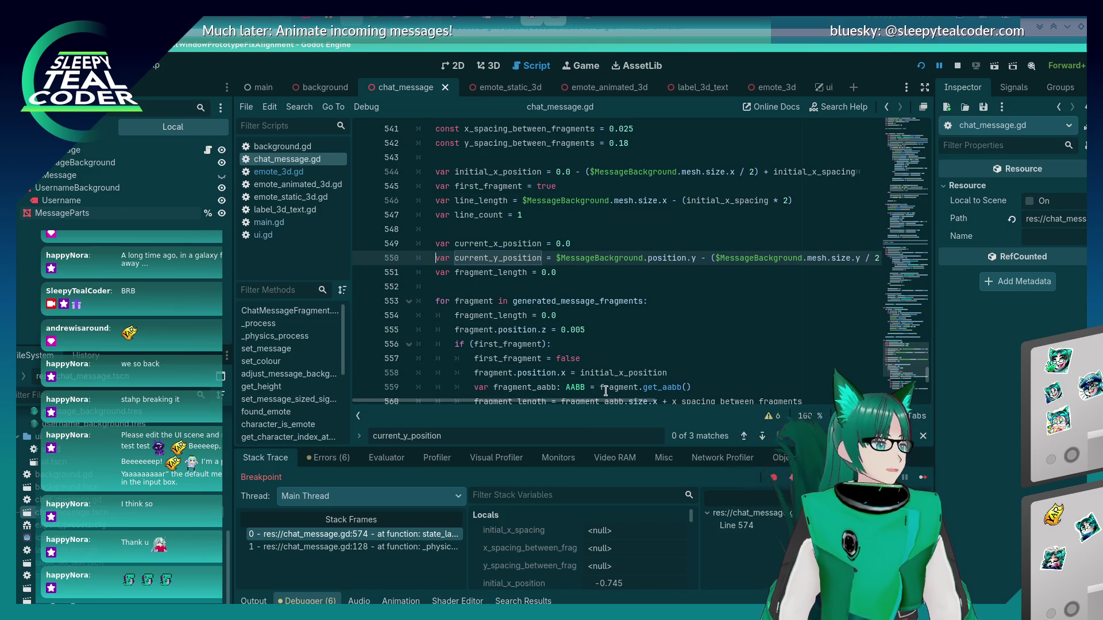
# - Comment out the old line 550 initialisation, add 'var current_y_position = 0.0' above it, and rerun
pyautogui.hotkey('ctrl', 'k')
pyautogui.press('Return')
pyautogui.press('Up')
pyautogui.write('var cur')
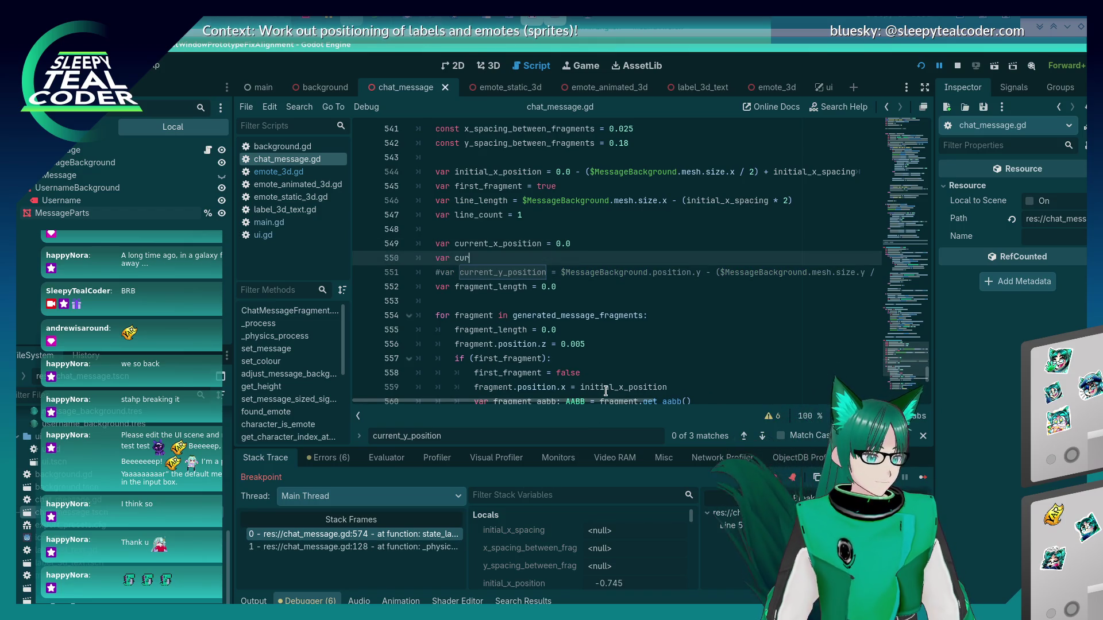
pyautogui.write('rent_y_position = 0.0')
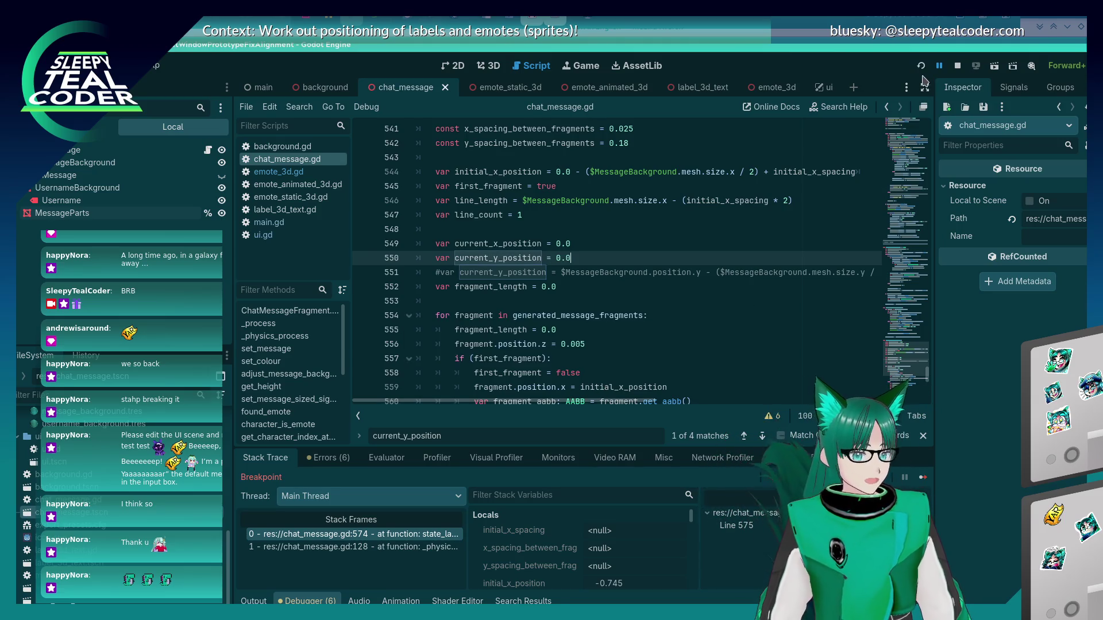
pyautogui.press('F12')
pyautogui.press('F5')
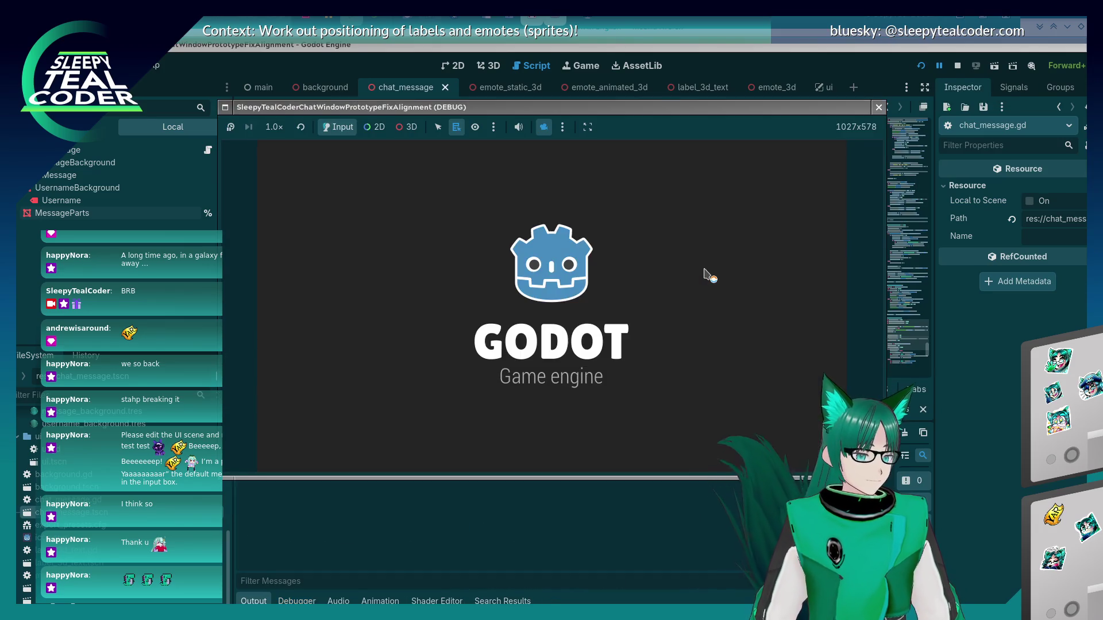
# - Add several TestMcTest chat messages, resuming execution past the breakpoint each time
pyautogui.click(683, 175)
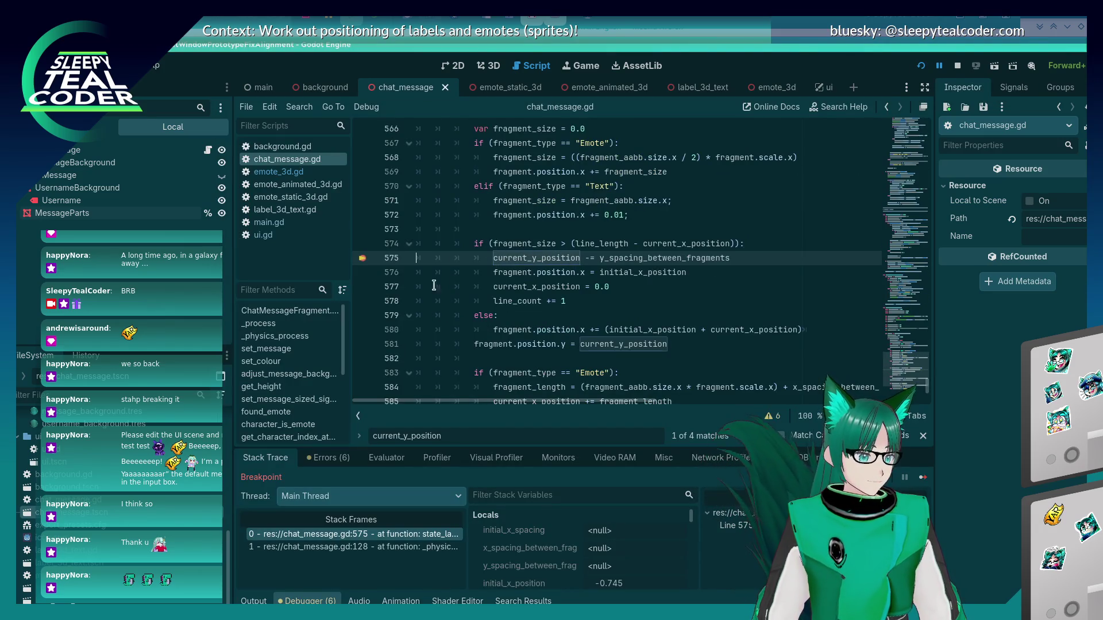
pyautogui.hotkey('alt', 'Tab')
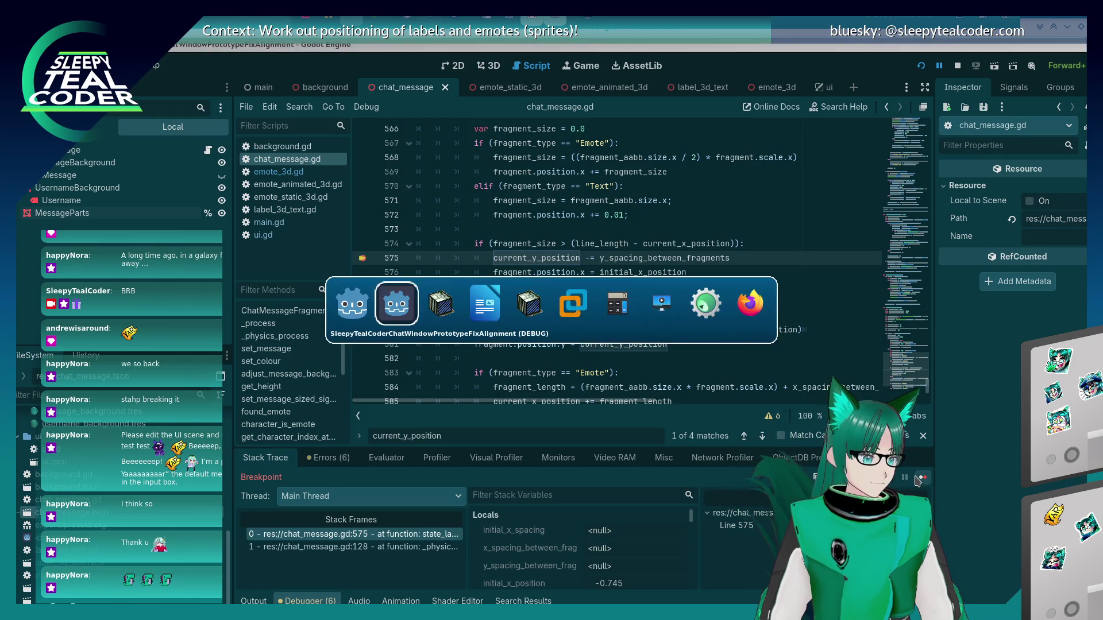
pyautogui.click(921, 479)
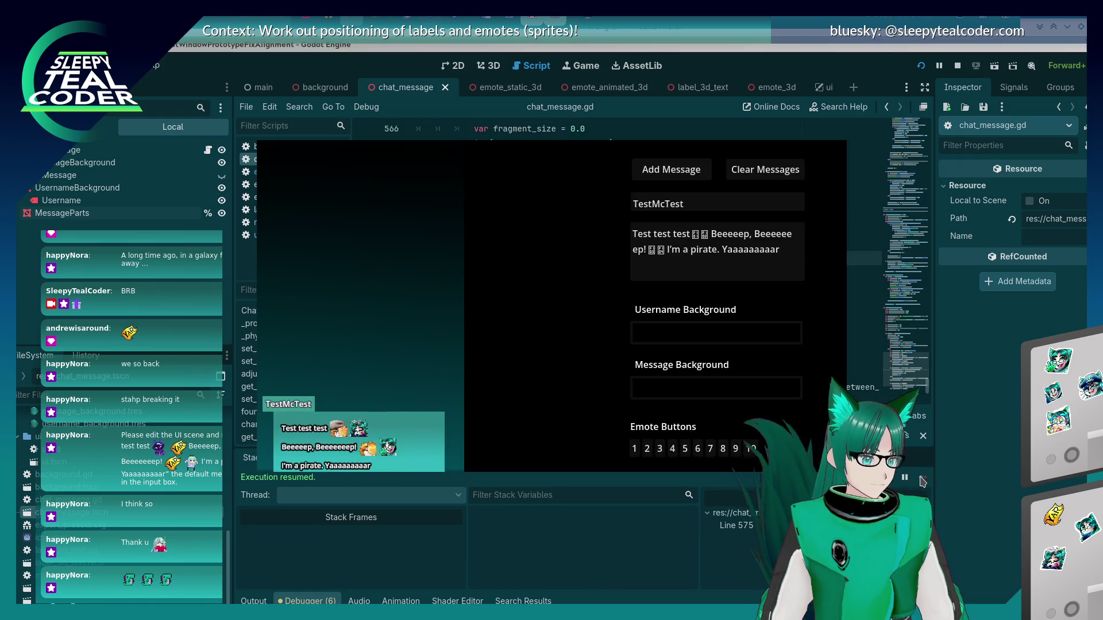
pyautogui.click(667, 175)
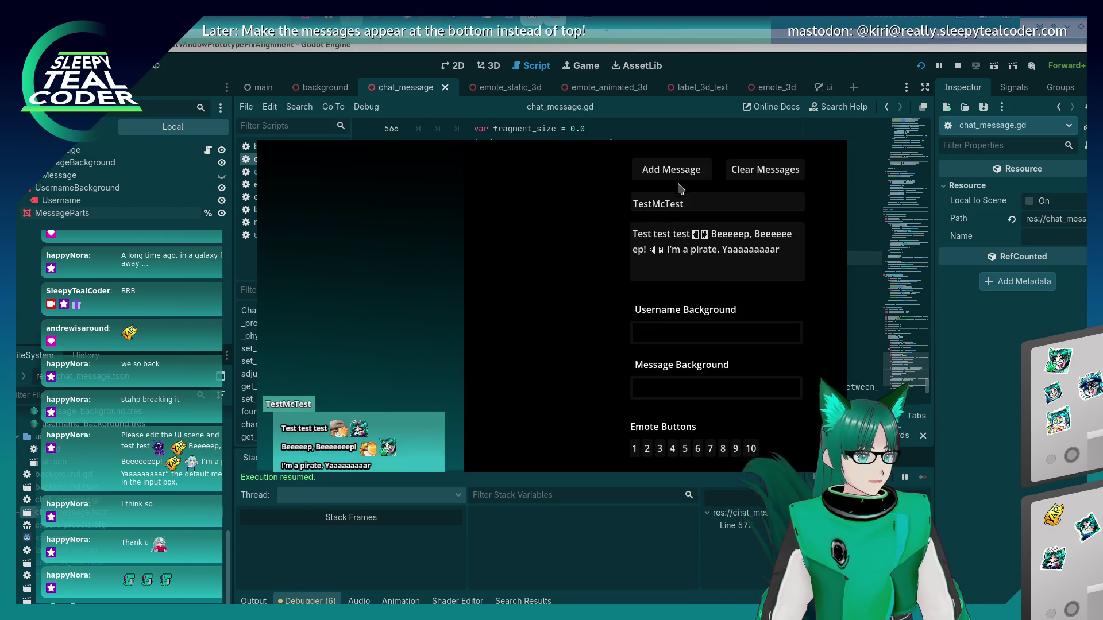
pyautogui.click(670, 172)
pyautogui.click(923, 479)
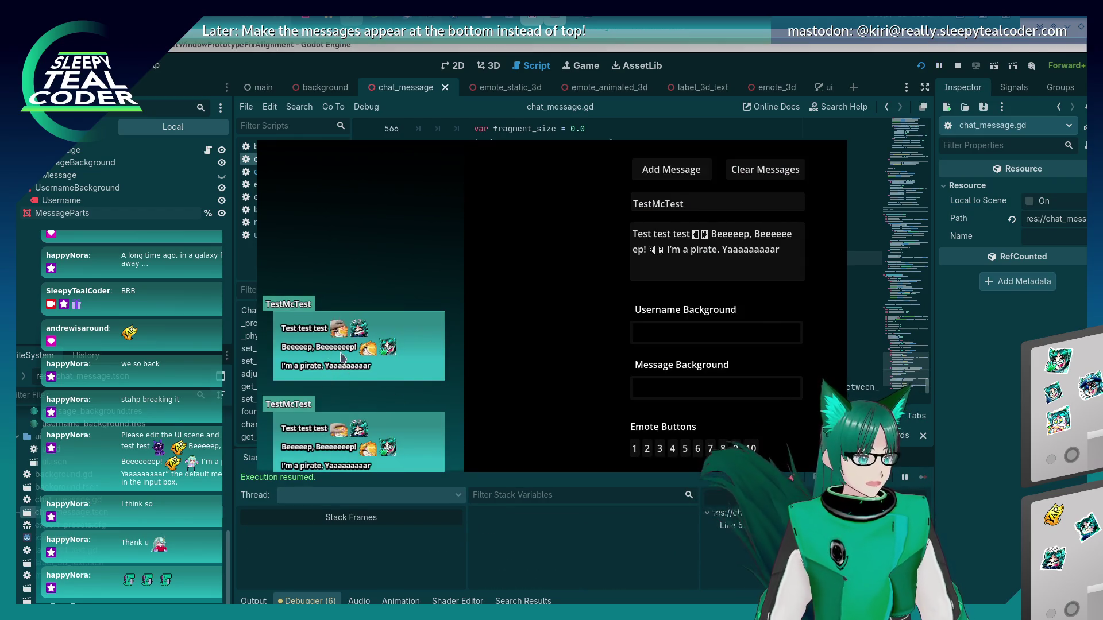
# - Delete the pirate sentence from the game's message text, resume, then stop the game
pyautogui.click(775, 267)
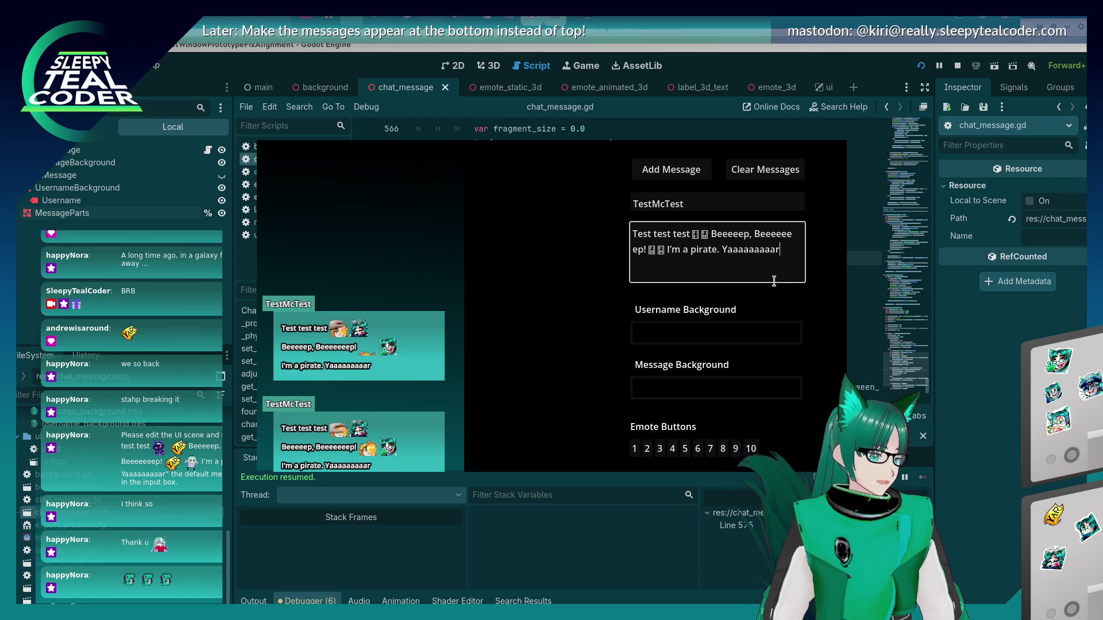
pyautogui.moveTo(786, 250)
pyautogui.mouseDown()
pyautogui.moveTo(712, 227)
pyautogui.moveTo(671, 251)
pyautogui.mouseUp()
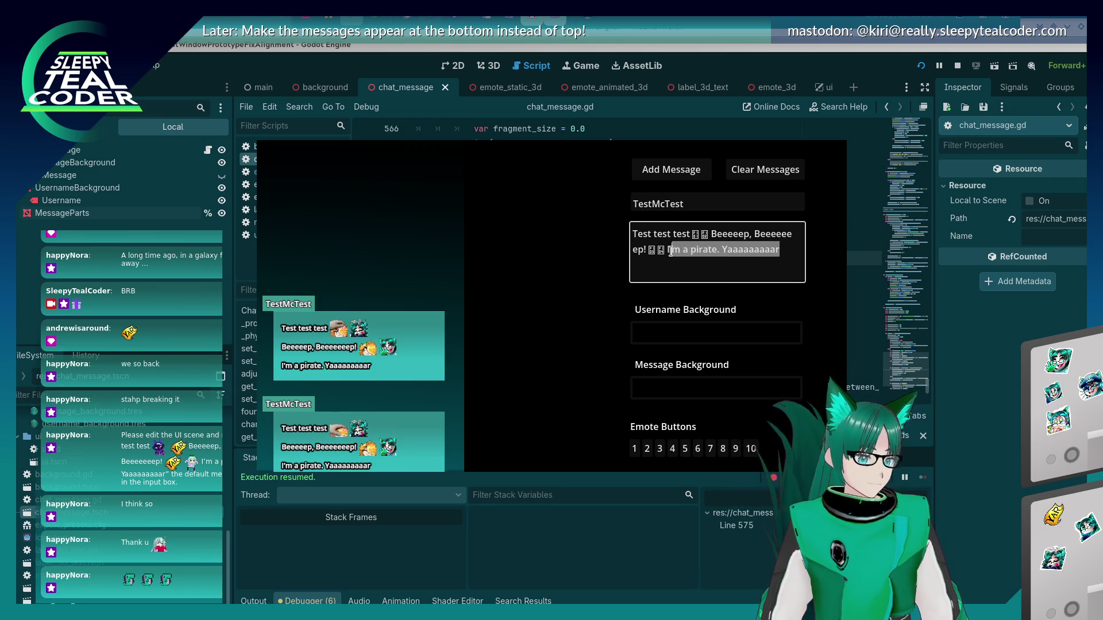
pyautogui.press('BackSpace')
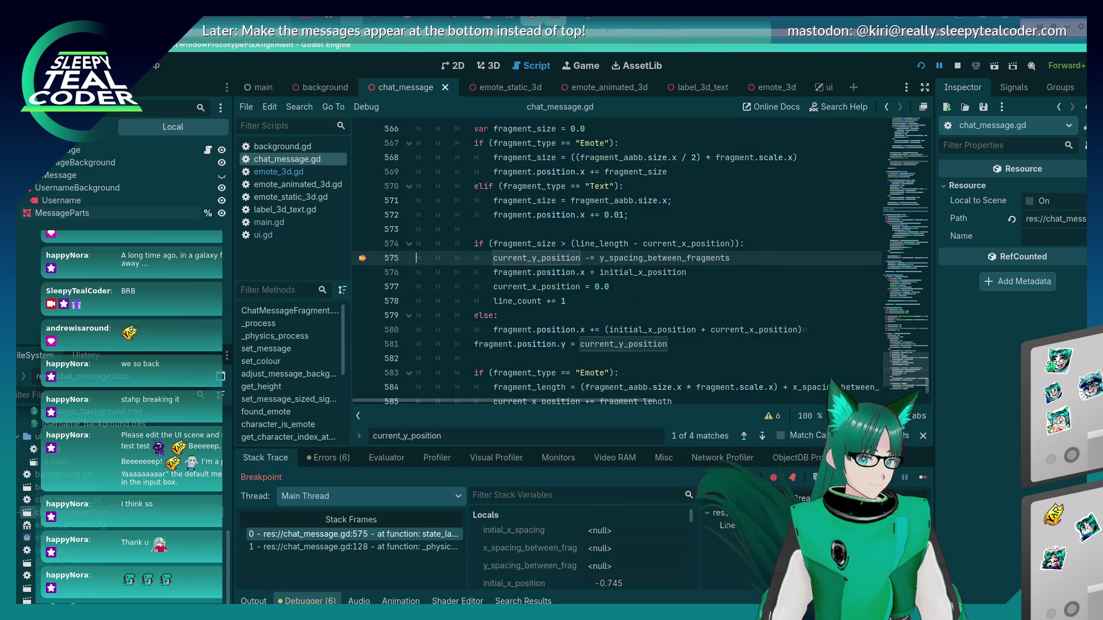
pyautogui.click(922, 479)
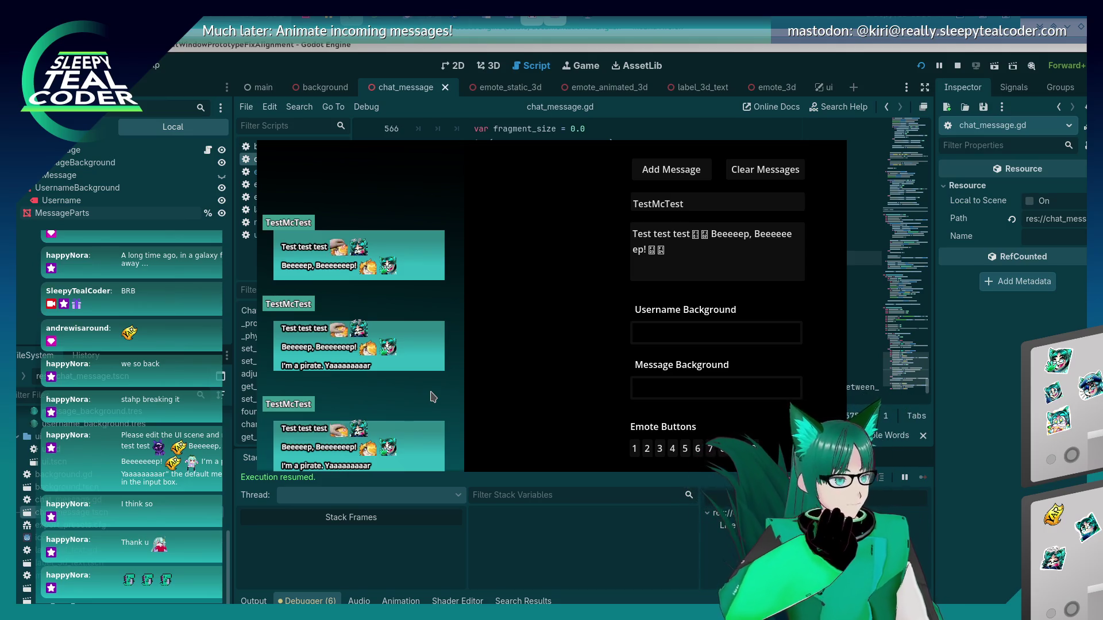
pyautogui.click(147, 331)
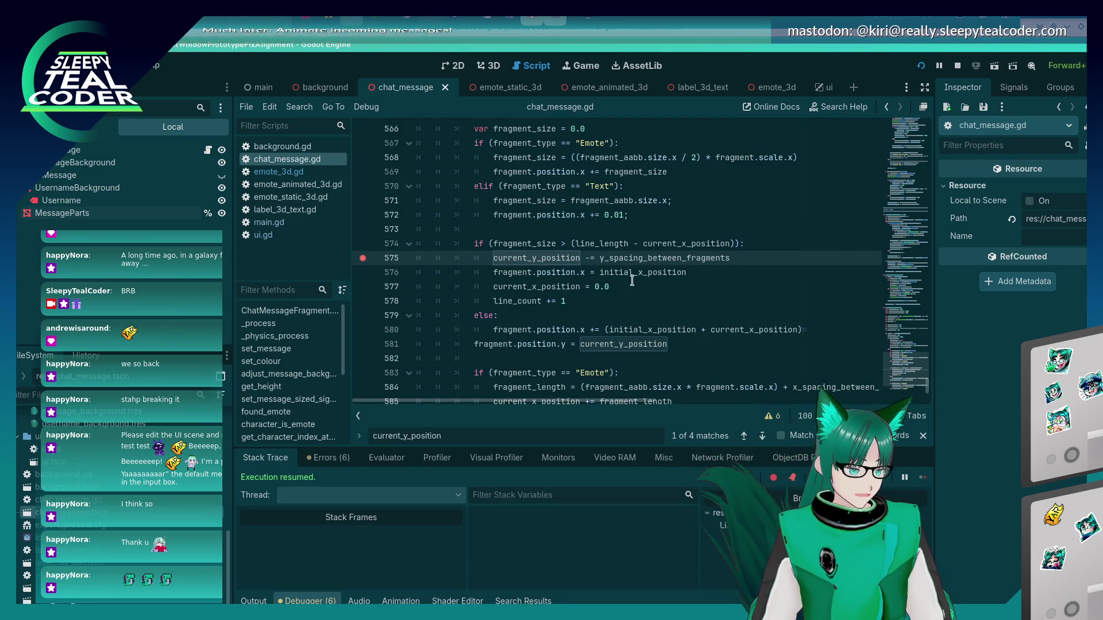
# - Add another test message, resume past the breakpoint, then inspect the MessageBackground node's properties
pyautogui.hotkey('alt', 'Tab')
pyautogui.click(685, 266)
pyautogui.moveTo(779, 249); pyautogui.dragTo(686, 266)
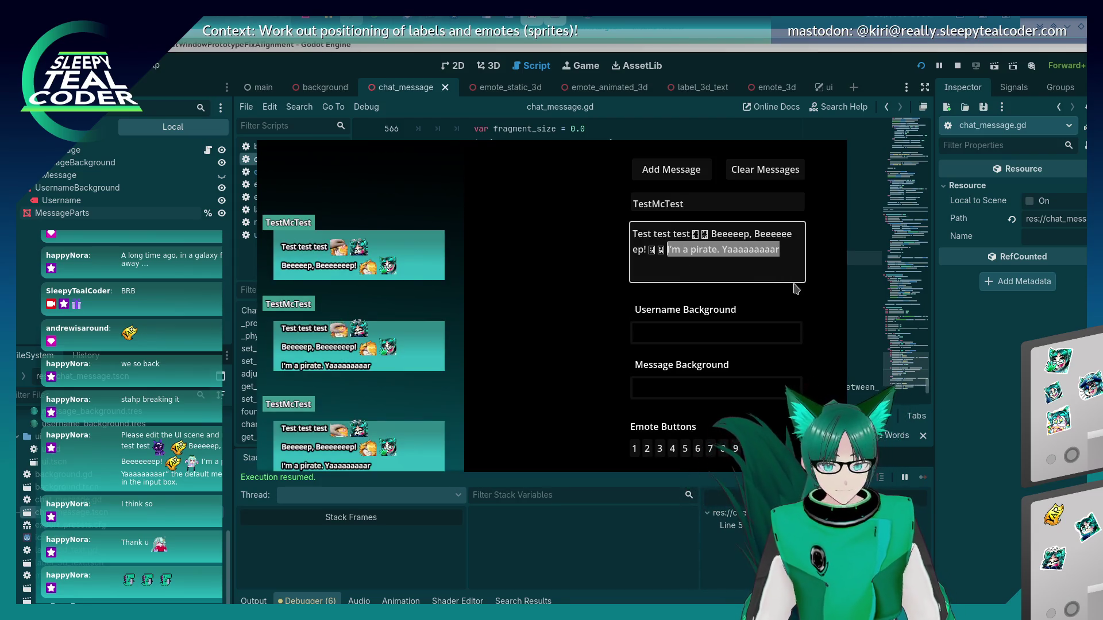
pyautogui.click(667, 174)
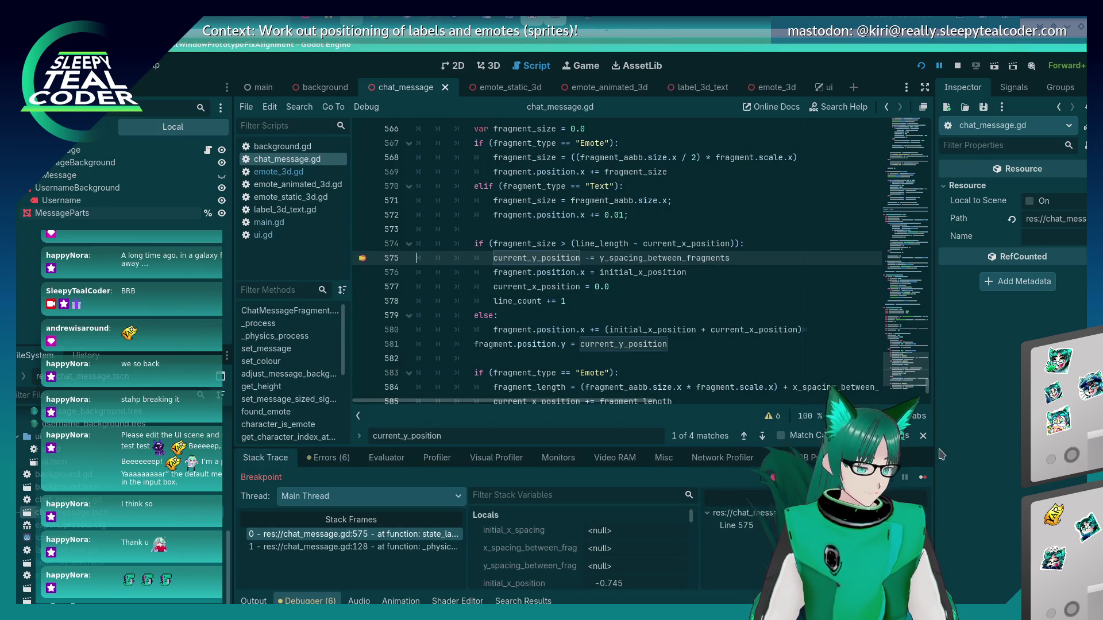
pyautogui.hotkey('alt', 'Tab')
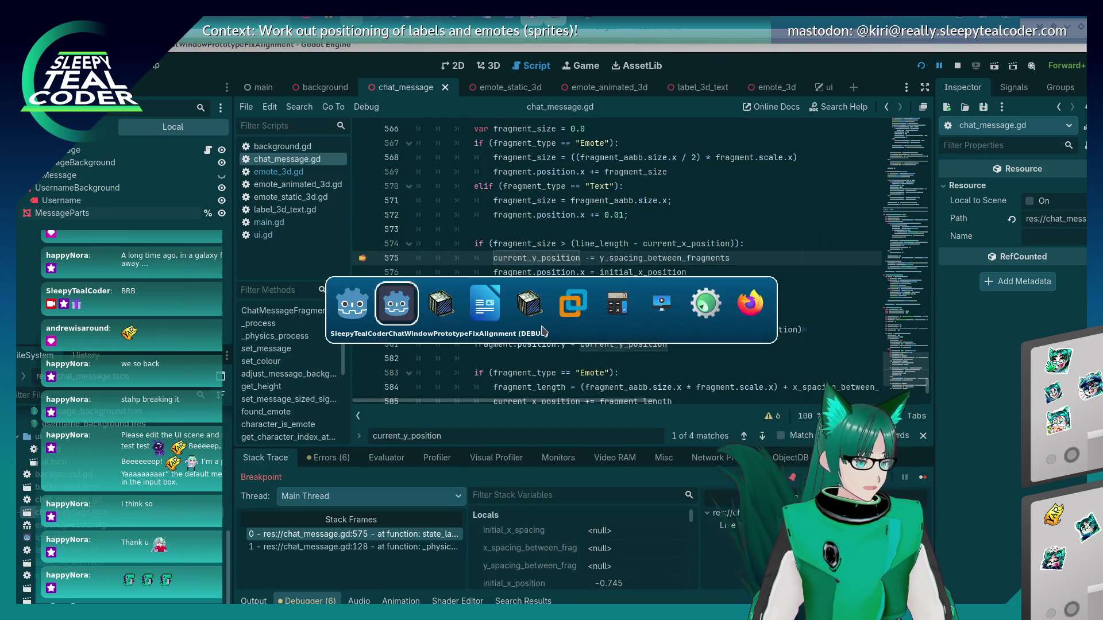
pyautogui.hotkey('alt', 'shift', 'Tab')
pyautogui.hotkey('alt', 'Tab')
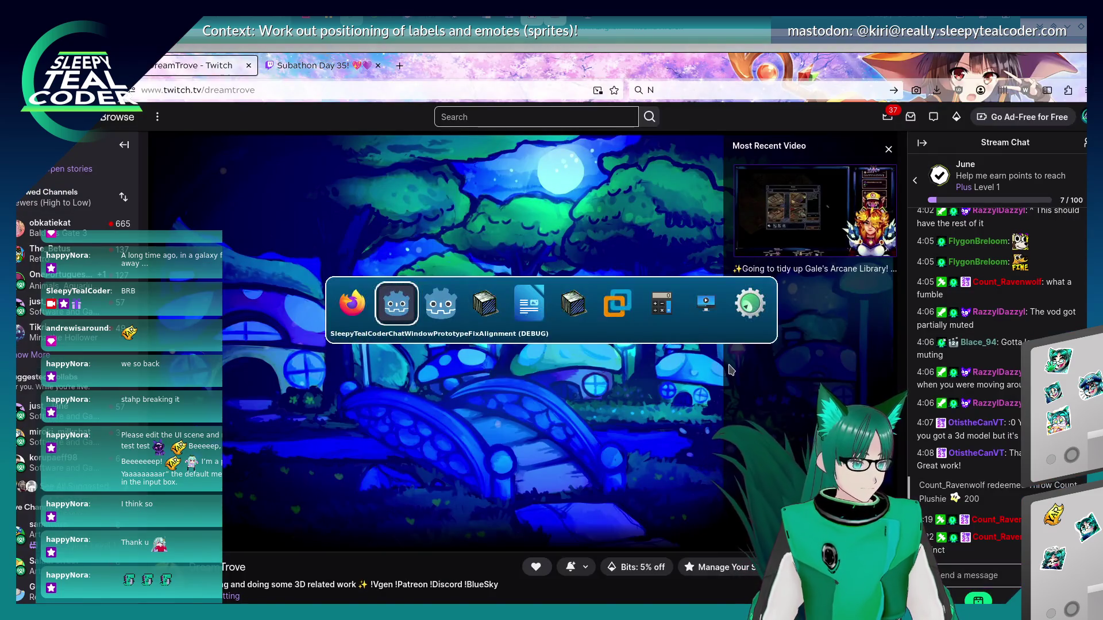
pyautogui.hotkey('alt', 'Tab')
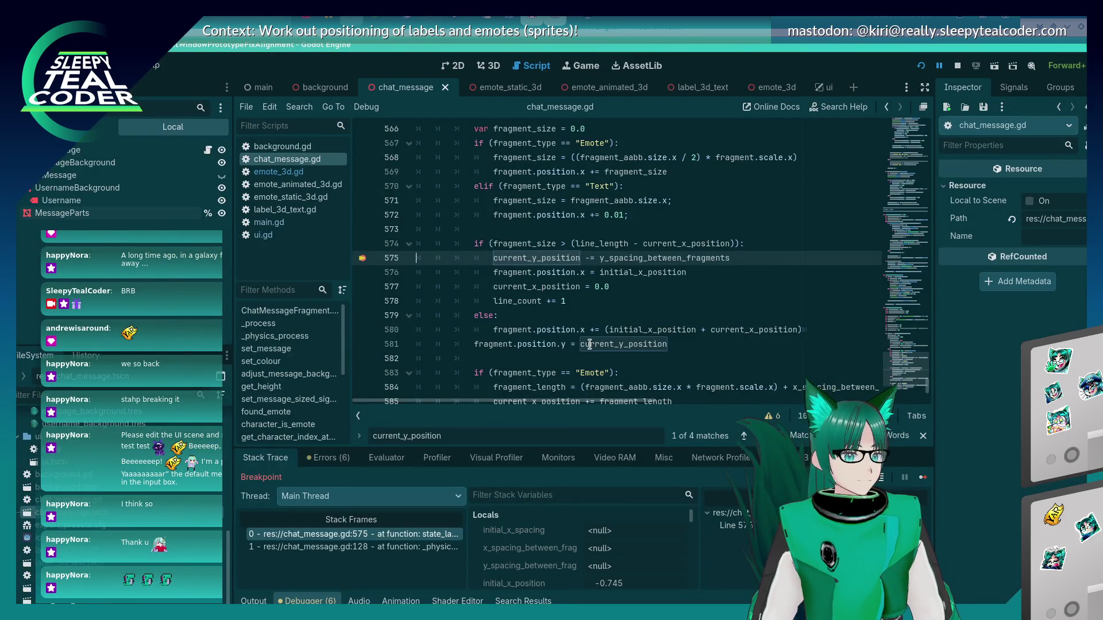
pyautogui.click(922, 479)
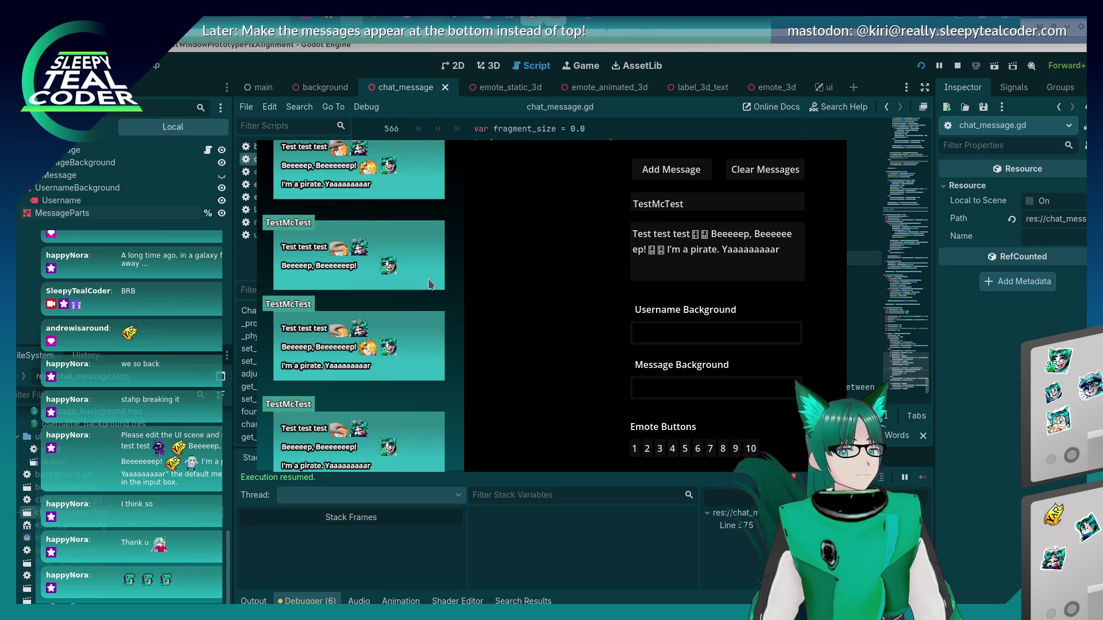
pyautogui.click(86, 165)
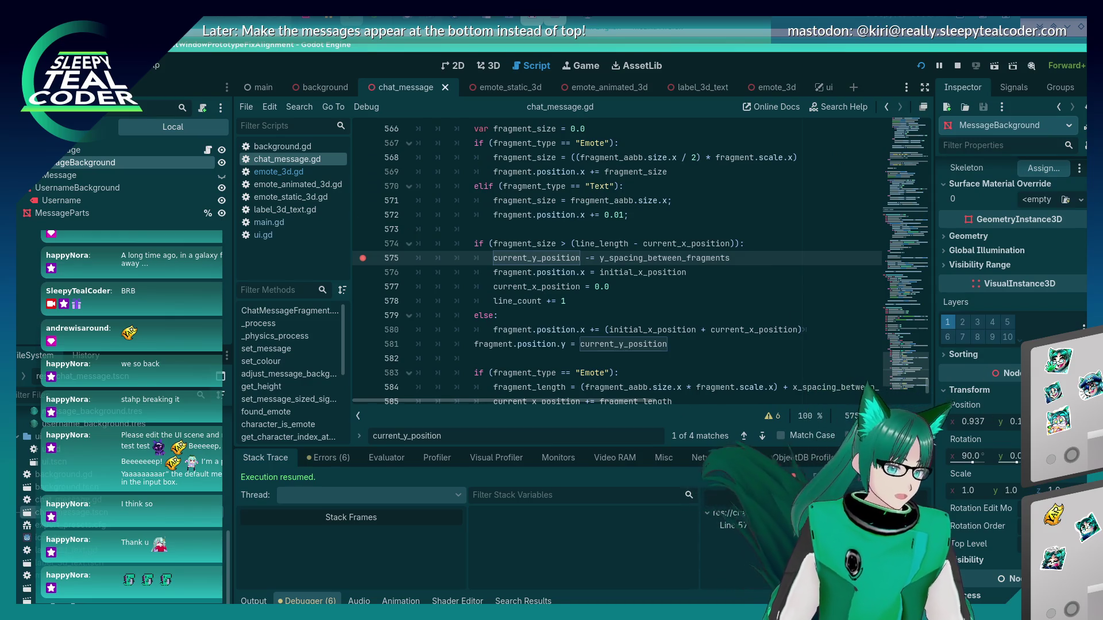
# - Scroll through MessageBackground's mesh properties in the Inspector and leave the Visibility section collapsed
pyautogui.scroll(-3, 1011, 259)
pyautogui.scroll(-2, 1011, 344)
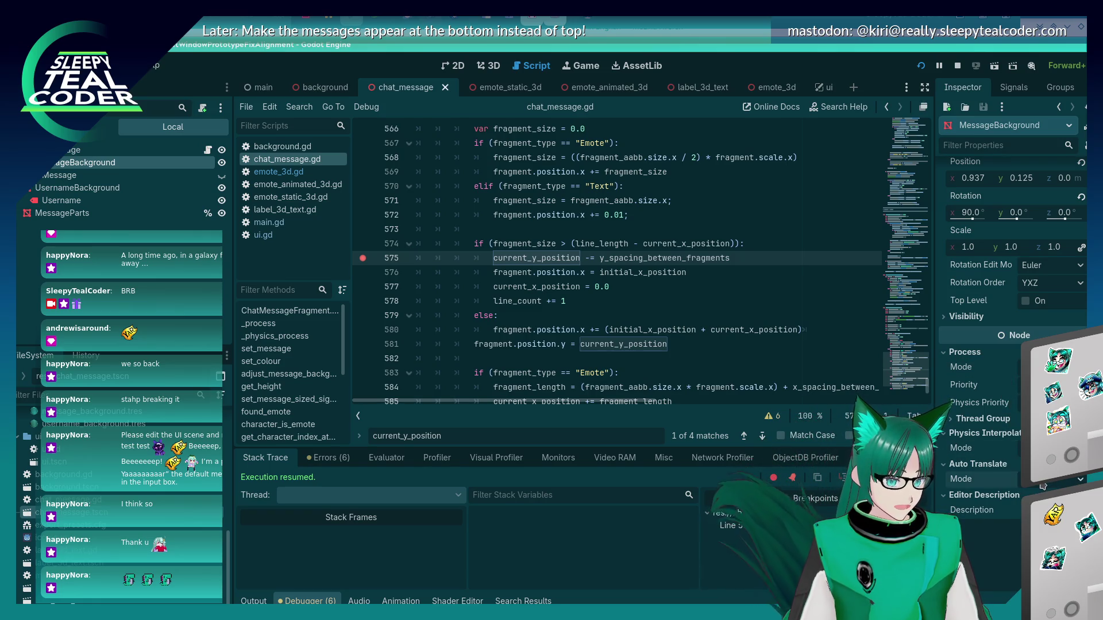
pyautogui.scroll(10, 1081, 171)
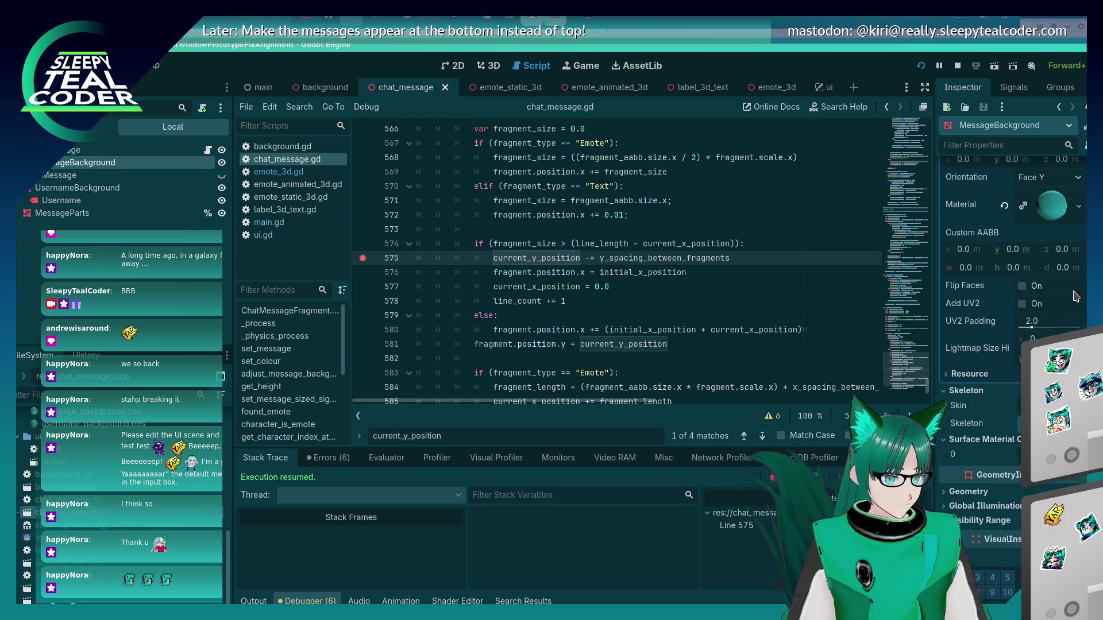
pyautogui.scroll(-5, 1080, 171)
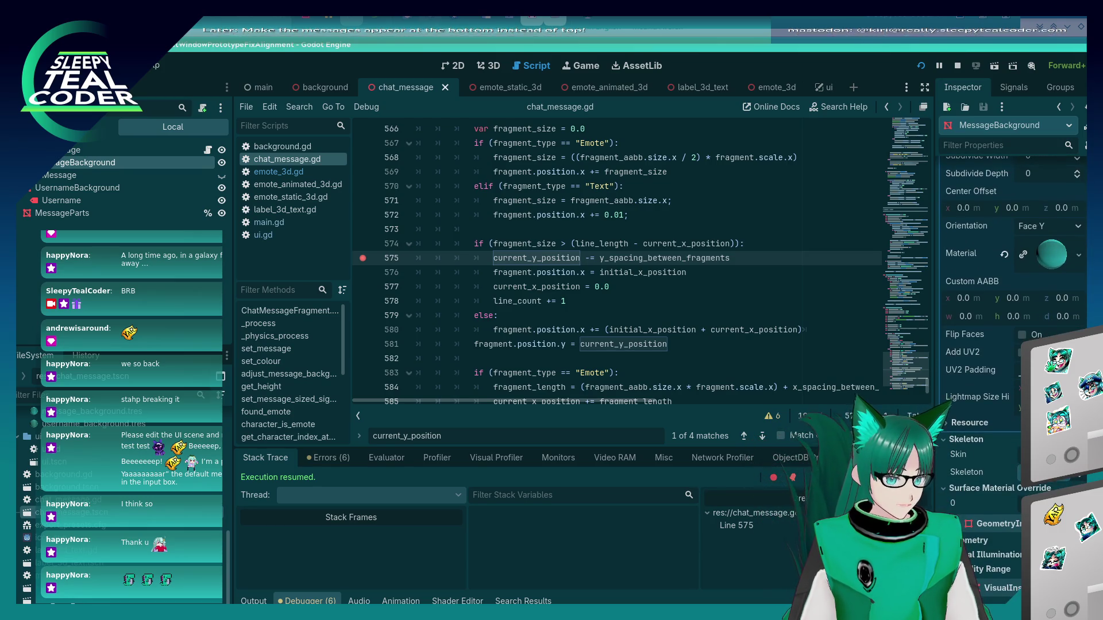
pyautogui.scroll(-8, 1012, 339)
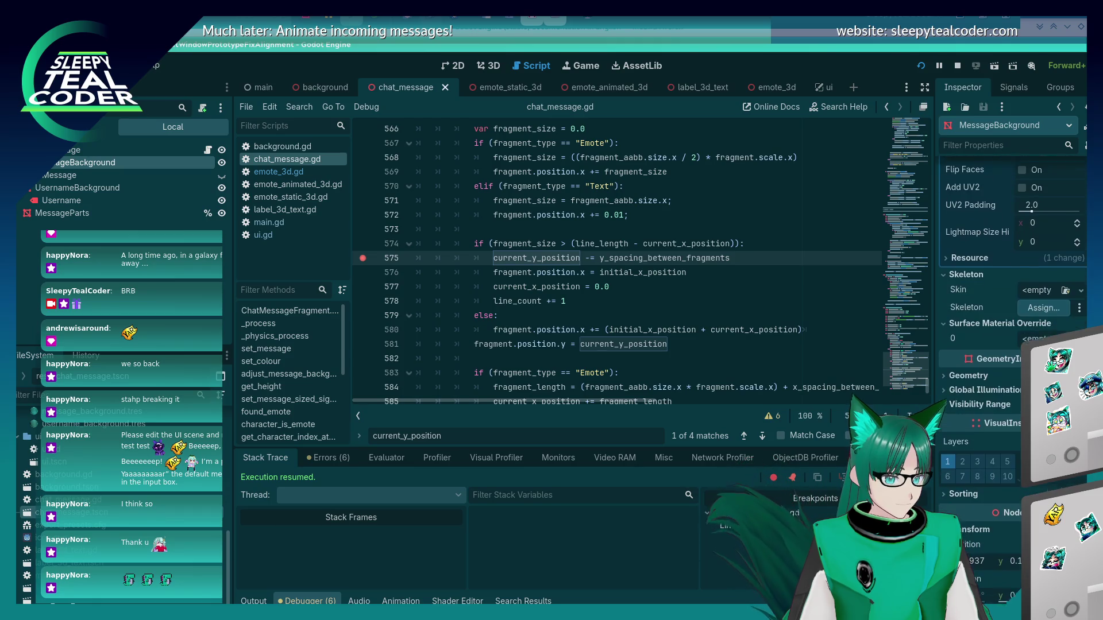
pyautogui.scroll(-5, 1012, 339)
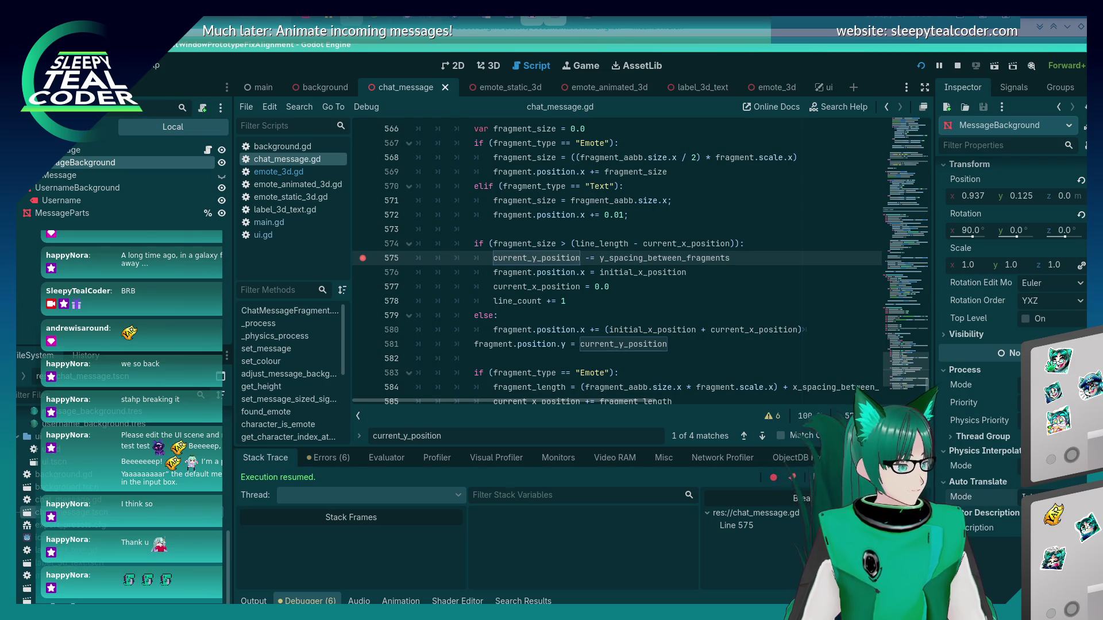
pyautogui.click(957, 339)
pyautogui.click(956, 339)
pyautogui.click(956, 339)
pyautogui.click(956, 339)
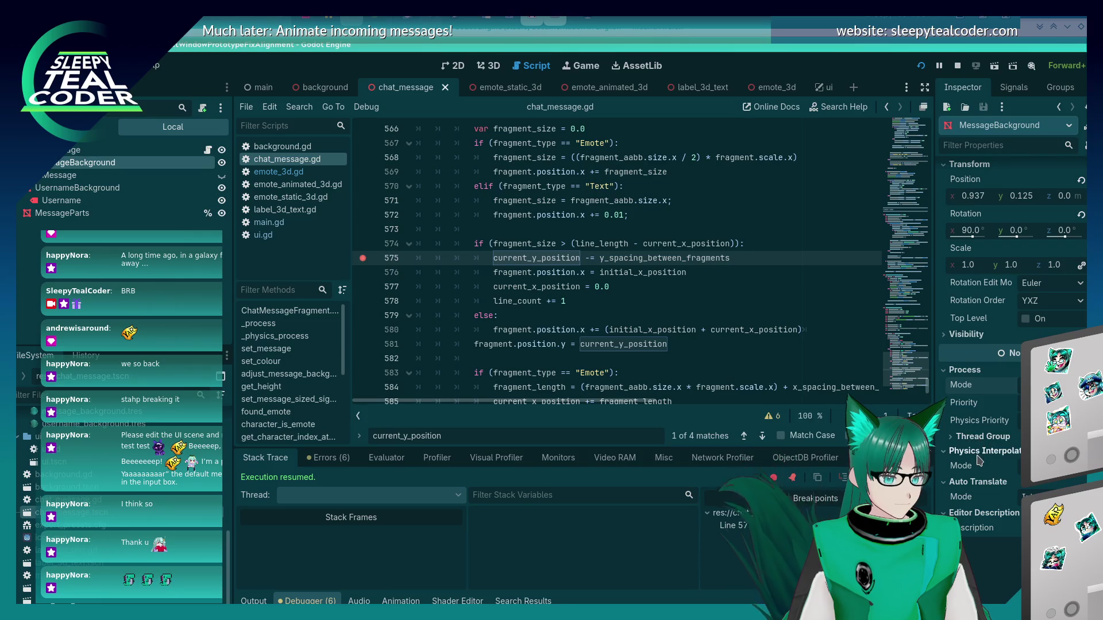
# - Open the MessageBackground node's context menu in the Scene dock and dismiss it without choosing anything
pyautogui.scroll(3, 978, 490)
pyautogui.scroll(5, 978, 489)
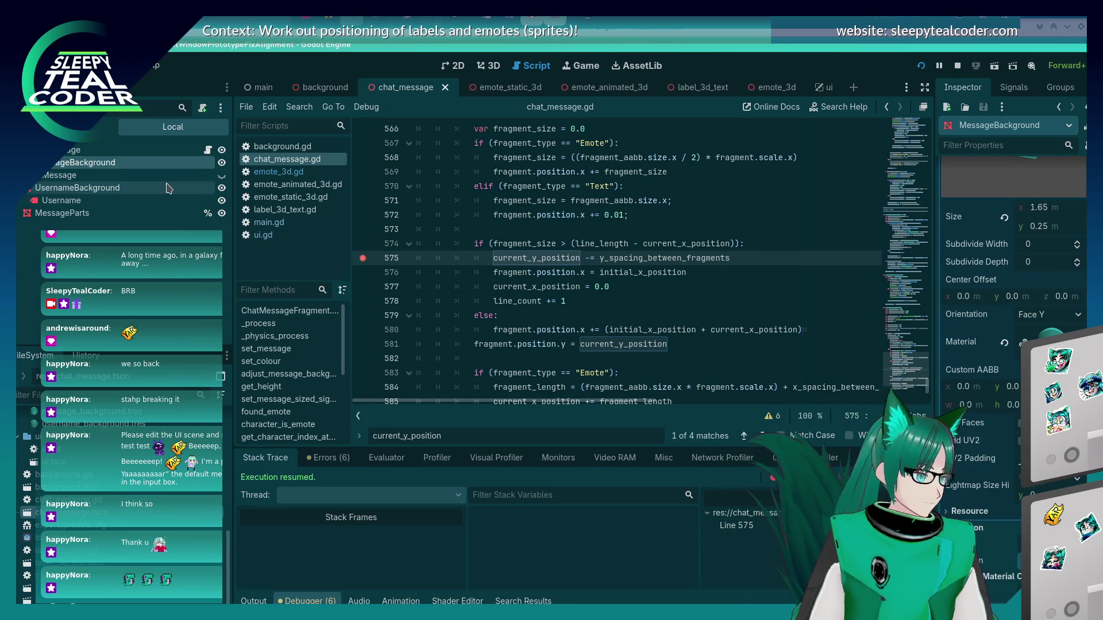
pyautogui.rightClick(197, 169)
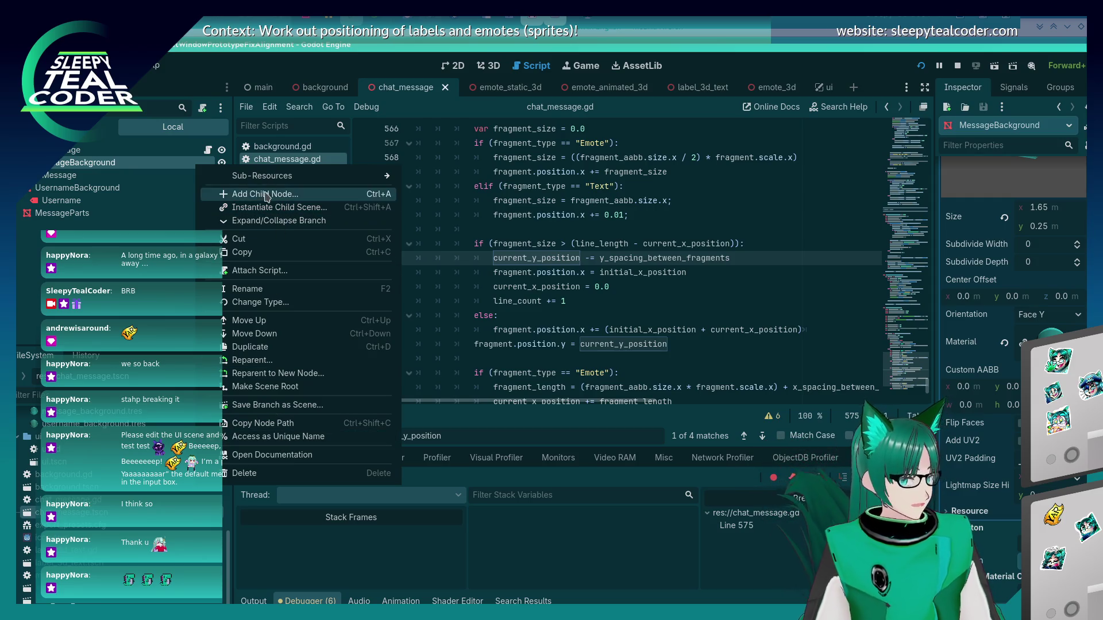
pyautogui.moveTo(268, 183)
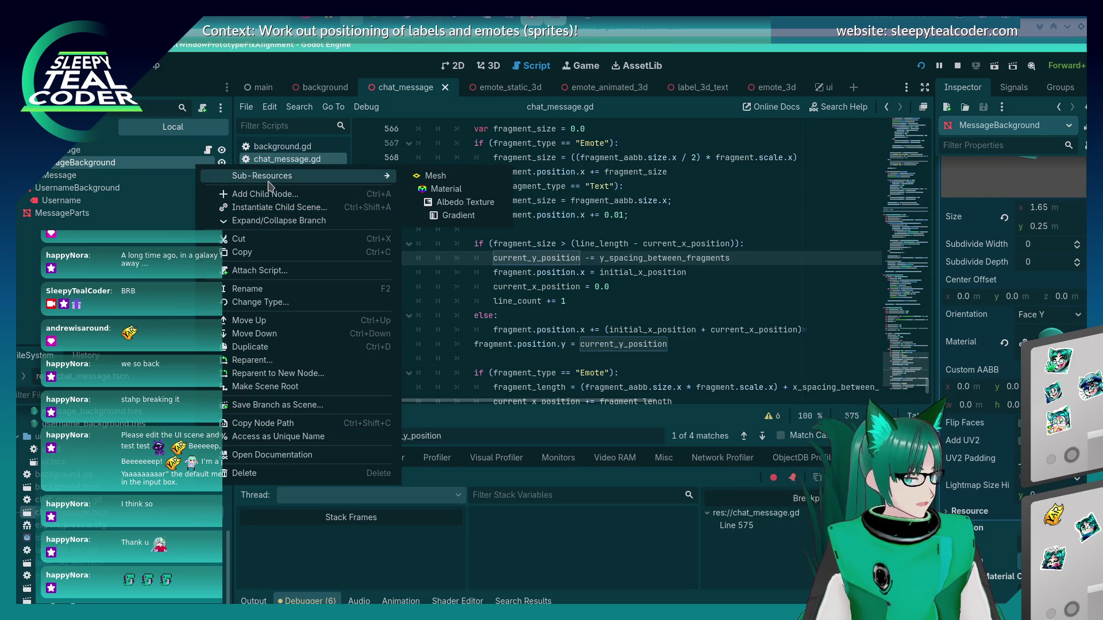
pyautogui.click(107, 167)
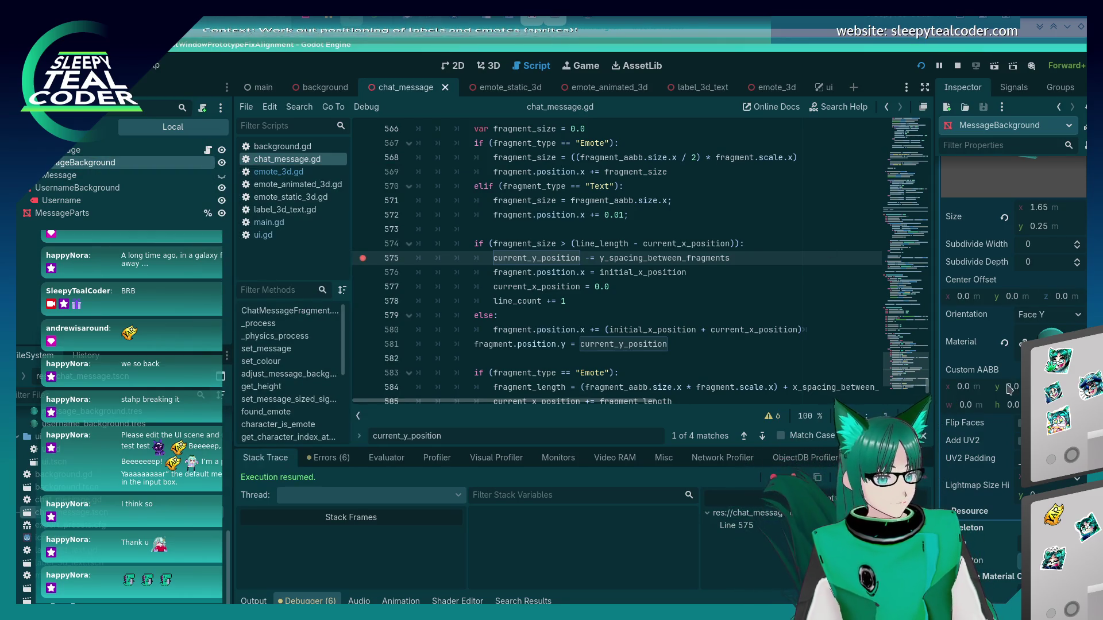
pyautogui.scroll(3, 1033, 287)
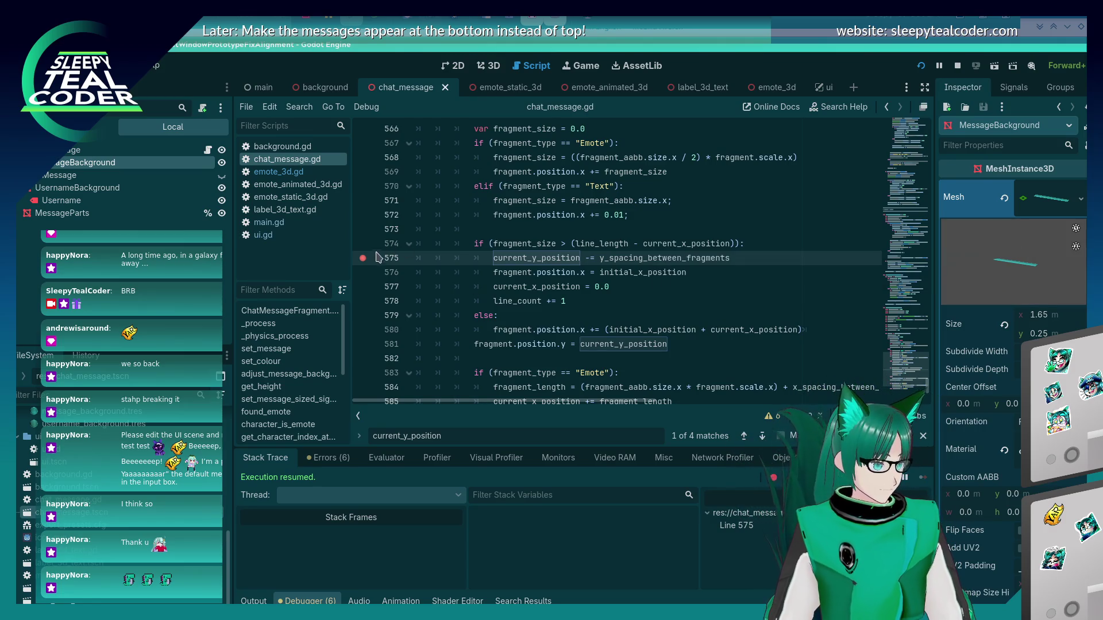
# - Add a two-line comment above the fragment loop about duplicating the mesh to stop it messing up other messages
pyautogui.scroll(5, 521, 324)
pyautogui.scroll(4, 522, 324)
pyautogui.click(522, 328)
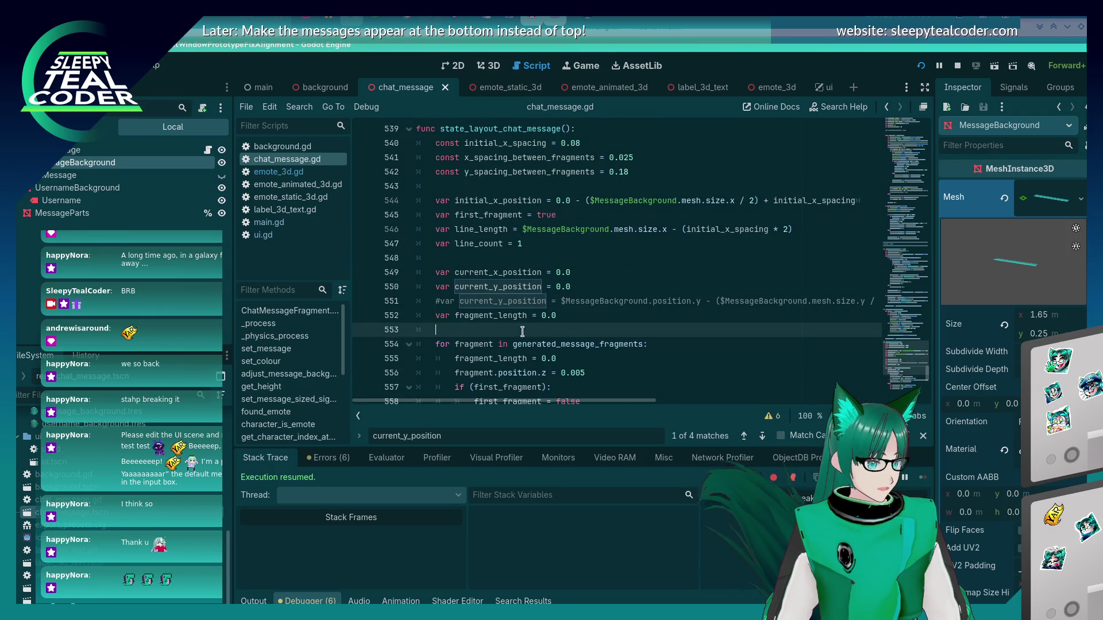
pyautogui.press('Return')
pyautogui.press('Return')
pyautogui.press('Up')
pyautogui.write('# L')
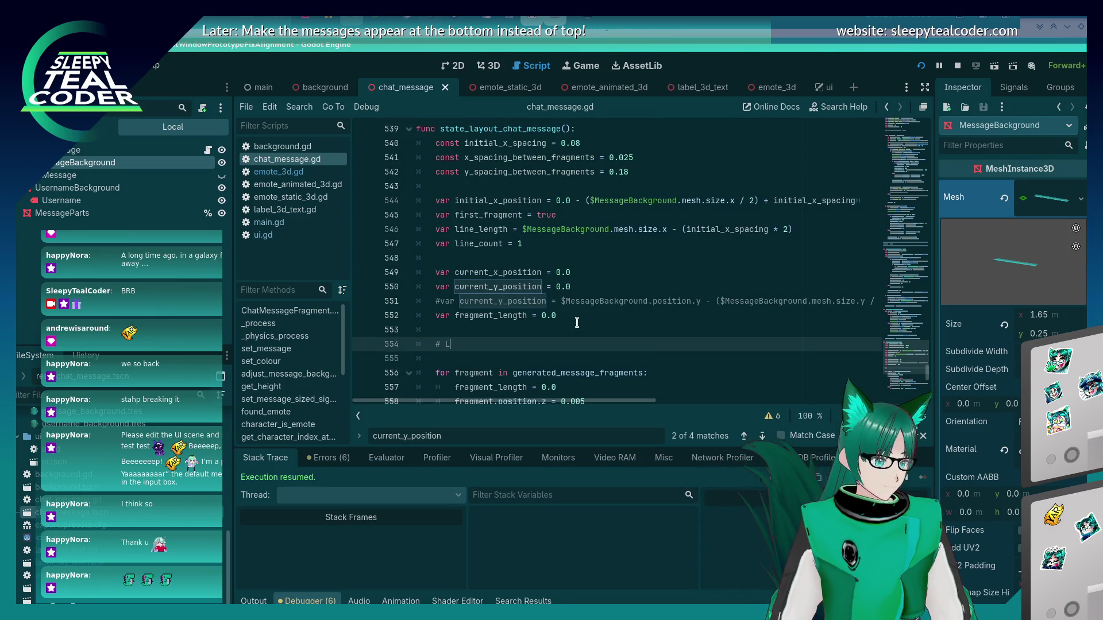
pyautogui.write('ook into the mesh - ')
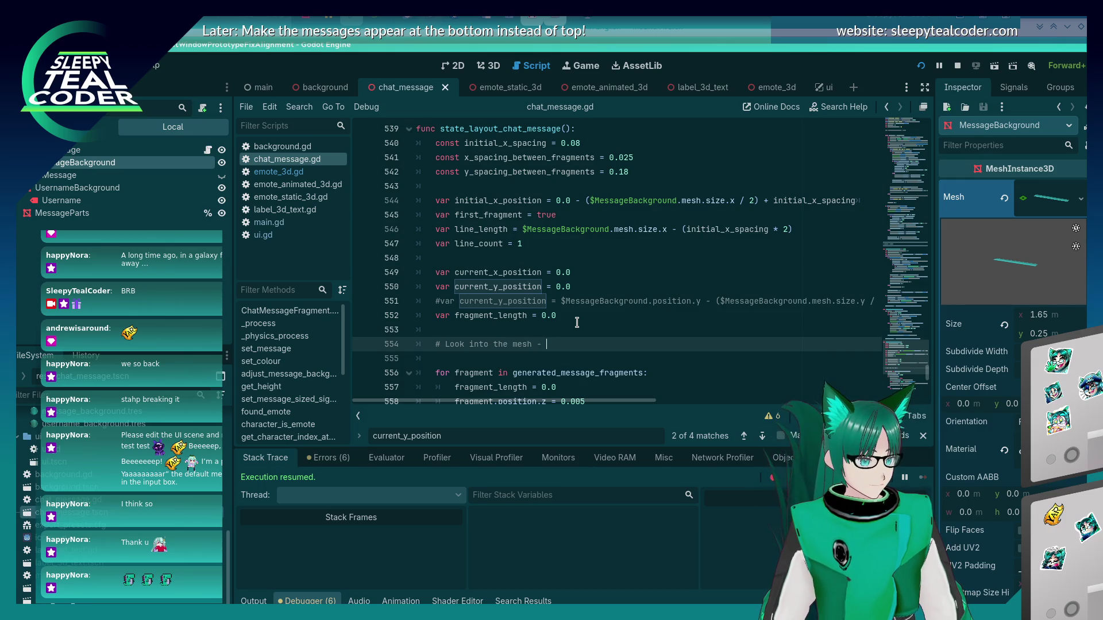
pyautogui.write('may need to d')
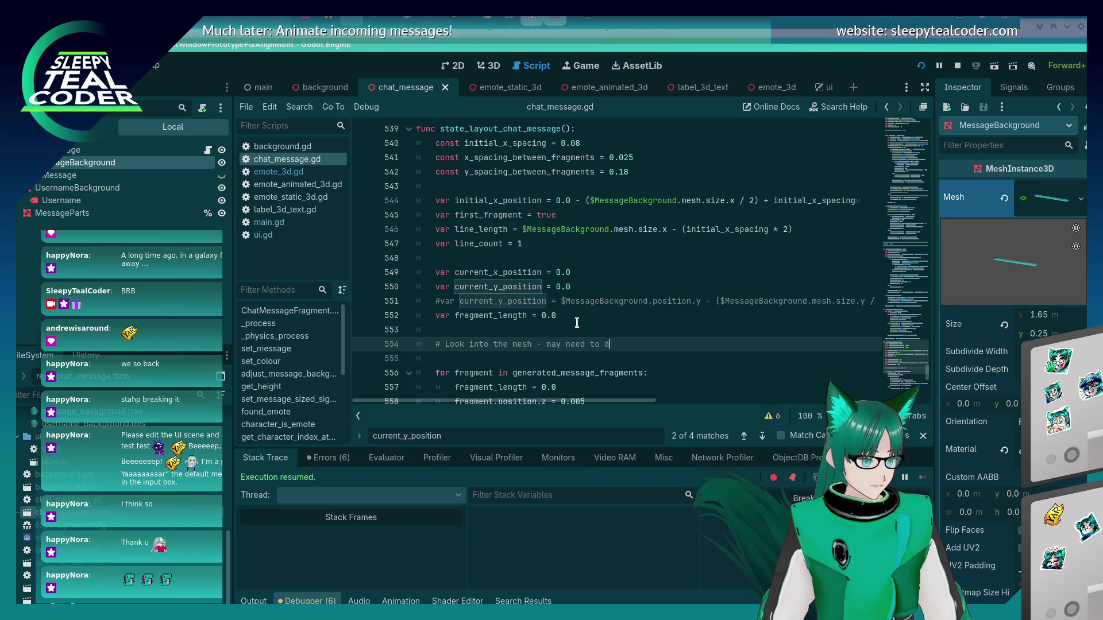
pyautogui.write('uplicate the me')
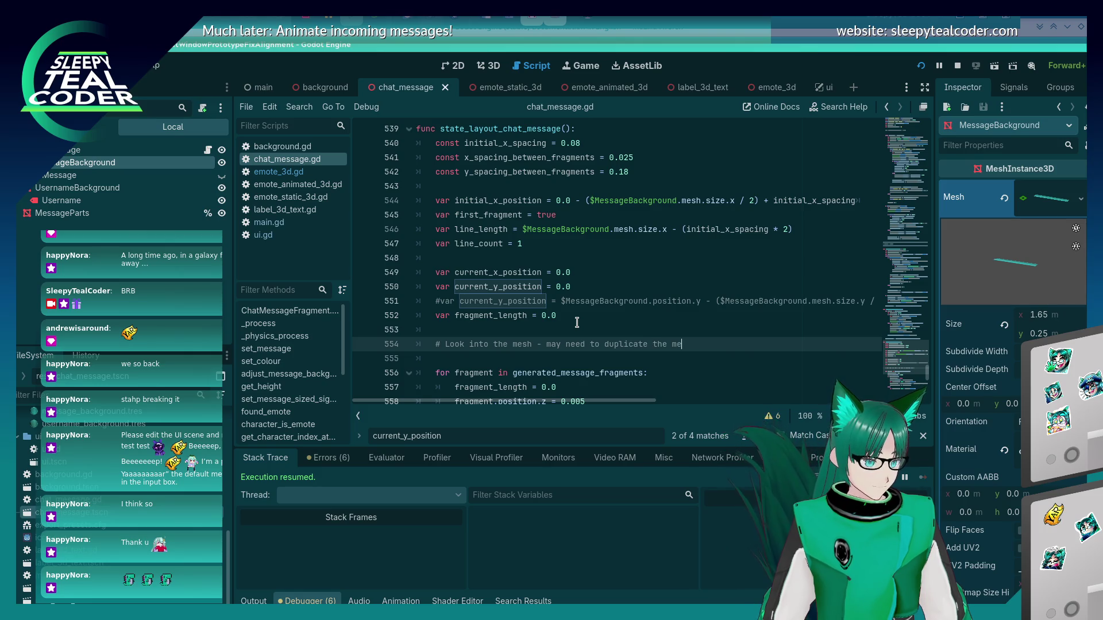
pyautogui.write('sh to stop it from')
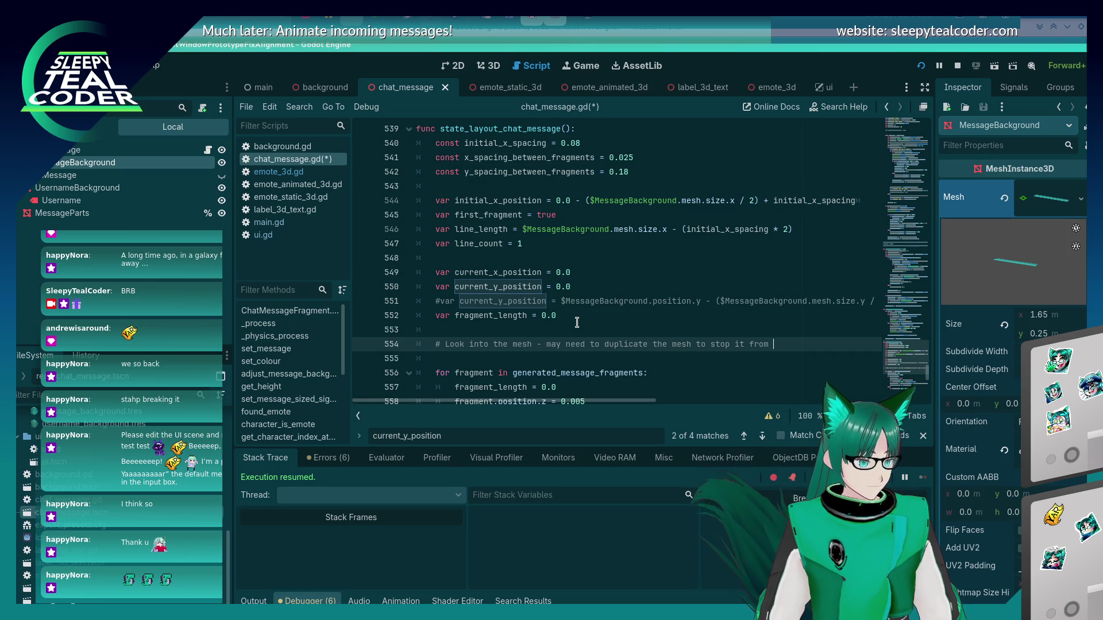
pyautogui.press('Return')
pyautogui.write('# messing up the other me')
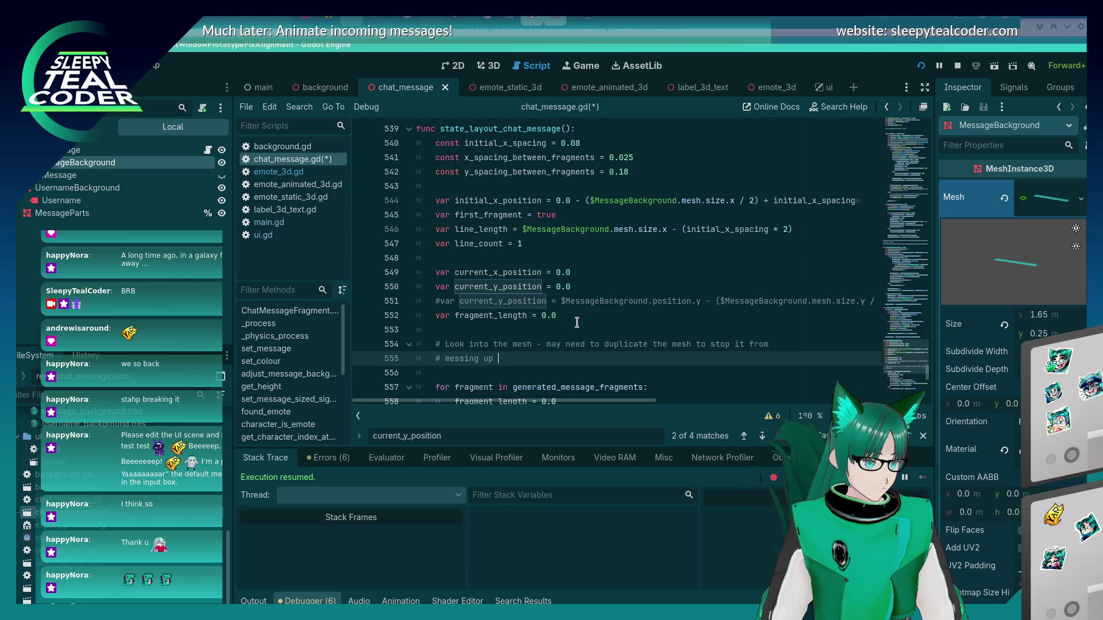
pyautogui.write('ssages')
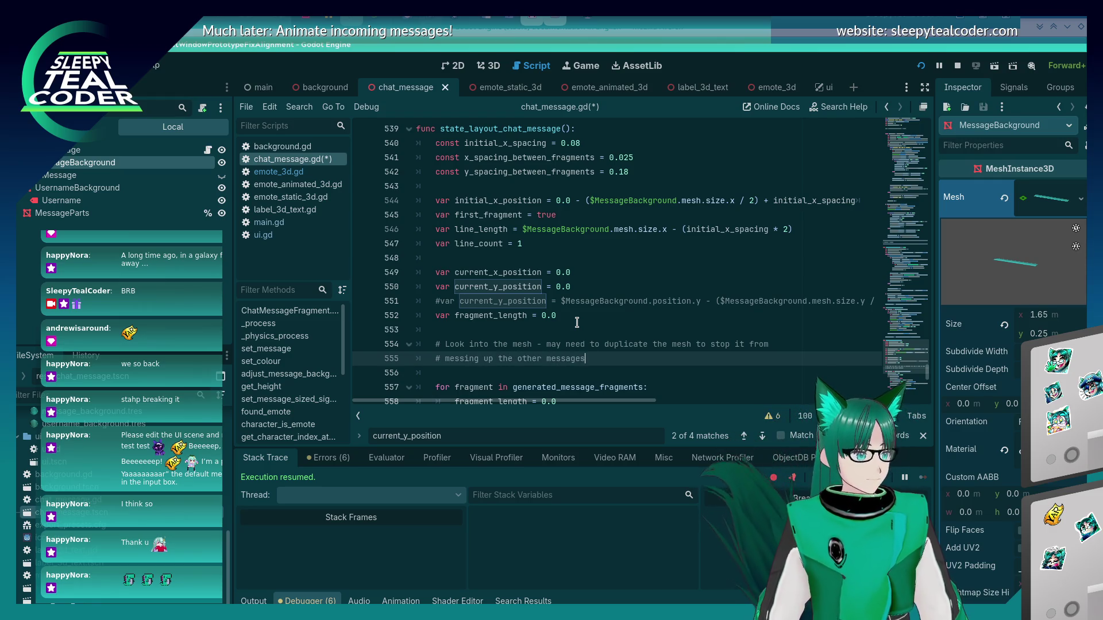
# - Prefix the comment with a 'TODO:' marker and save chat_message.gd
pyautogui.press('Up')
pyautogui.press('Home')
pyautogui.press('Right')
pyautogui.press('Right')
pyautogui.write('TODO :')
pyautogui.hotkey('ctrl', 's')
pyautogui.press('BackSpace')
pyautogui.press('BackSpace')
pyautogui.write(':')
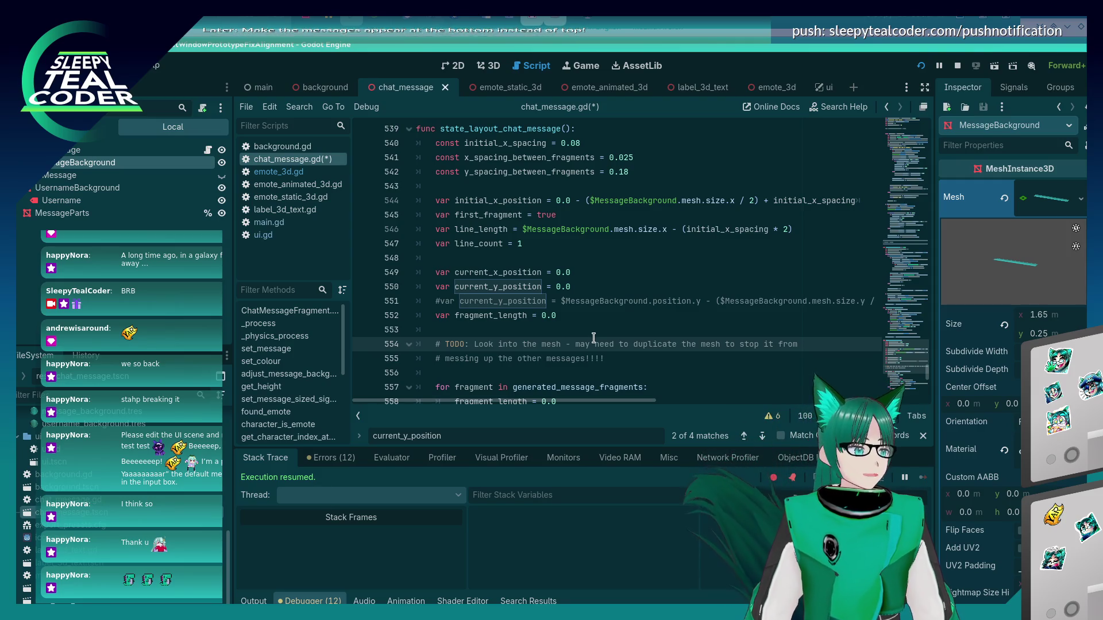
pyautogui.click(606, 360)
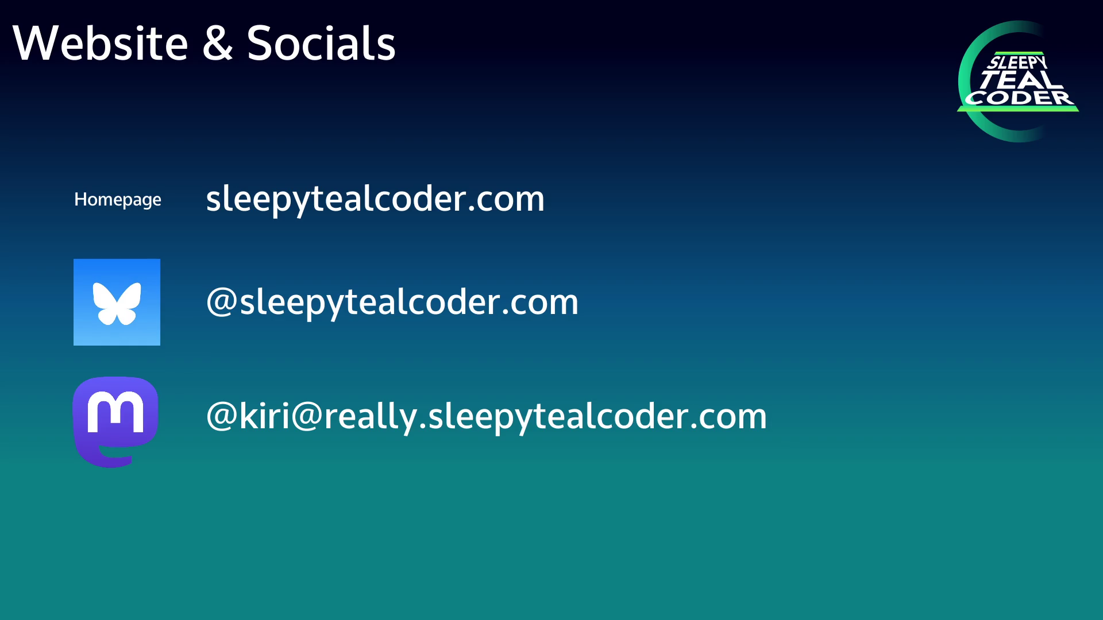
# - Advance the outro from Website & Socials to the slide with four channel avatars
pyautogui.press('Right')
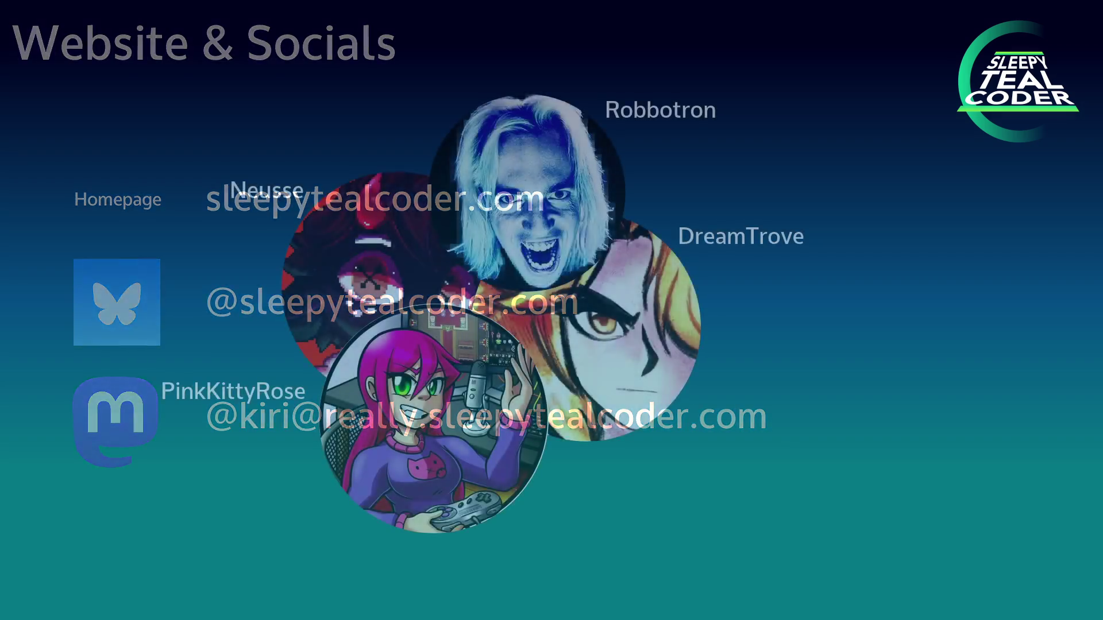